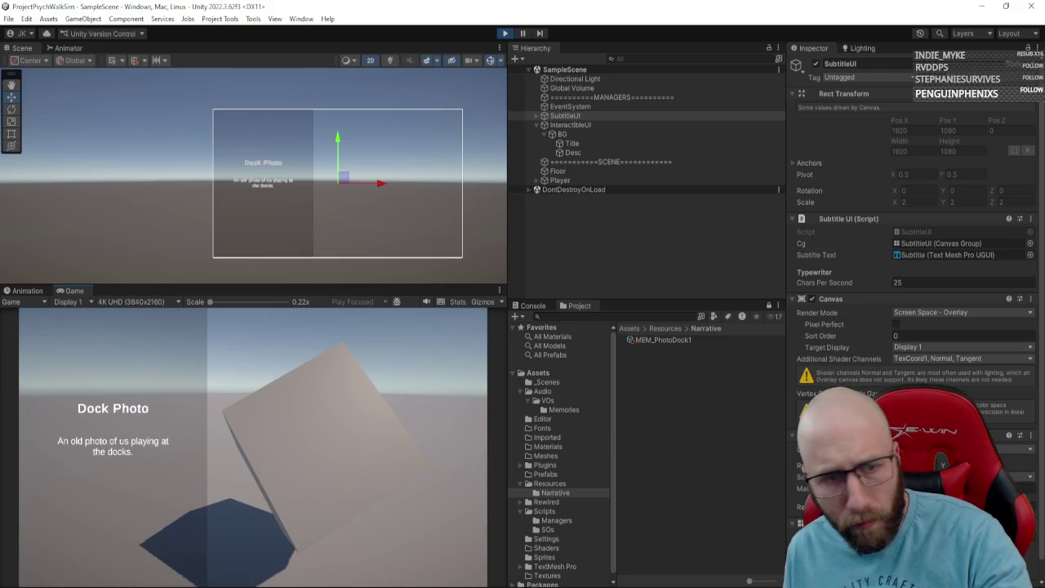
Step: Put the dock photo cube back down, walk toward it, and end the play-test
{"action": "key", "text": "Escape"}
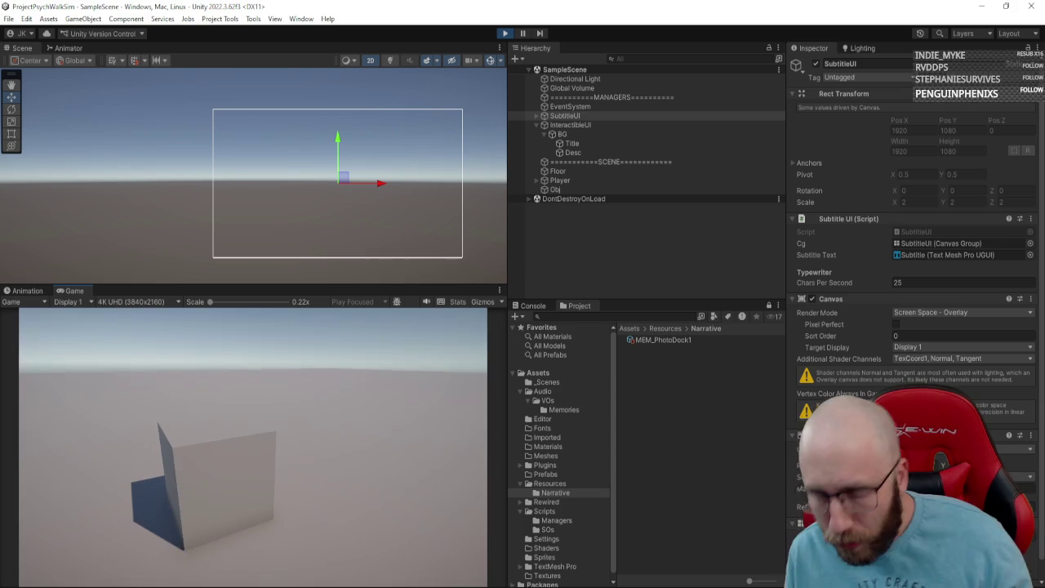
{"action": "key", "text": "s"}
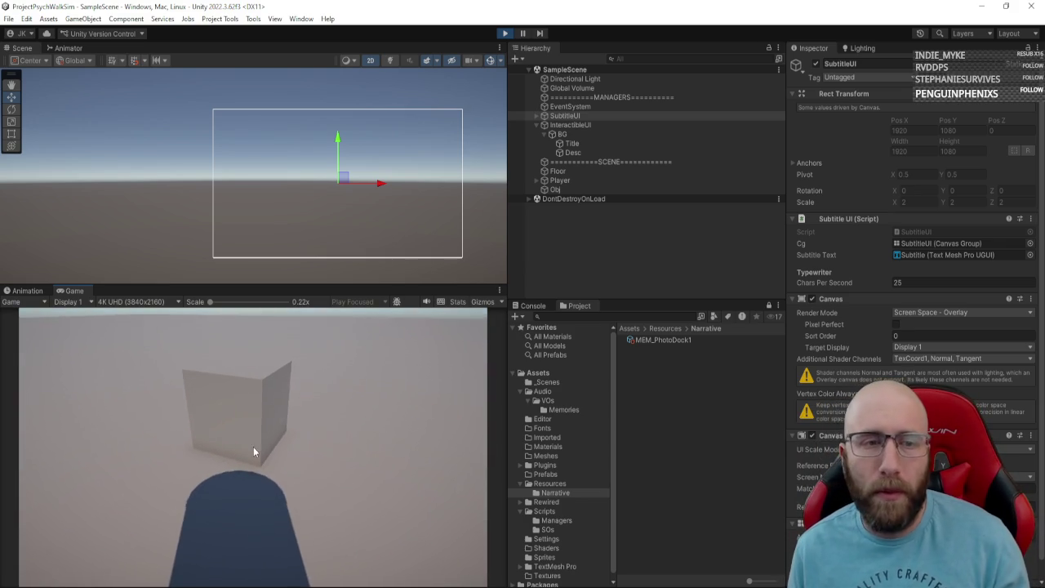
{"action": "left_click", "coordinate": [503, 35]}
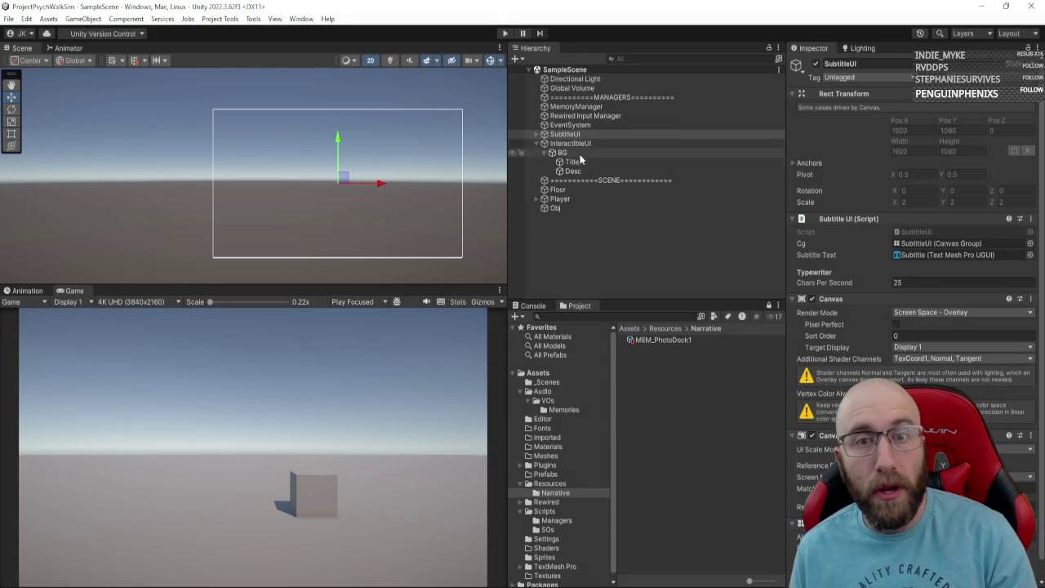
Step: Duplicate the Obj cube and move the copy along X beside the original
{"action": "left_click", "coordinate": [567, 208]}
{"action": "key", "text": "ctrl+d"}
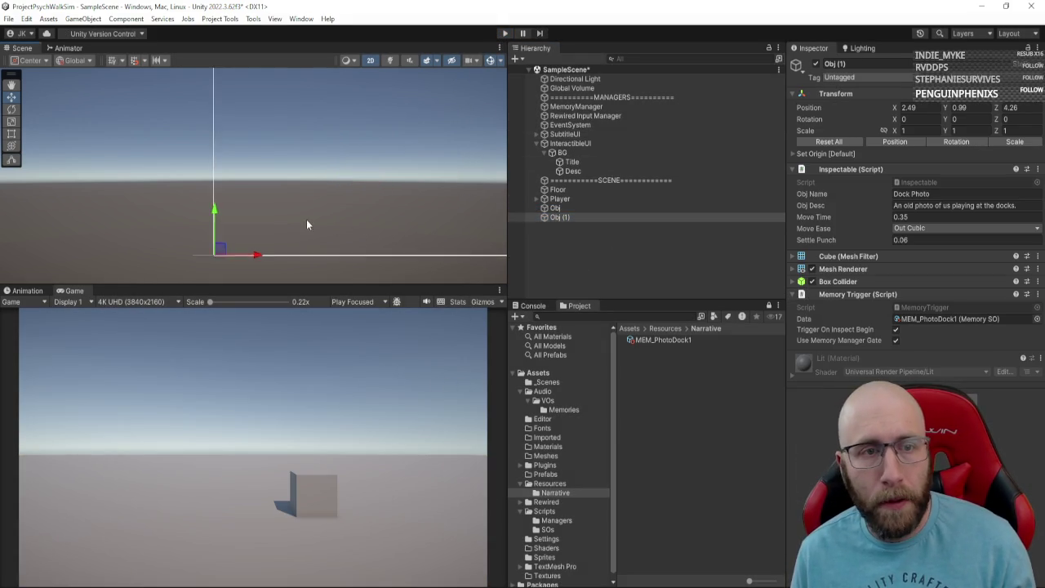
{"action": "key", "text": "f"}
{"action": "scroll", "coordinate": [305, 218], "scroll_direction": "down", "scroll_amount": 5}
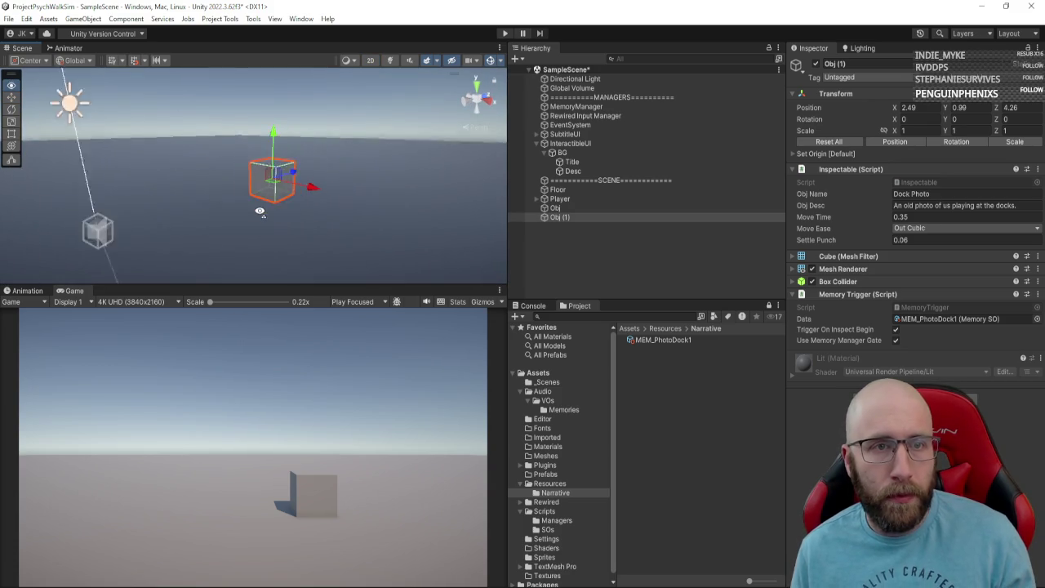
{"action": "left_click_drag", "start_coordinate": [303, 185], "coordinate": [363, 234]}
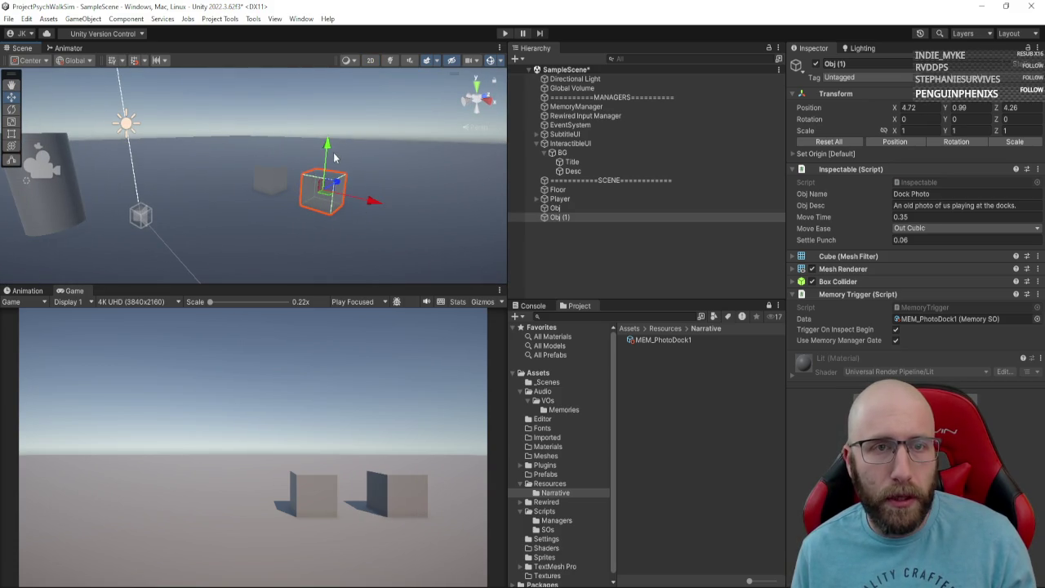
Step: Shrink the copy to 0.5227 scale and lower it toward the floor
{"action": "key", "text": "r"}
{"action": "left_click_drag", "start_coordinate": [325, 194], "coordinate": [314, 208]}
{"action": "key", "text": "w"}
{"action": "mouse_move", "coordinate": [327, 156]}
{"action": "left_mouse_down"}
{"action": "mouse_move", "coordinate": [327, 168]}
{"action": "mouse_move", "coordinate": [341, 156]}
{"action": "left_mouse_up"}
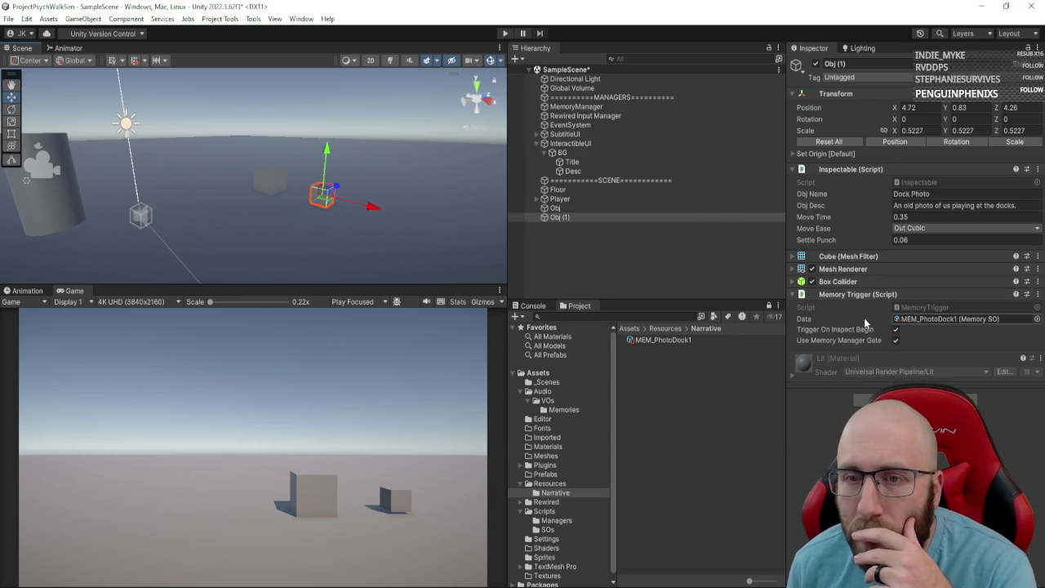
Step: Clear Obj (1)'s memory data, turn off its memory gate, and name it 'Another photo'
{"action": "left_click", "coordinate": [913, 322]}
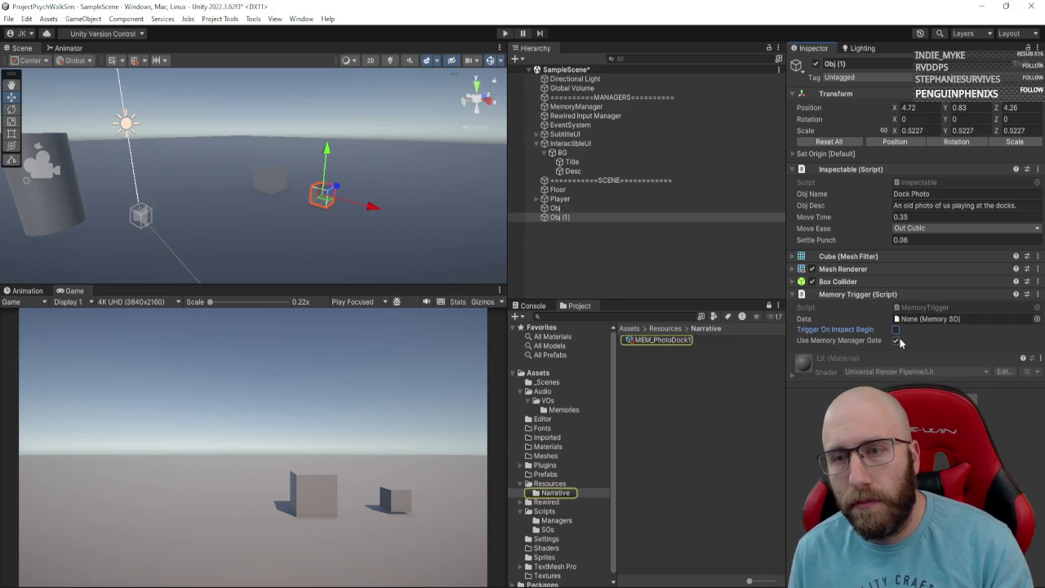
{"action": "left_click", "coordinate": [897, 341]}
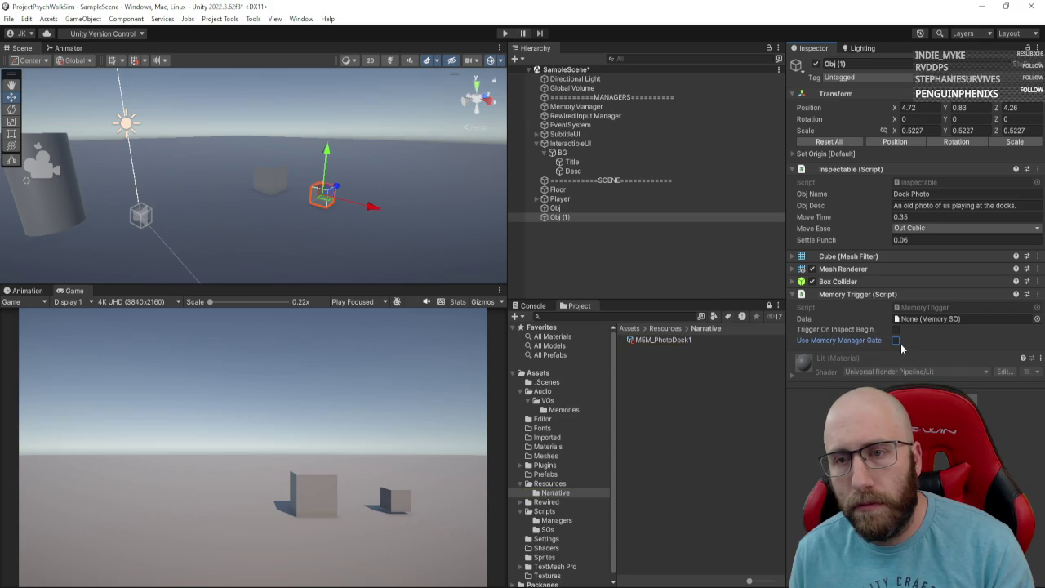
{"action": "left_click", "coordinate": [939, 194]}
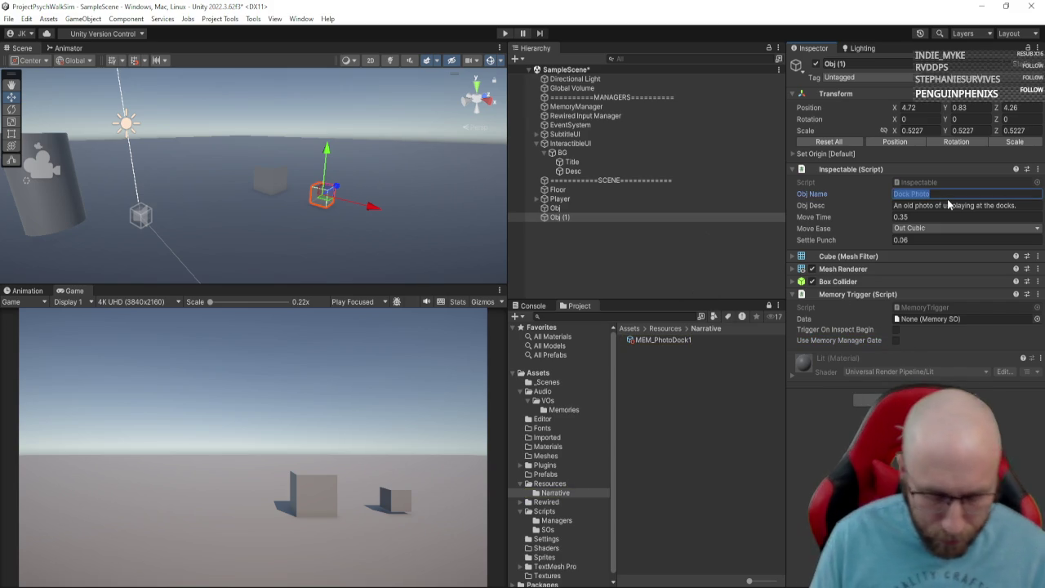
{"action": "type", "text": "Another photo"}
Step: Give it the description 'Wow, another photo!' and start a play-test
{"action": "left_click", "coordinate": [947, 205]}
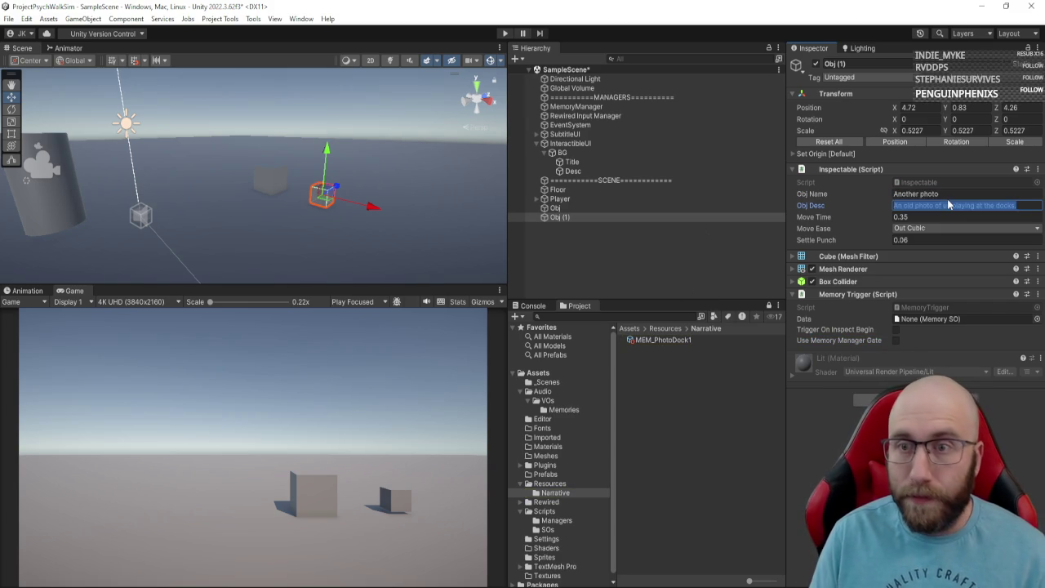
{"action": "type", "text": "Wow, another p"}
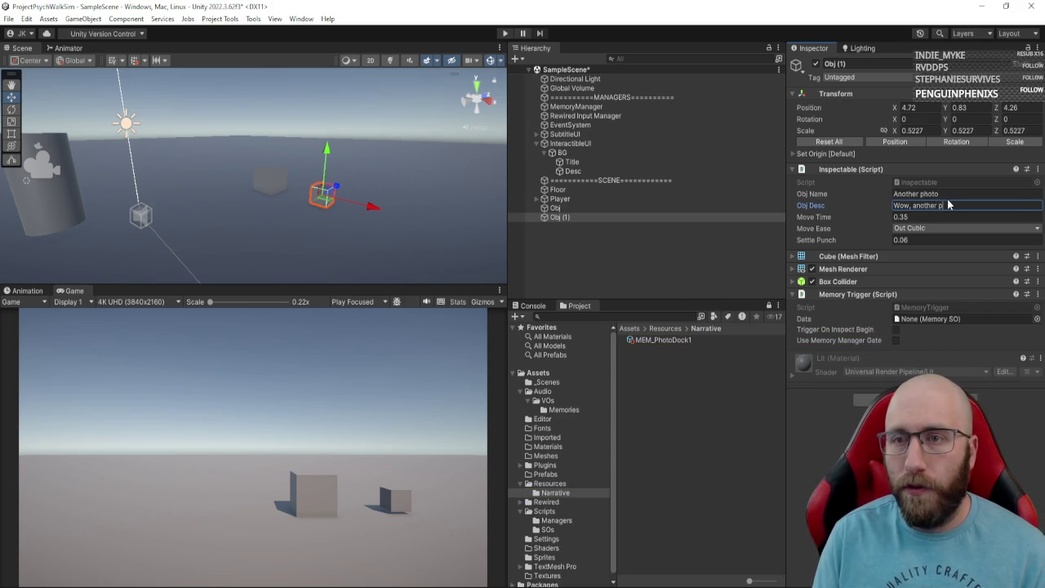
{"action": "type", "text": "hoto!"}
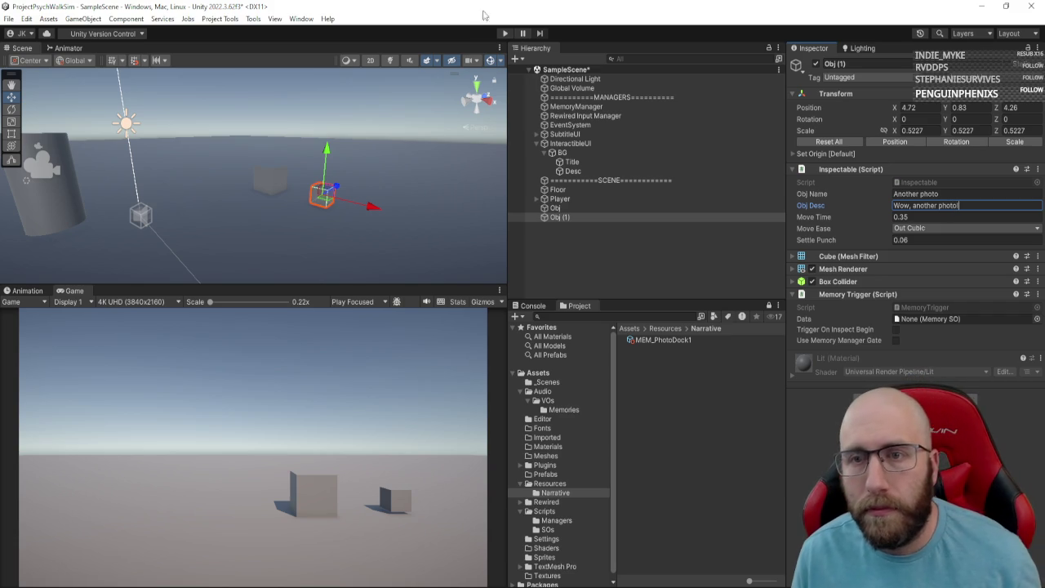
{"action": "left_click", "coordinate": [506, 34]}
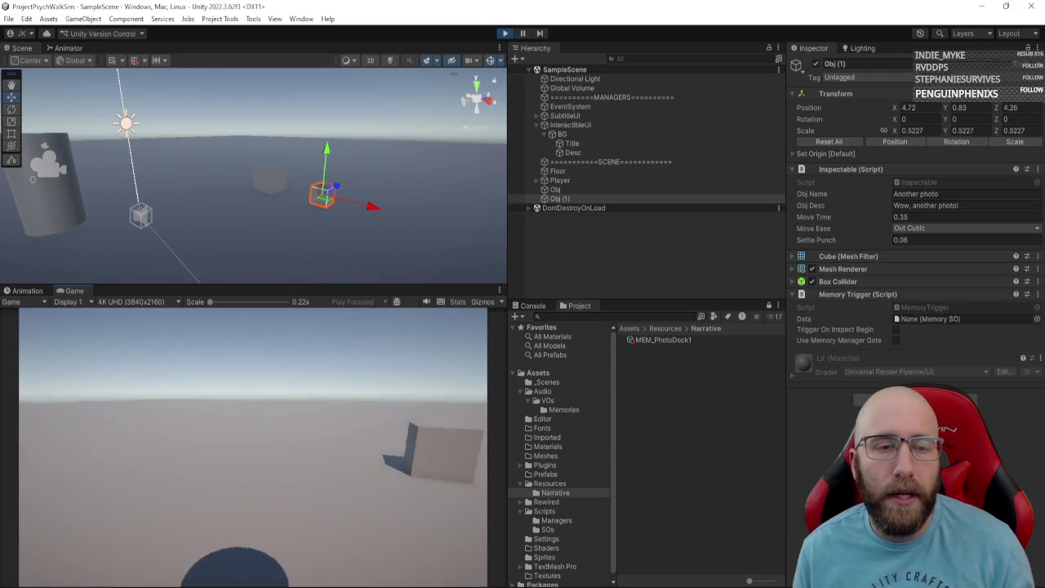
{"action": "key", "text": "w"}
{"action": "key", "text": "w"}
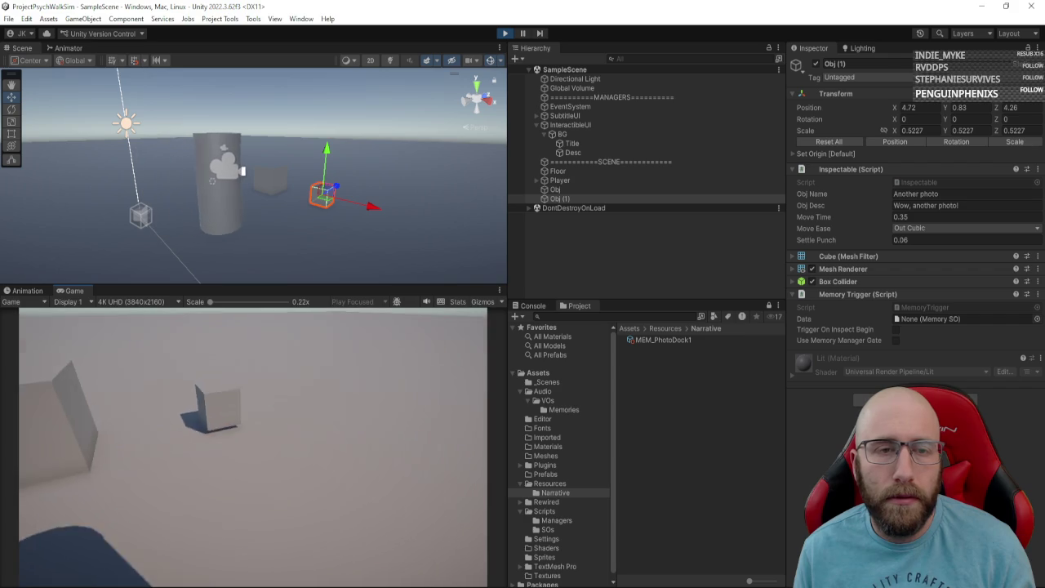
{"action": "key", "text": "e"}
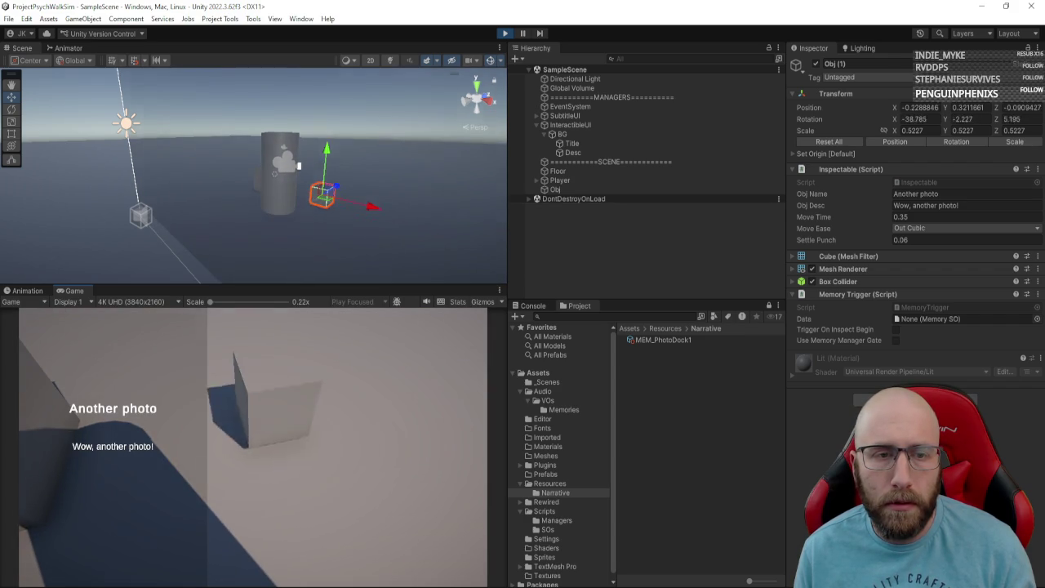
{"action": "key", "text": "e"}
{"action": "key", "text": "e"}
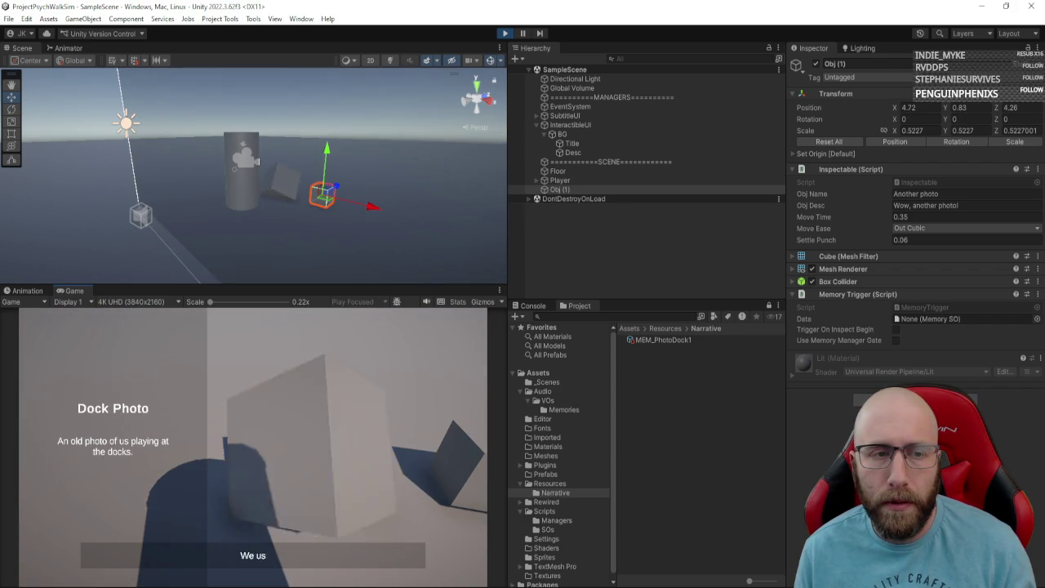
{"action": "key", "text": "e"}
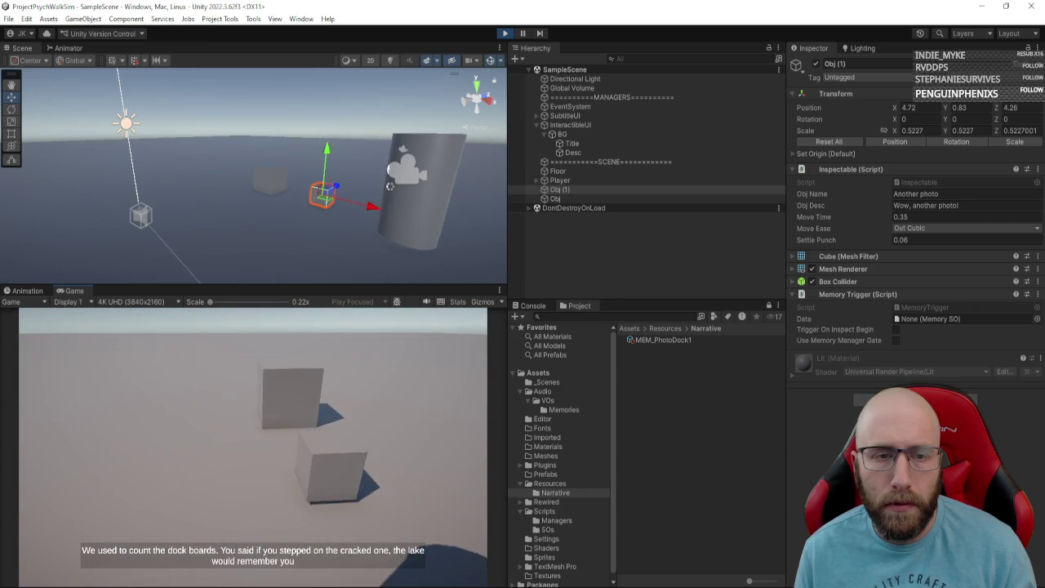
{"action": "key", "text": "e"}
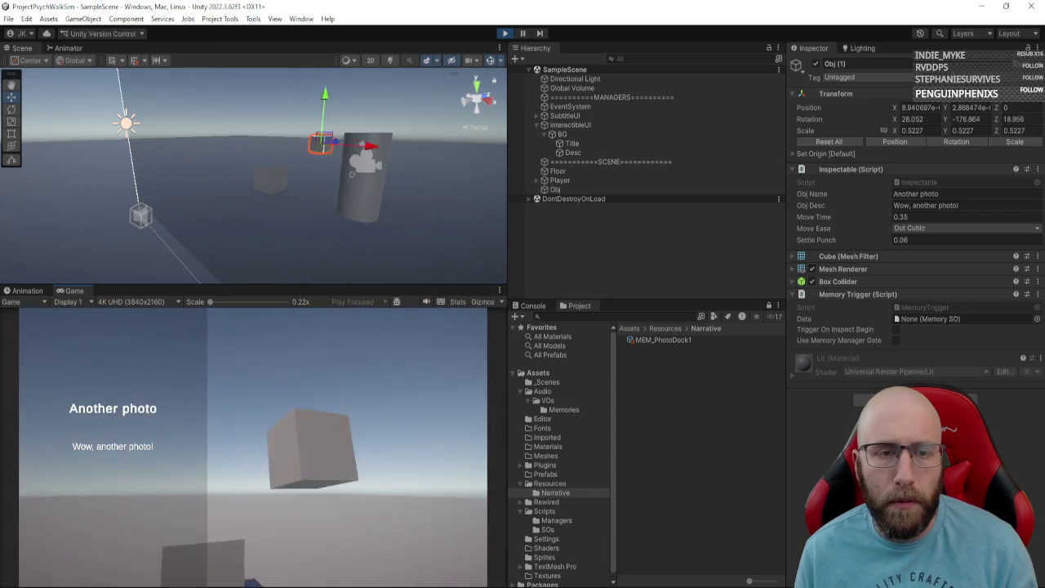
{"action": "key", "text": "e"}
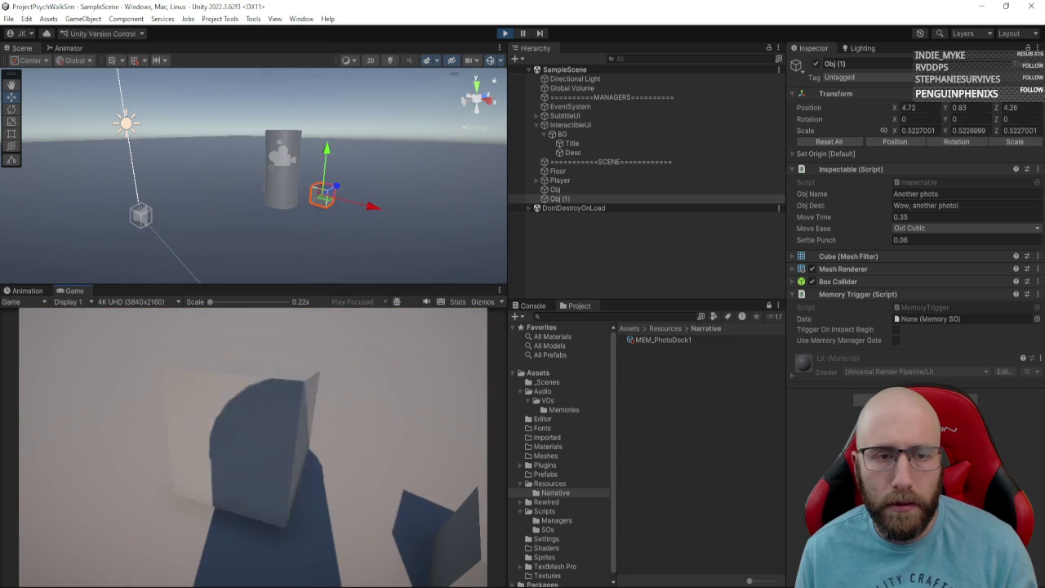
{"action": "key", "text": "e"}
{"action": "key", "text": "e"}
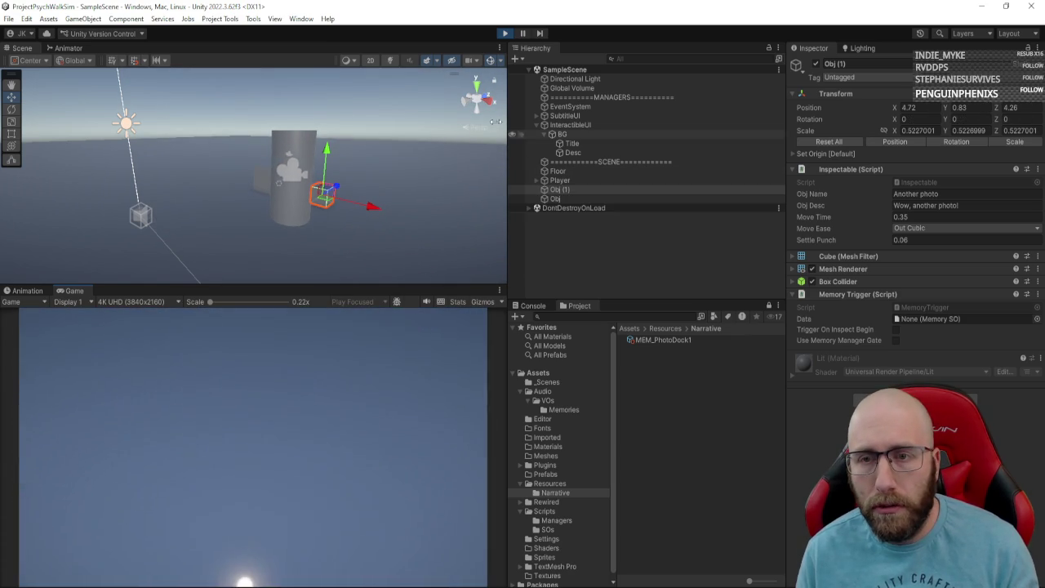
{"action": "left_click", "coordinate": [501, 33]}
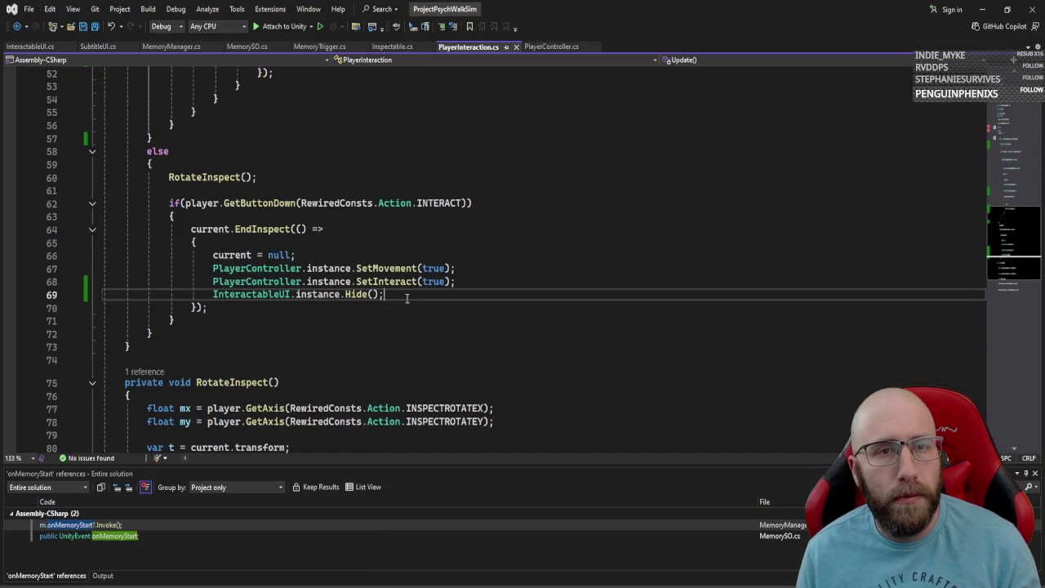
{"action": "scroll", "coordinate": [407, 298], "scroll_direction": "up", "scroll_amount": 1}
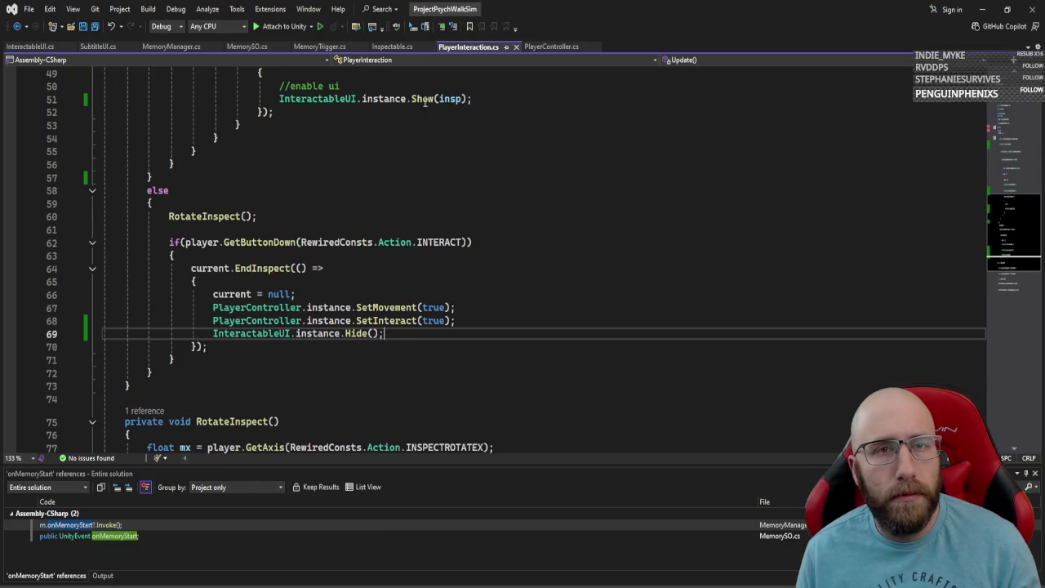
{"action": "left_click", "coordinate": [336, 47]}
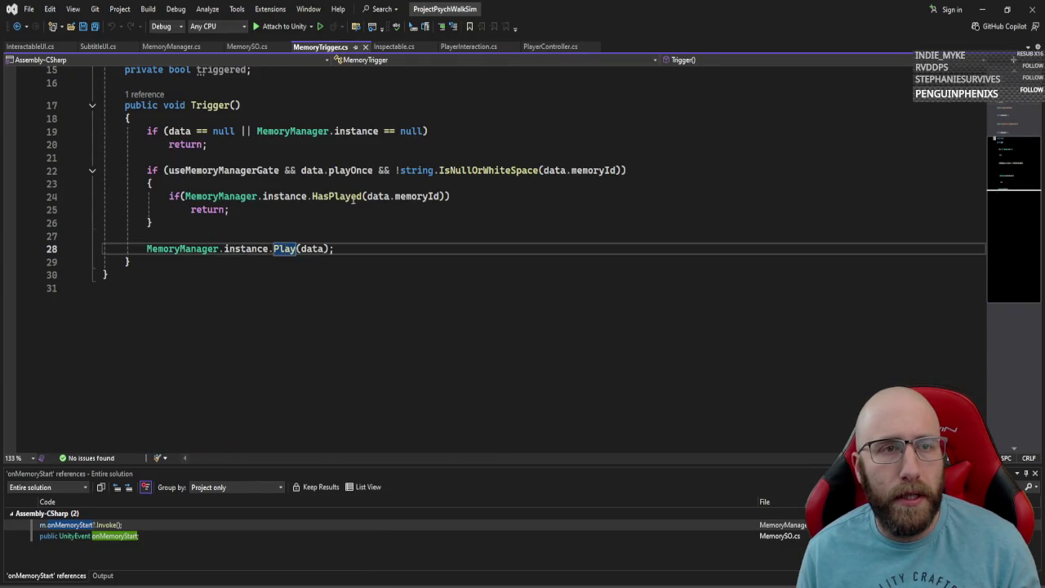
{"action": "scroll", "coordinate": [353, 199], "scroll_direction": "up", "scroll_amount": 5}
{"action": "scroll", "coordinate": [333, 220], "scroll_direction": "down", "scroll_amount": 3}
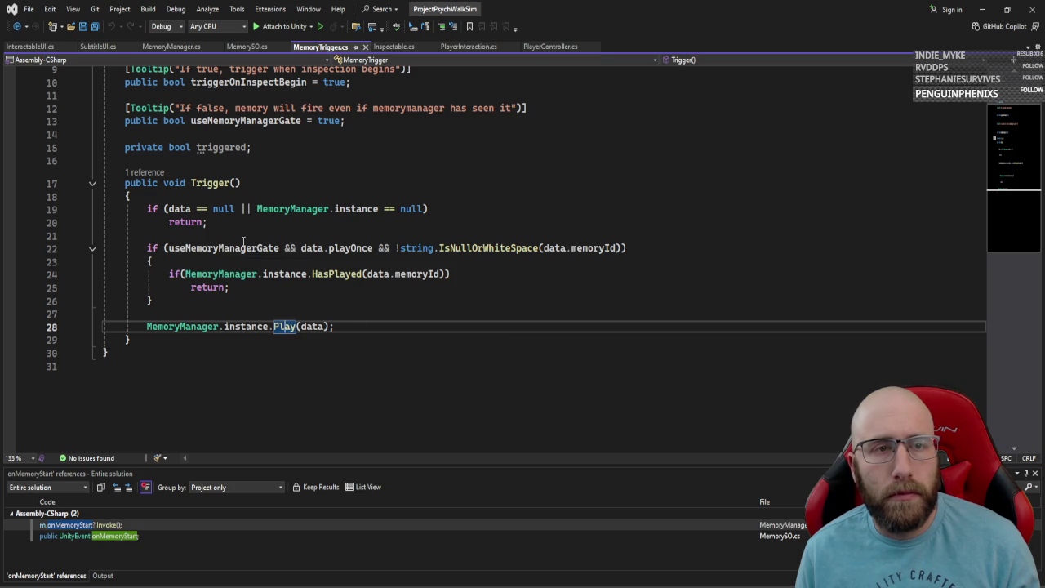
{"action": "scroll", "coordinate": [297, 280], "scroll_direction": "up", "scroll_amount": 2}
{"action": "left_click", "coordinate": [380, 203]}
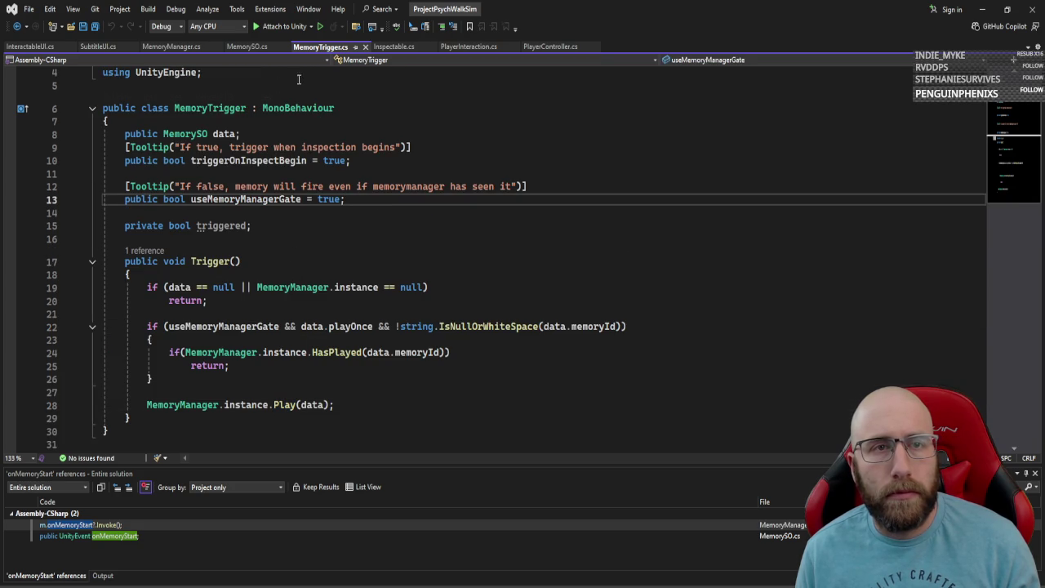
{"action": "left_click", "coordinate": [392, 46]}
{"action": "left_click", "coordinate": [483, 49]}
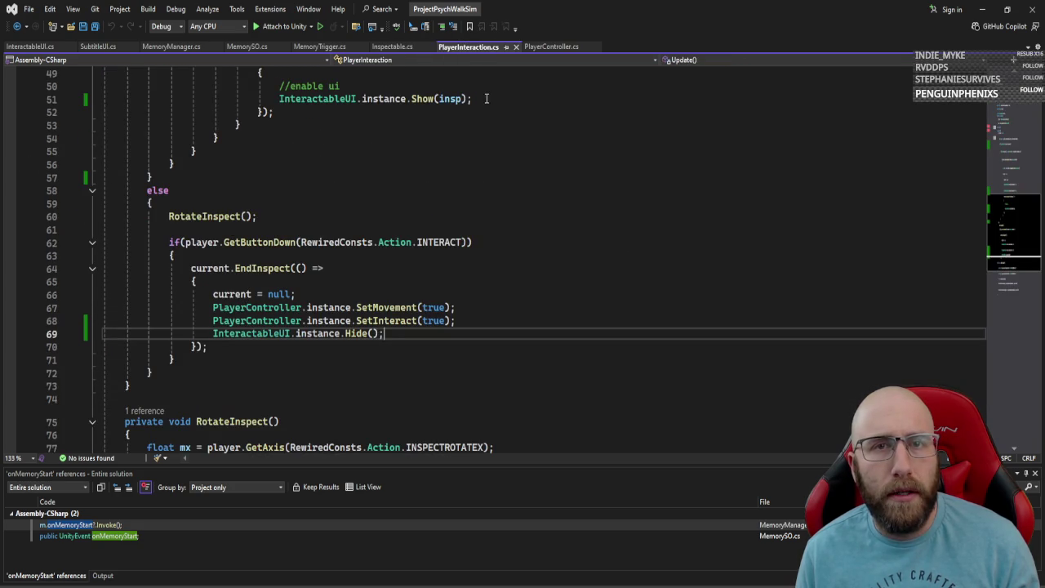
{"action": "scroll", "coordinate": [493, 226], "scroll_direction": "up", "scroll_amount": 7}
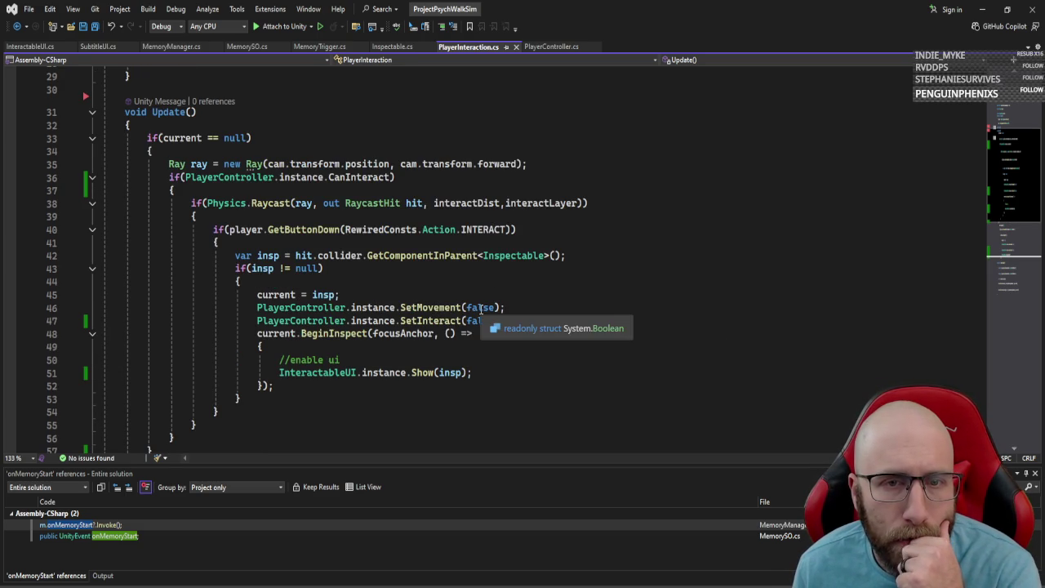
{"action": "key", "text": "alt+Tab"}
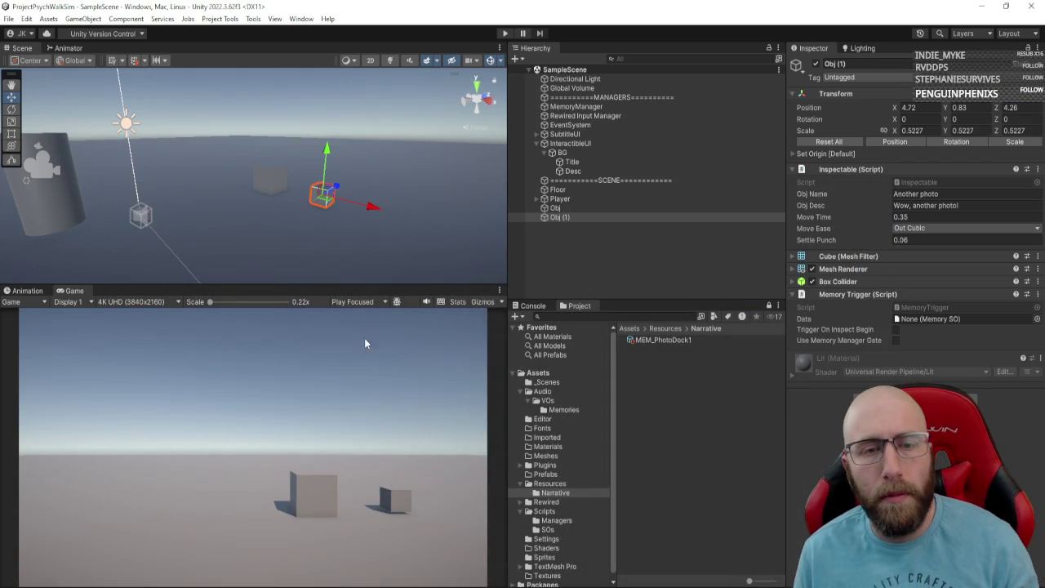
{"action": "left_click", "coordinate": [504, 34]}
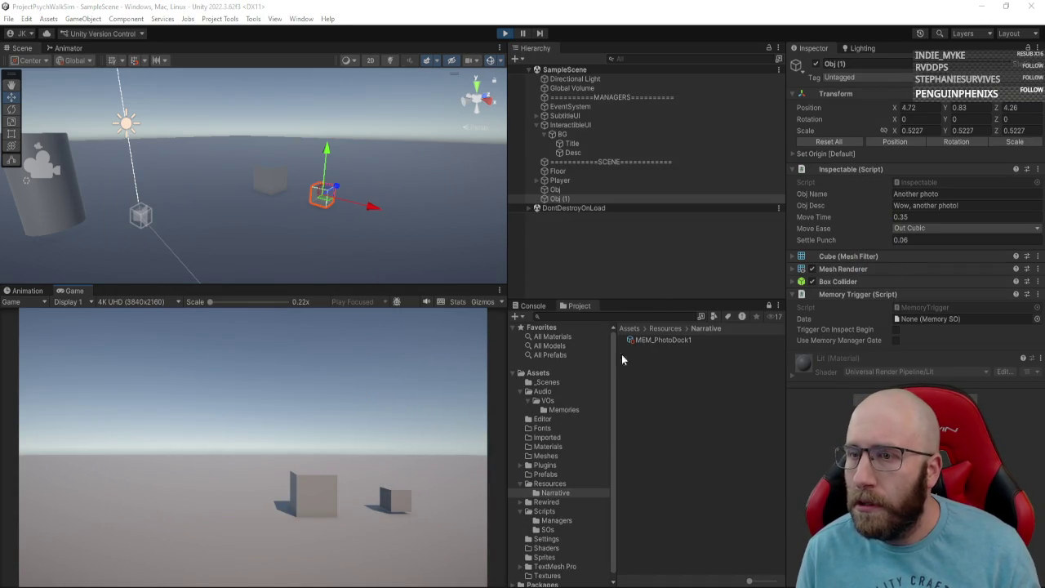
{"action": "key", "text": "w"}
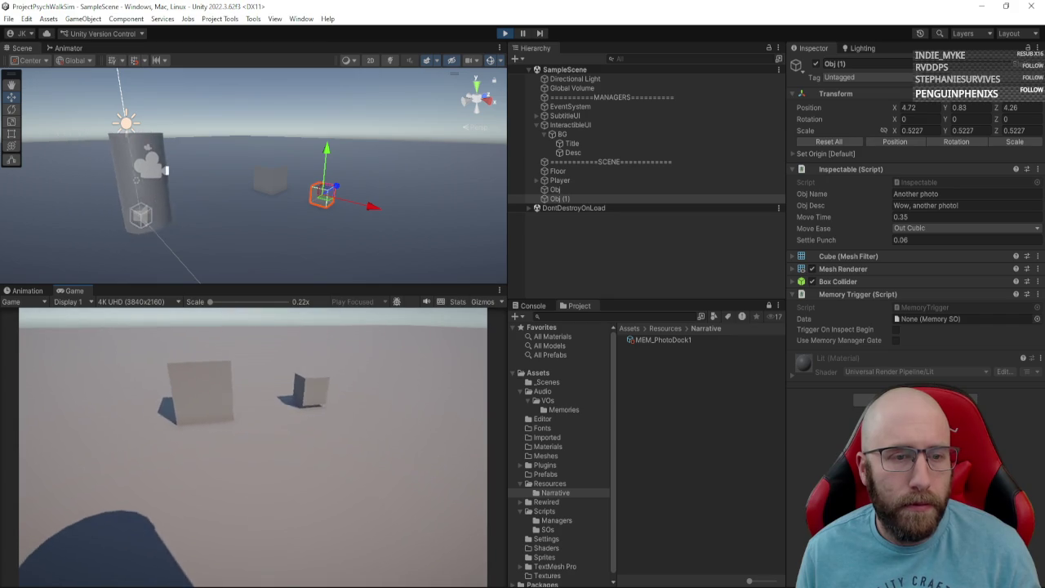
{"action": "key", "text": "w"}
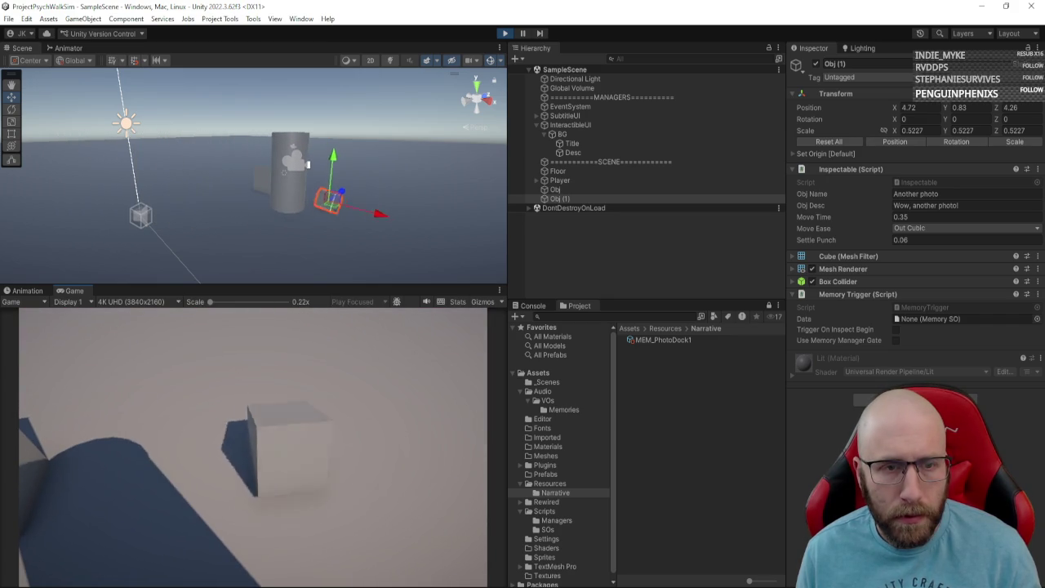
{"action": "key", "text": "e"}
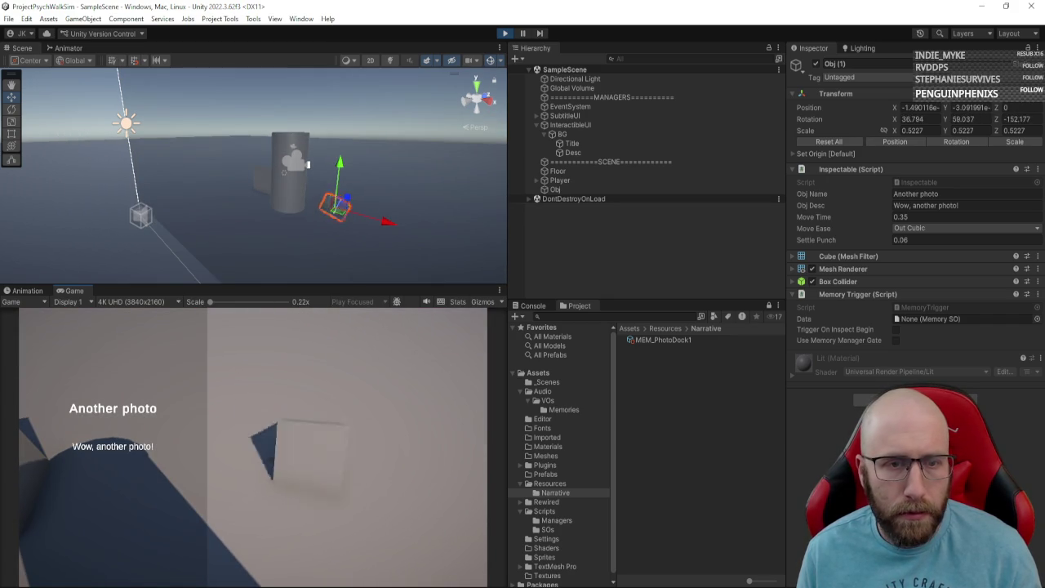
{"action": "key", "text": "e"}
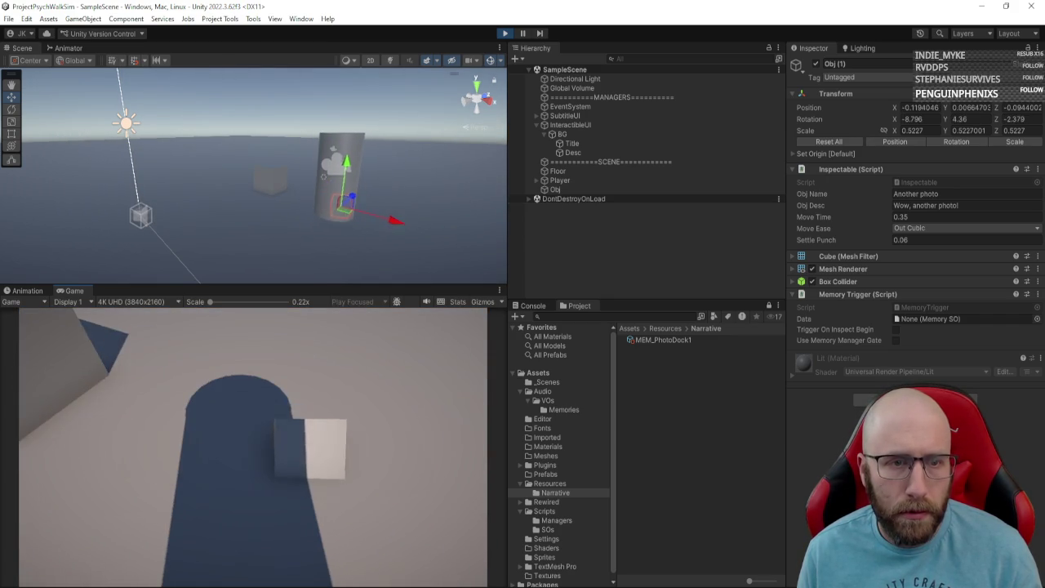
{"action": "key", "text": "e"}
{"action": "key", "text": "e"}
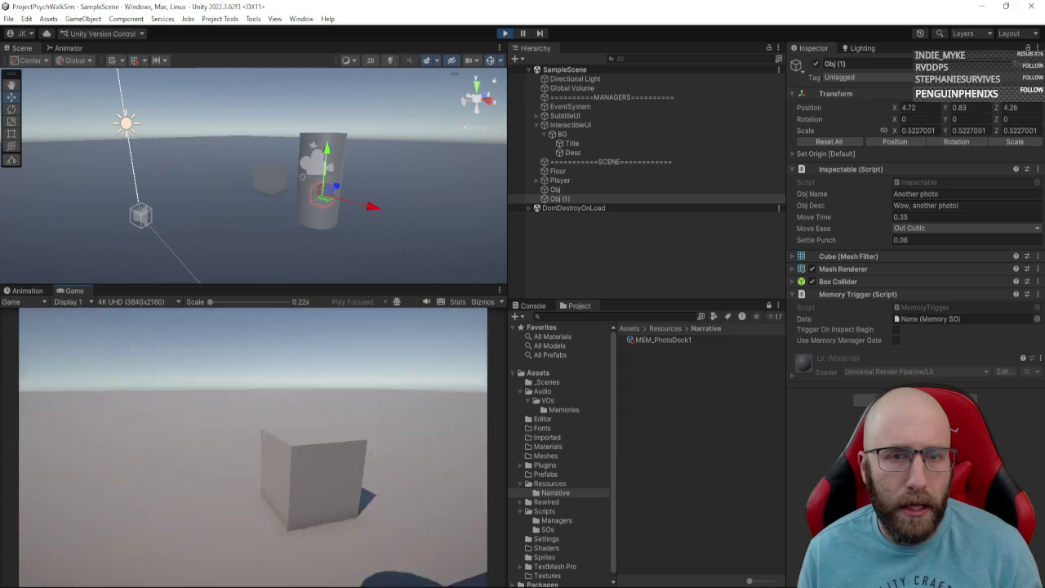
{"action": "key", "text": "e"}
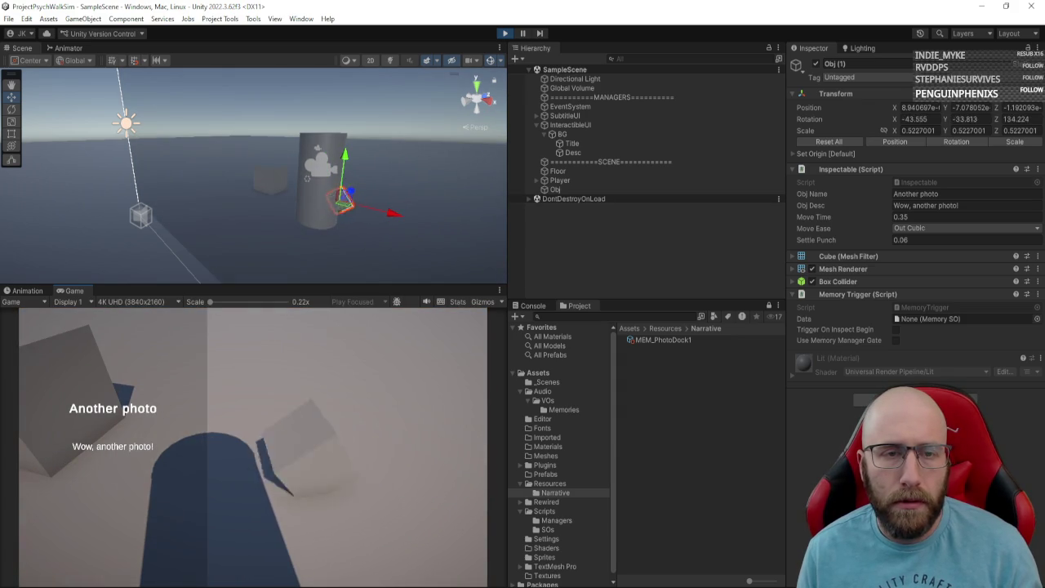
{"action": "key", "text": "e"}
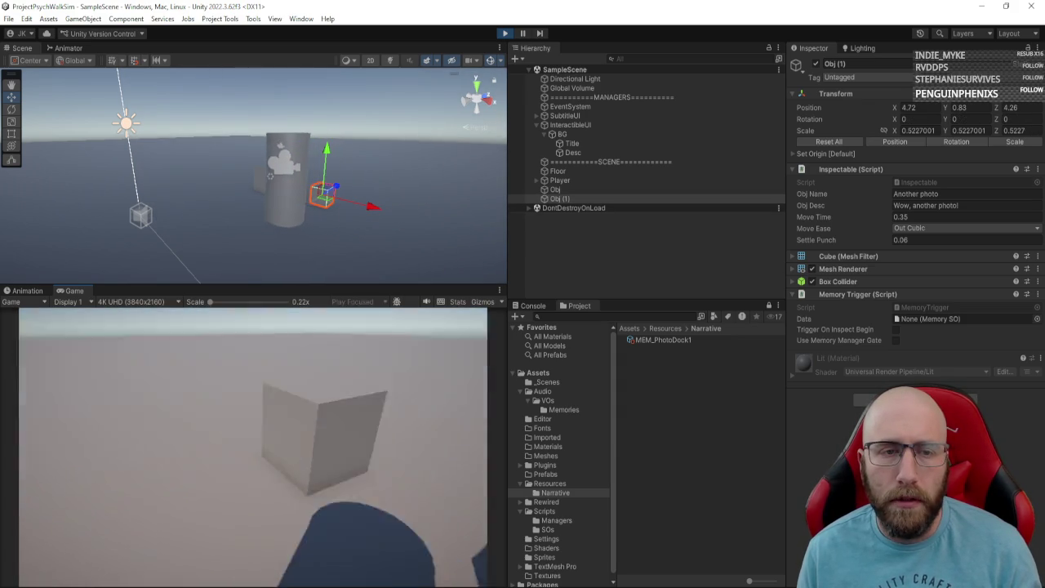
{"action": "key", "text": "e"}
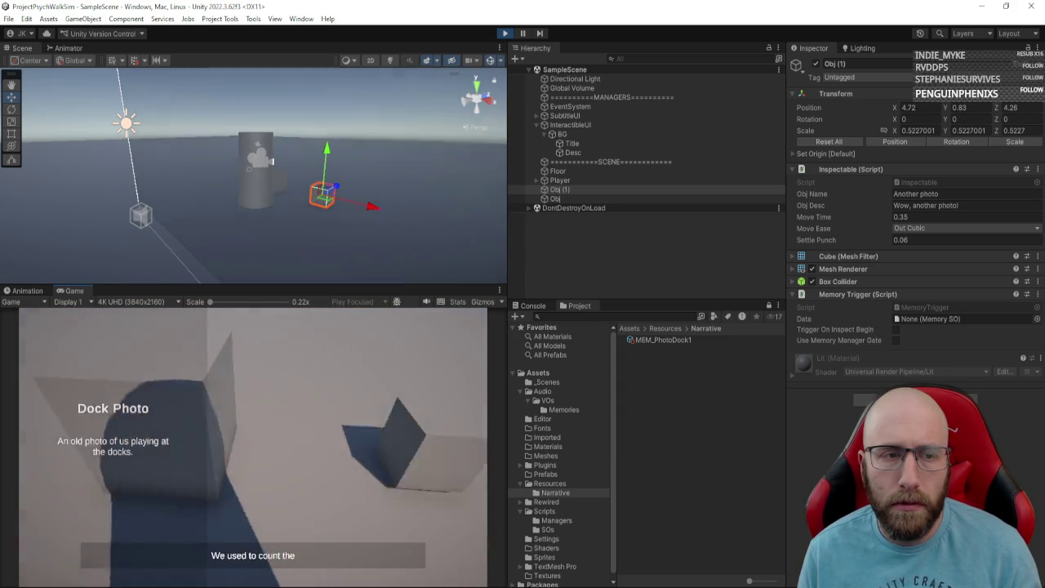
{"action": "key", "text": "e"}
{"action": "key", "text": "e"}
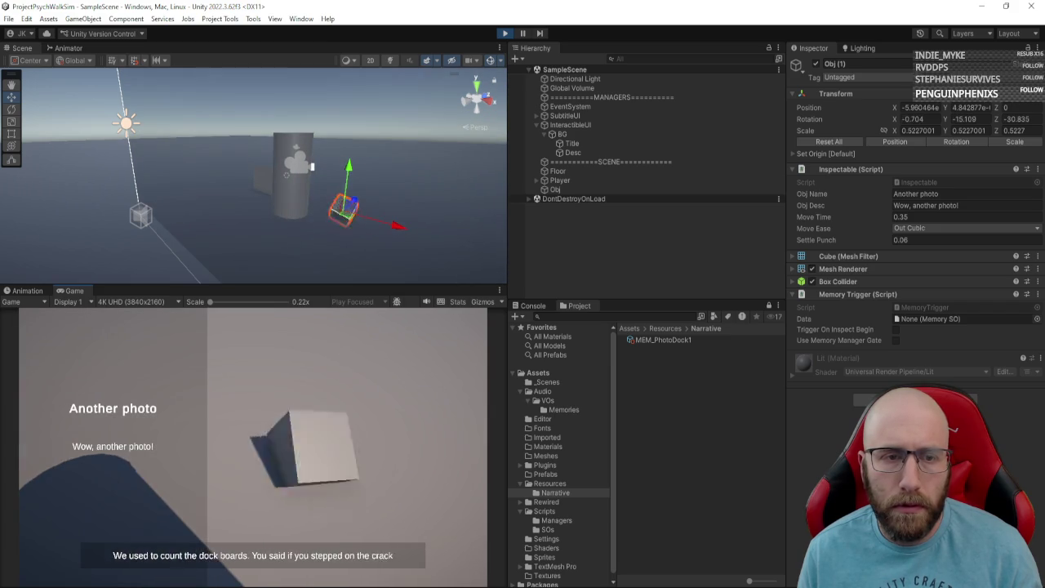
{"action": "key", "text": "e"}
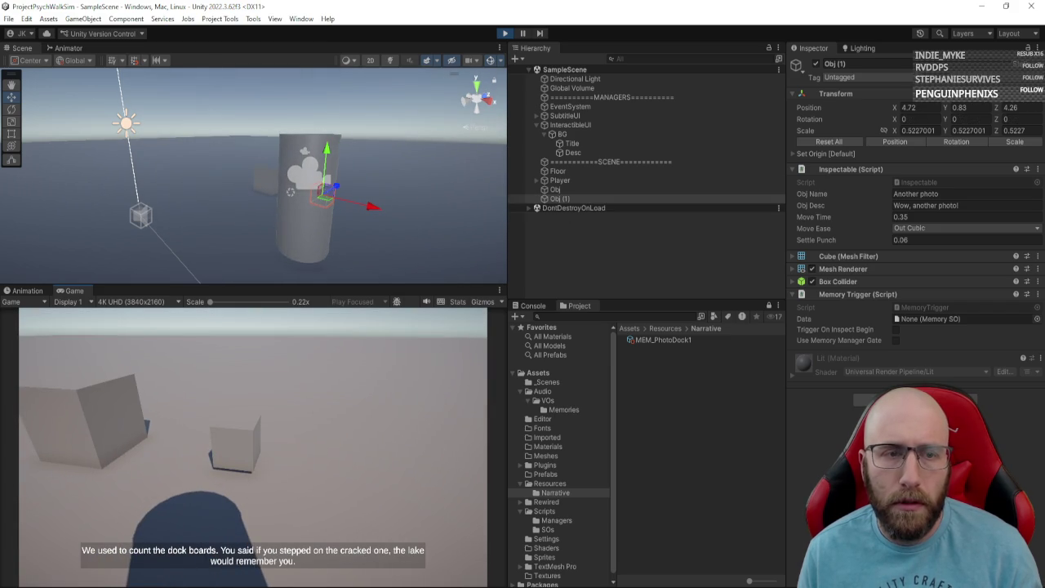
{"action": "key", "text": "w"}
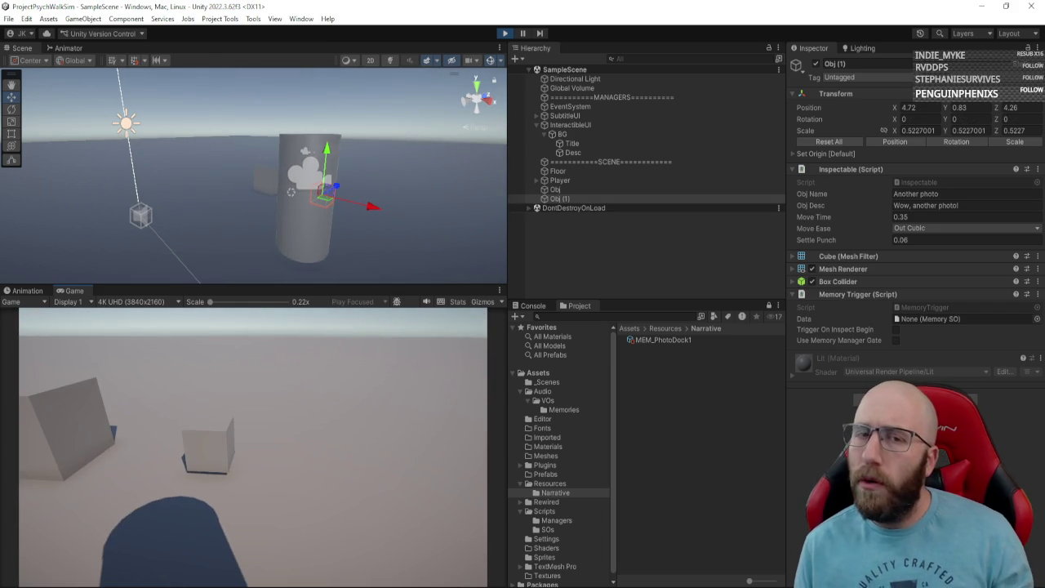
{"action": "key", "text": "e"}
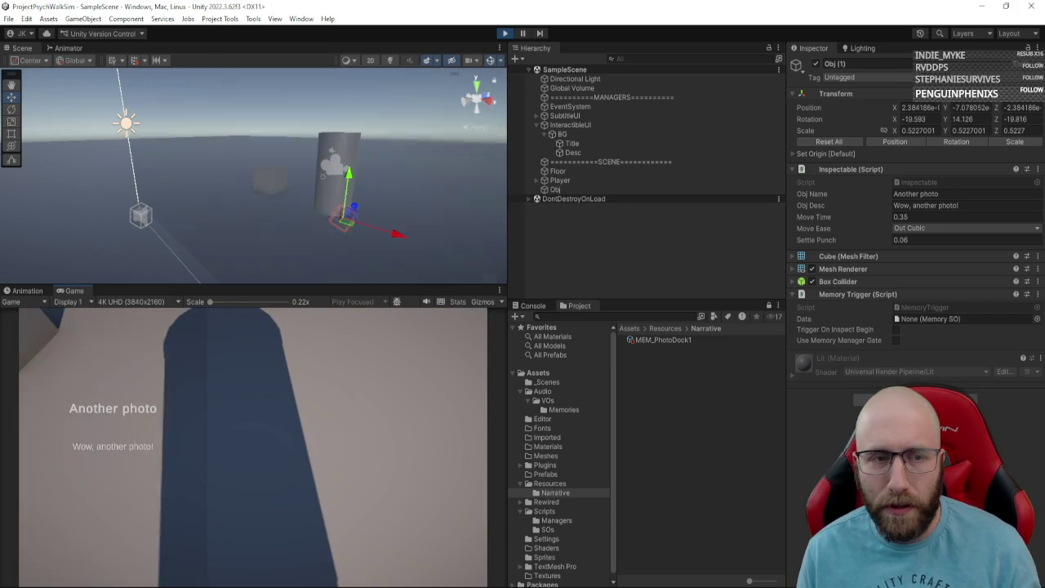
{"action": "key", "text": "e"}
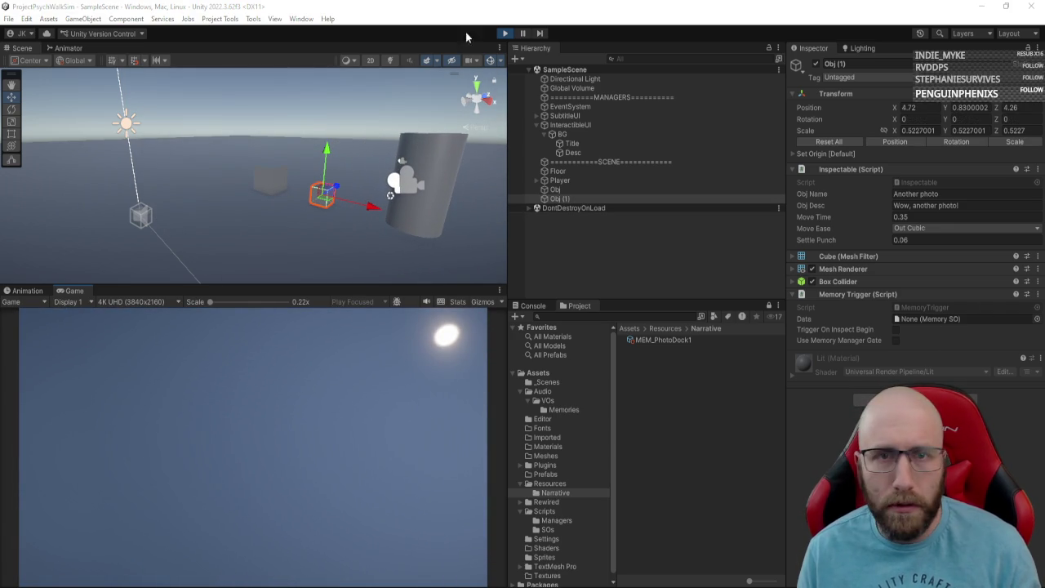
{"action": "left_click", "coordinate": [504, 34]}
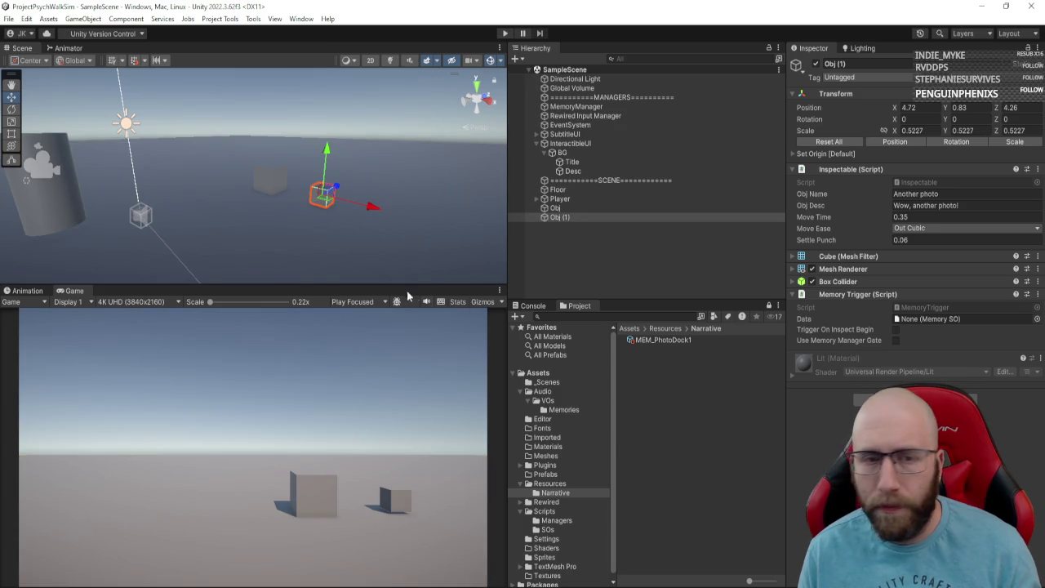
{"action": "left_click", "coordinate": [606, 269]}
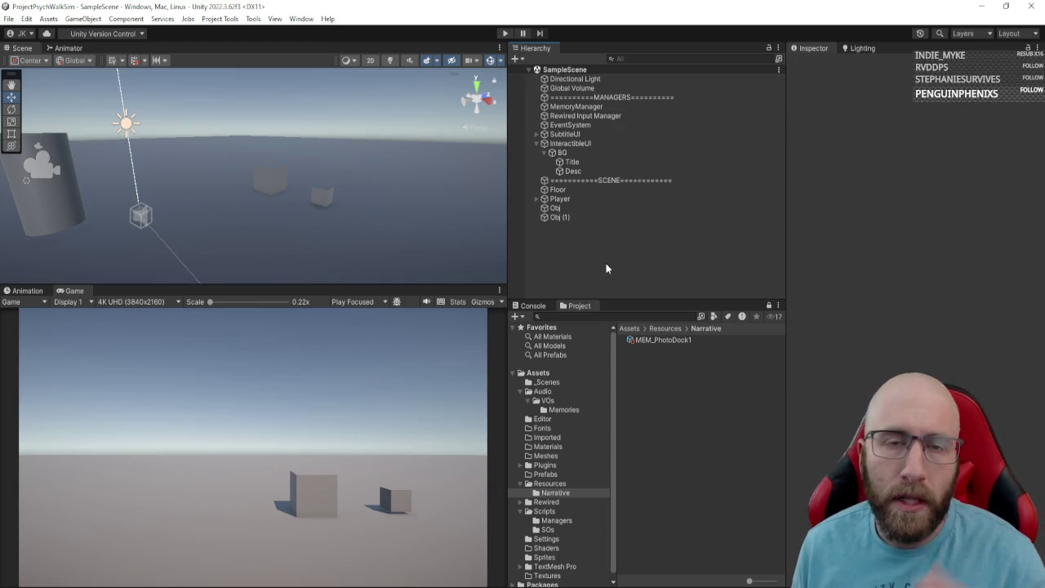
Step: Add a 3D Object > Terrain from the Hierarchy and frame it in the Scene view
{"action": "right_click", "coordinate": [559, 255]}
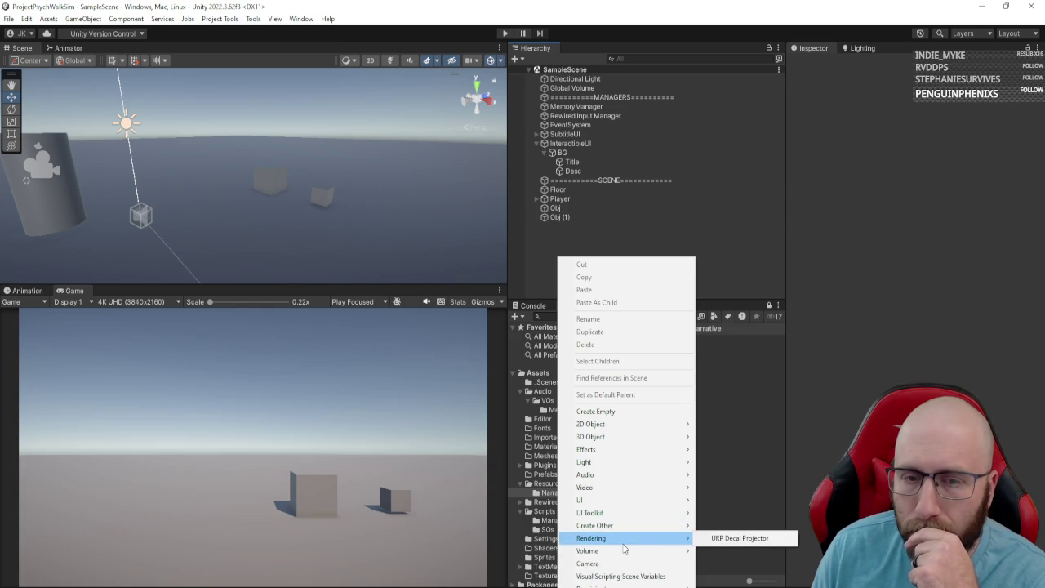
{"action": "mouse_move", "coordinate": [620, 530]}
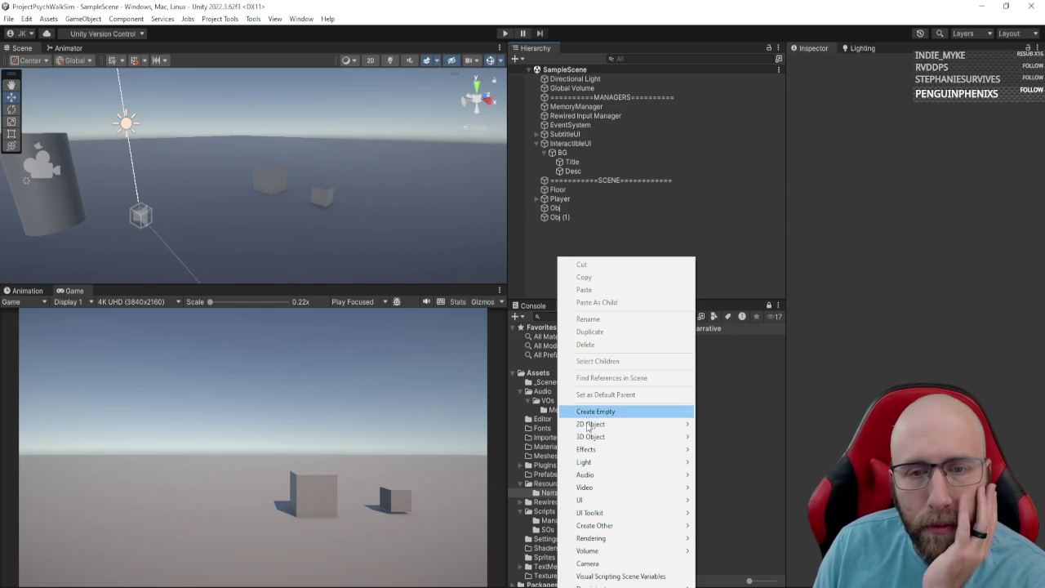
{"action": "mouse_move", "coordinate": [591, 437]}
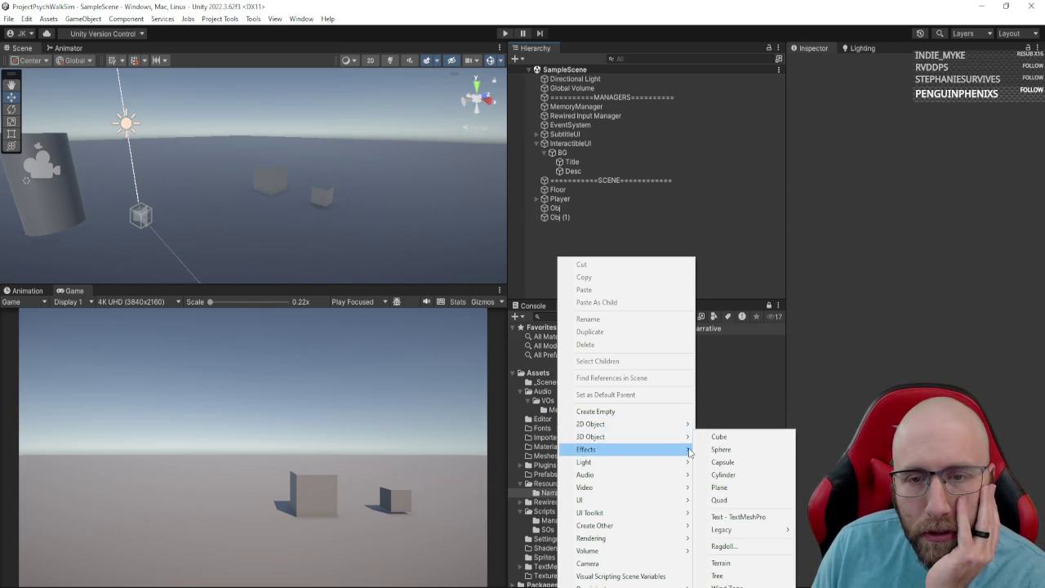
{"action": "left_click", "coordinate": [724, 565]}
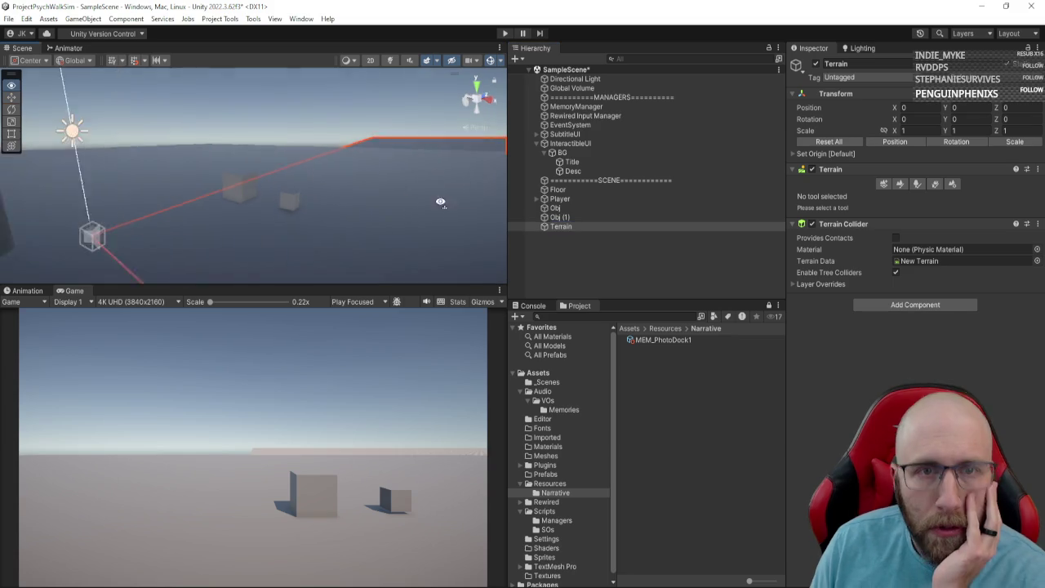
{"action": "key", "text": "f"}
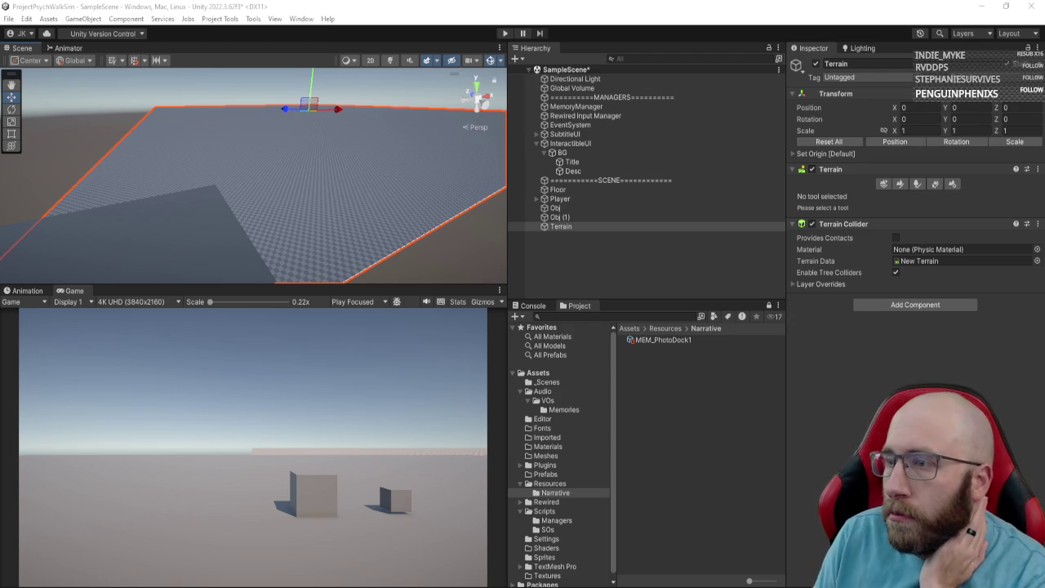
Step: Check Obj's Dock Photo properties, then reselect the Terrain
{"action": "left_click", "coordinate": [581, 227]}
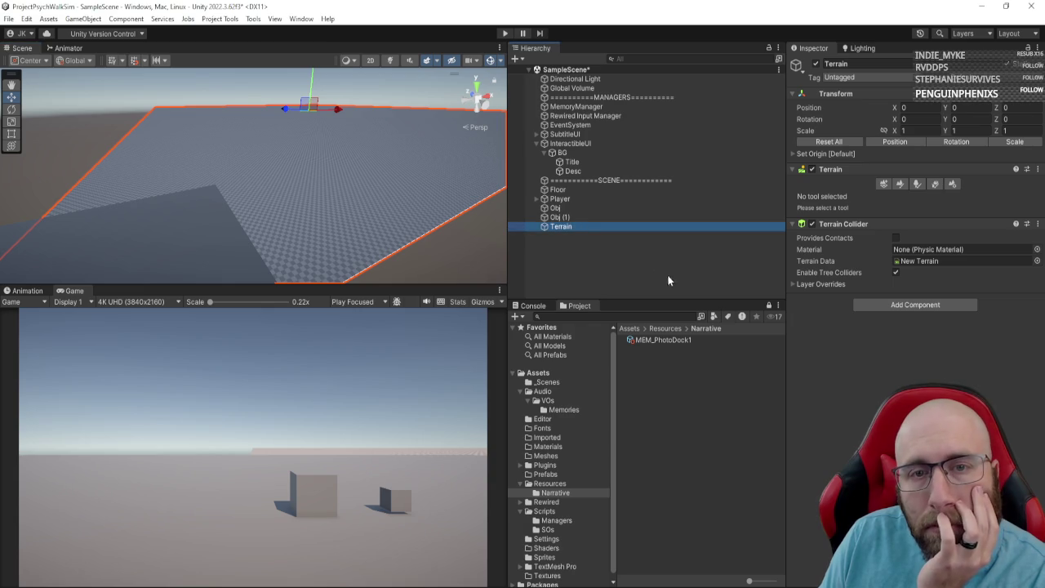
{"action": "left_click", "coordinate": [560, 209]}
{"action": "left_click", "coordinate": [568, 209]}
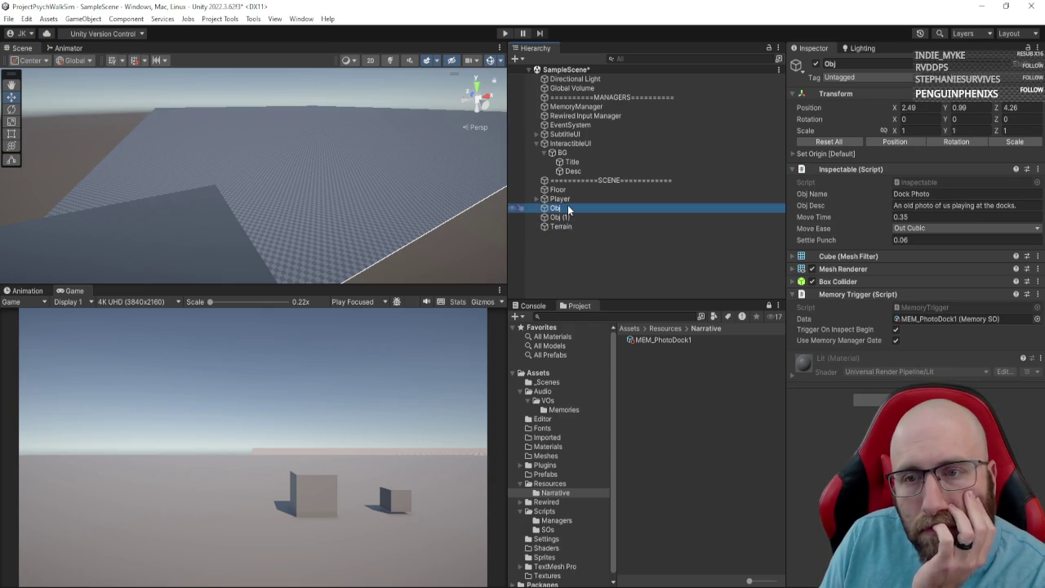
{"action": "left_click", "coordinate": [588, 226]}
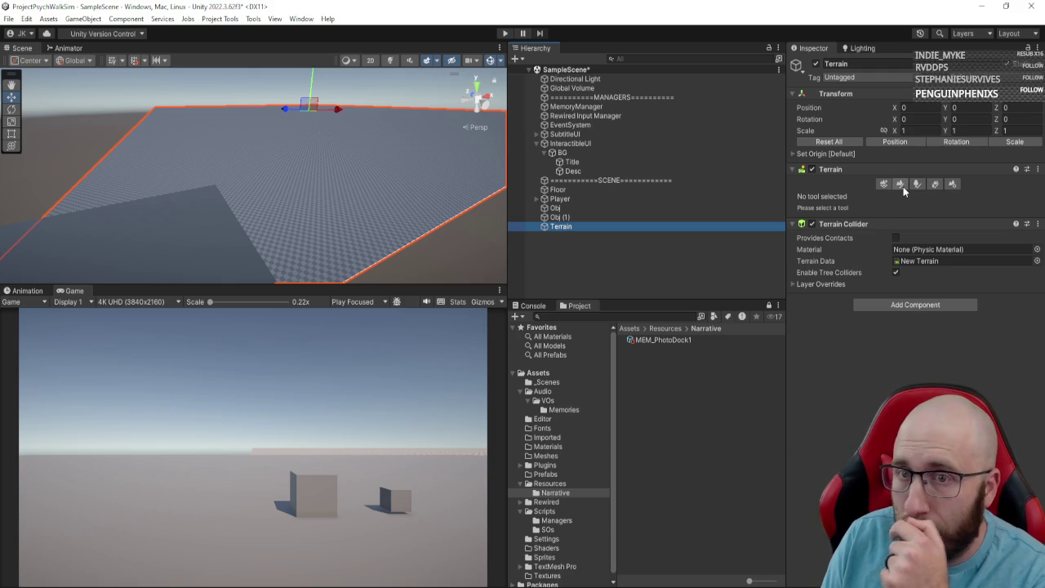
Step: Review the Terrain's neighbour and settings panels, leaving defaults like Base Map Dist. 1000 unchanged
{"action": "left_click", "coordinate": [882, 183]}
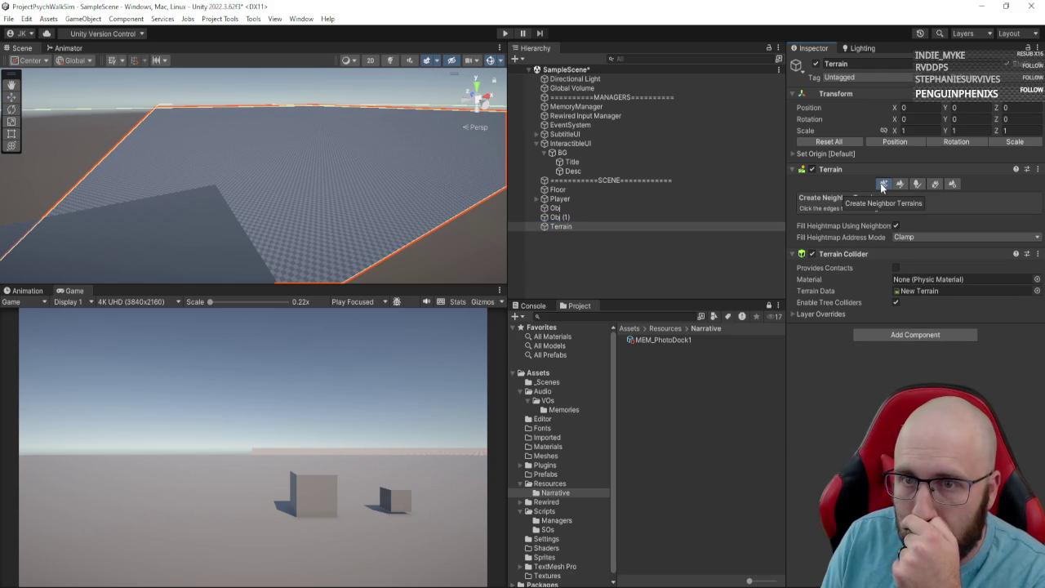
{"action": "left_click", "coordinate": [951, 185]}
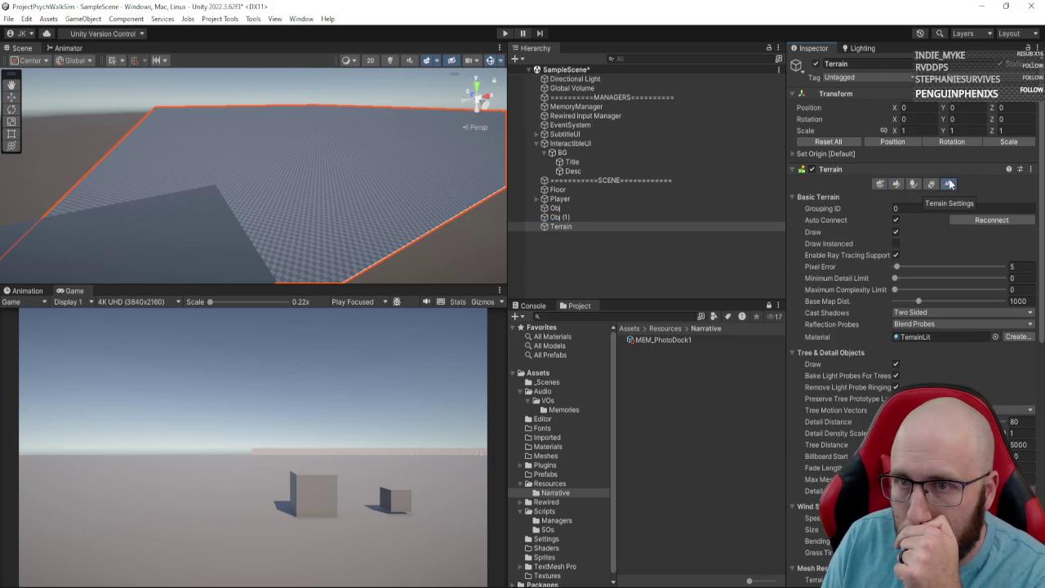
{"action": "scroll", "coordinate": [857, 282], "scroll_direction": "down", "scroll_amount": 3}
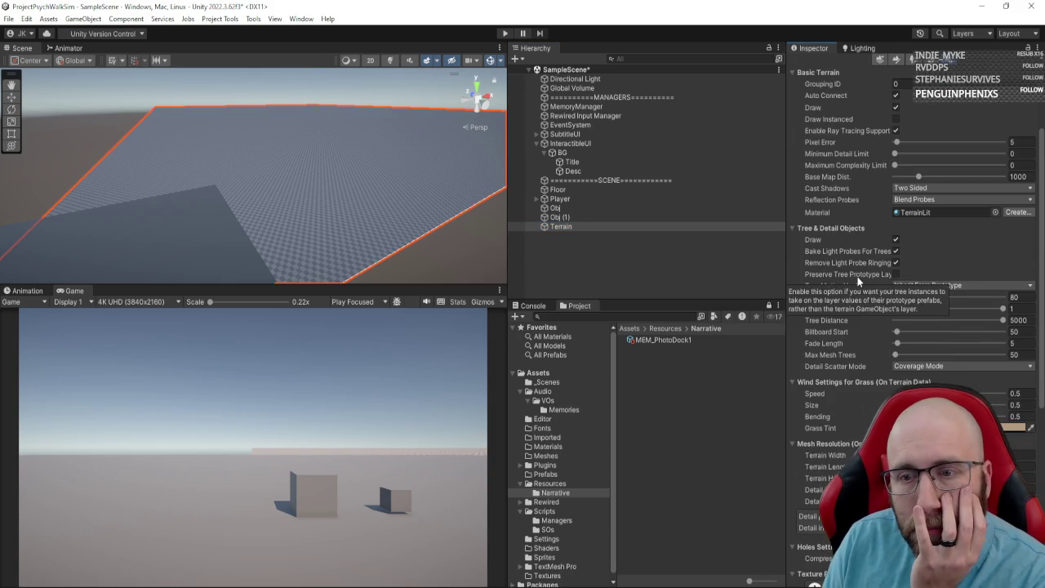
{"action": "scroll", "coordinate": [839, 320], "scroll_direction": "down", "scroll_amount": 4}
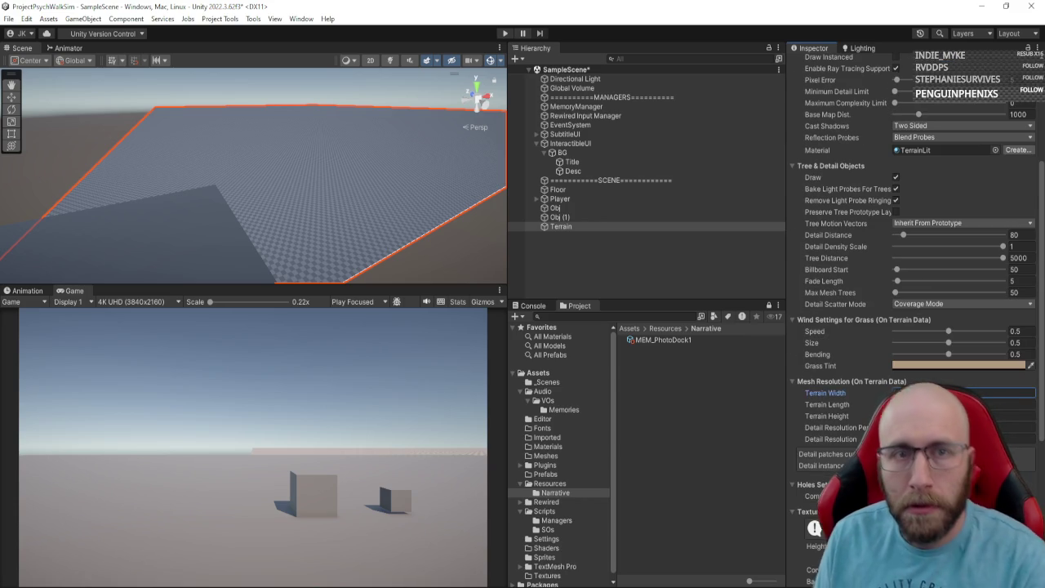
{"action": "left_click", "coordinate": [1008, 405]}
{"action": "left_click", "coordinate": [1008, 415]}
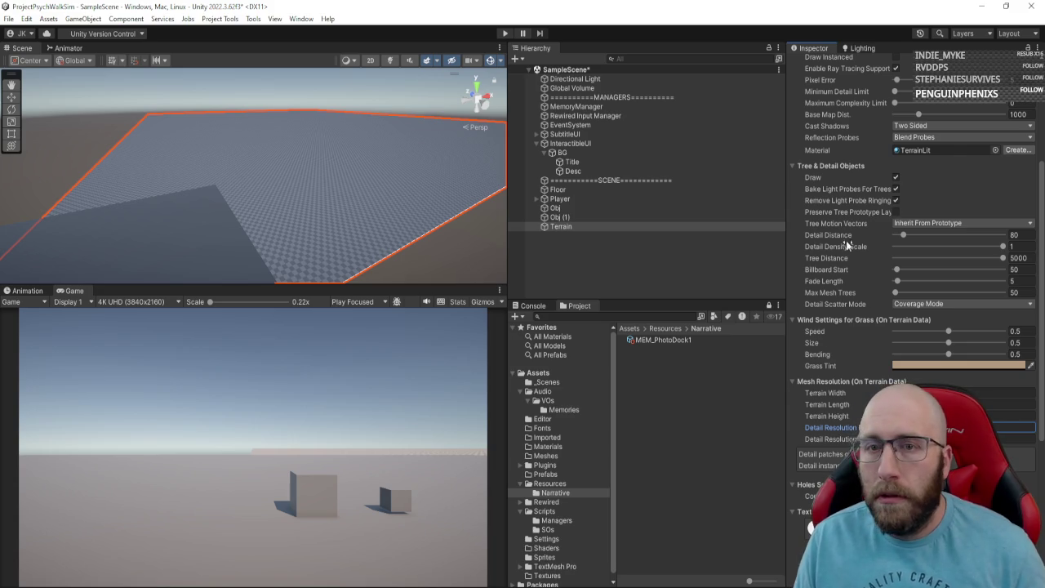
{"action": "scroll", "coordinate": [872, 239], "scroll_direction": "up", "scroll_amount": 3}
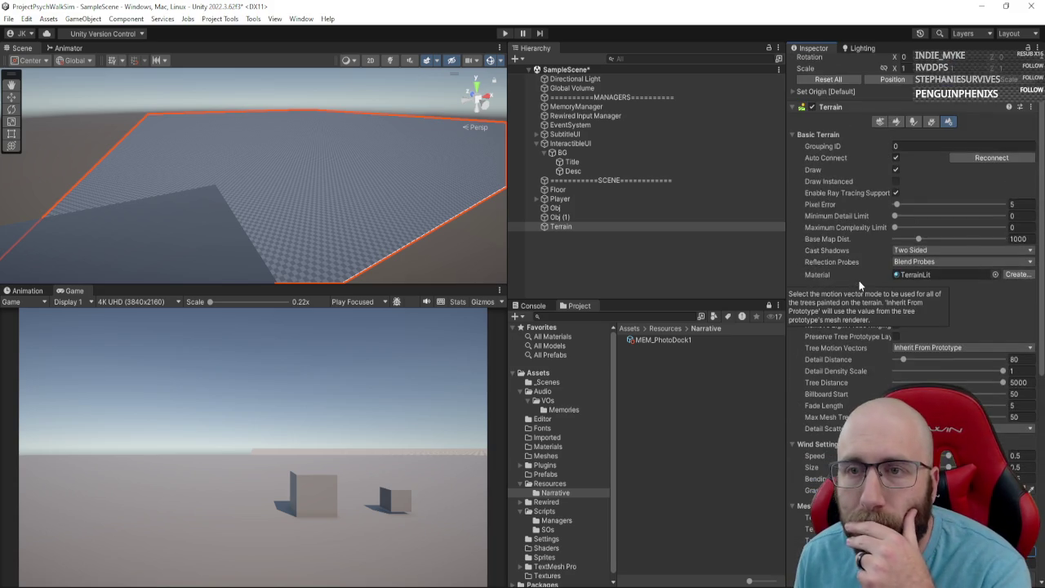
{"action": "scroll", "coordinate": [859, 284], "scroll_direction": "down", "scroll_amount": 3}
{"action": "scroll", "coordinate": [898, 212], "scroll_direction": "up", "scroll_amount": 5}
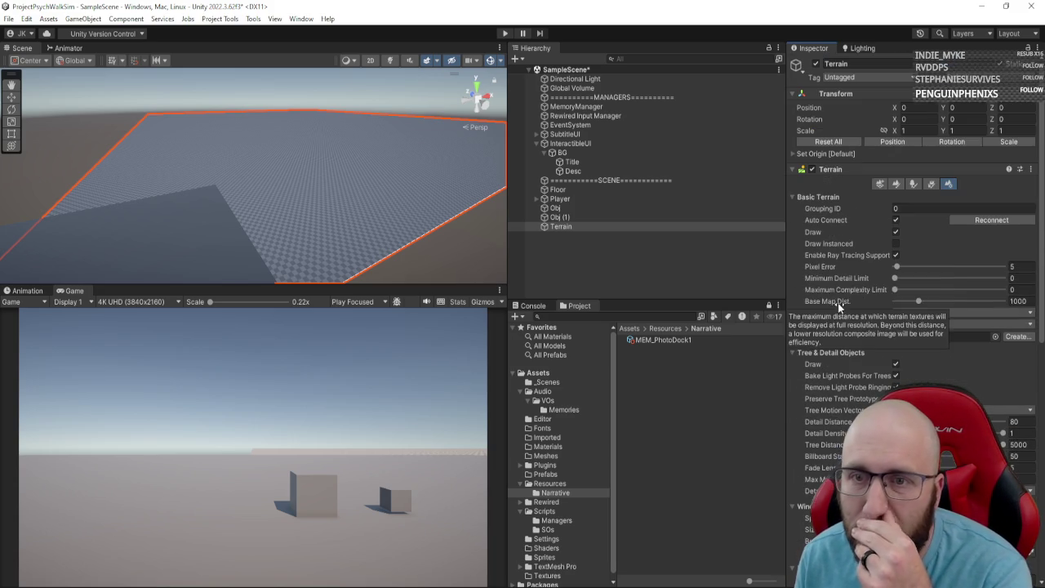
Step: Browse the neighbour, tree and detail terrain tools, then return to Paint Terrain
{"action": "left_click", "coordinate": [897, 185]}
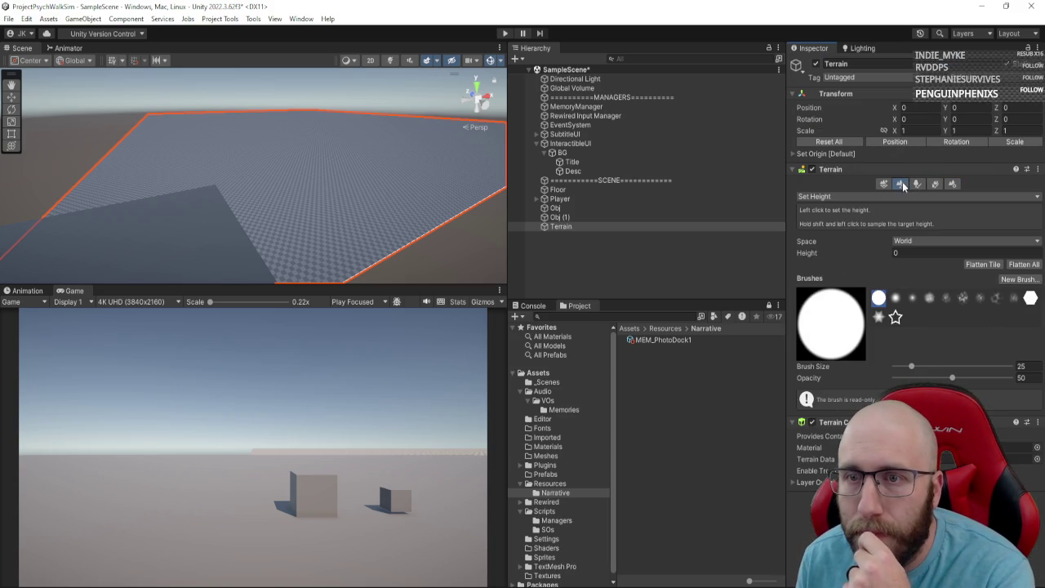
{"action": "left_click", "coordinate": [883, 184]}
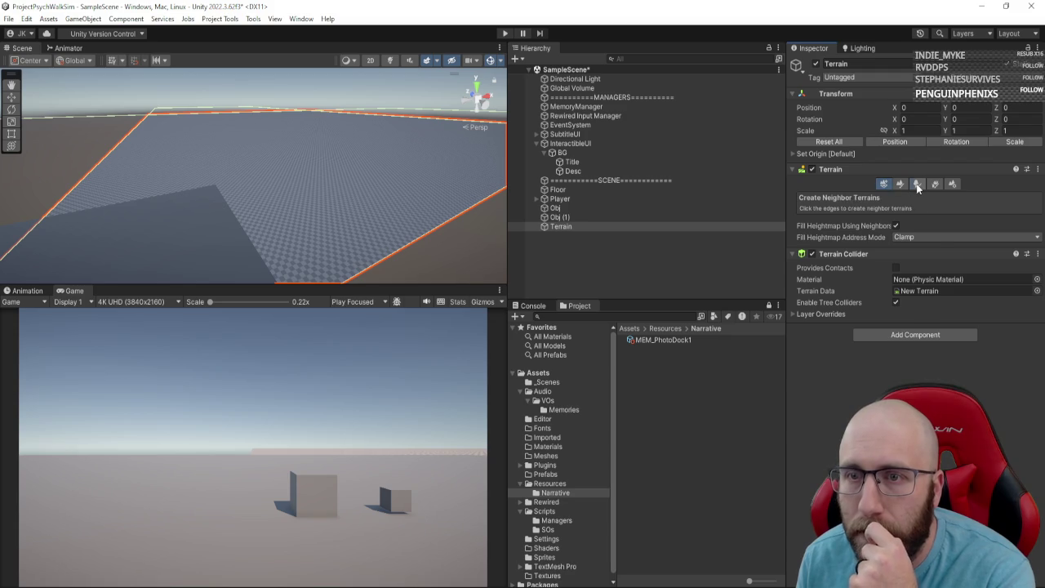
{"action": "left_click", "coordinate": [917, 185]}
{"action": "left_click", "coordinate": [935, 184]}
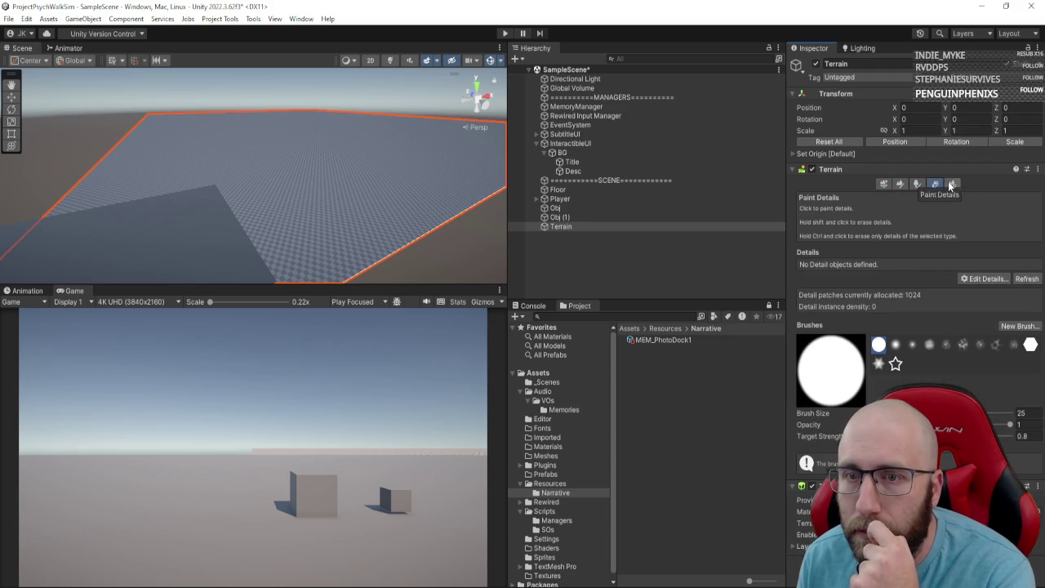
{"action": "left_click", "coordinate": [898, 185]}
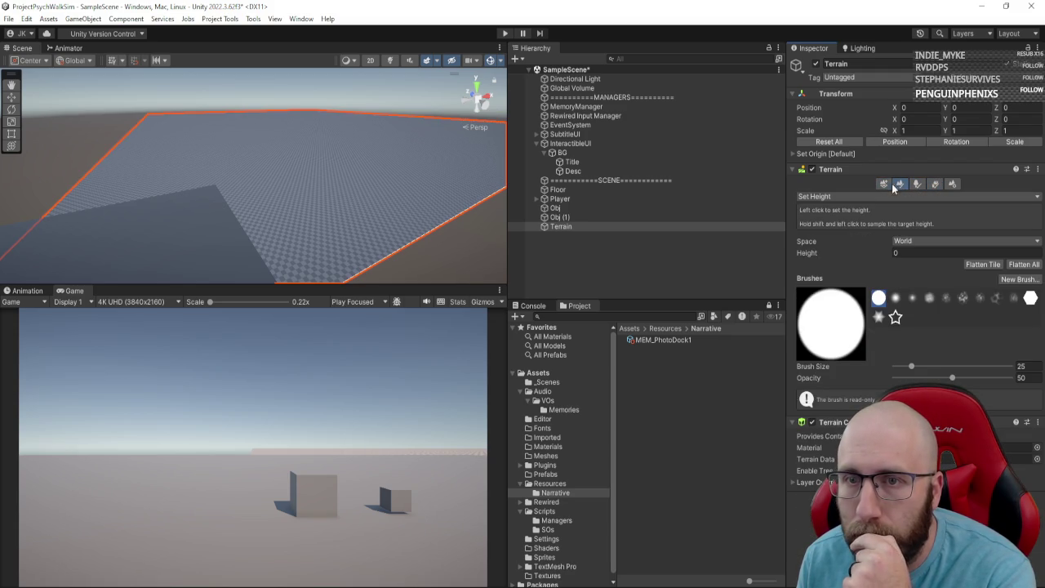
Step: Switch the sculpting mode from Set Height to Raise or Lower Terrain
{"action": "left_click", "coordinate": [865, 198]}
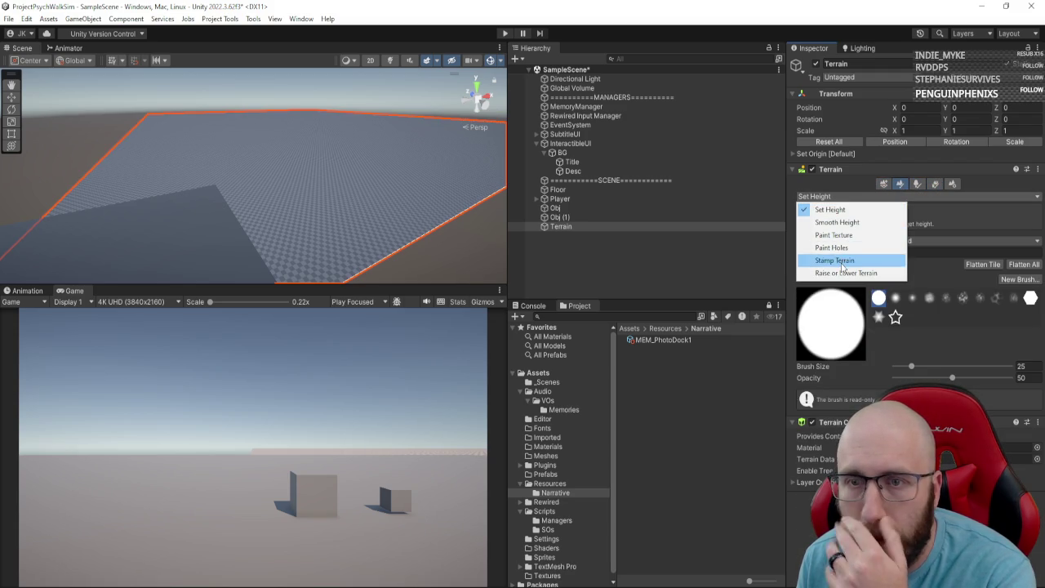
{"action": "left_click", "coordinate": [854, 210]}
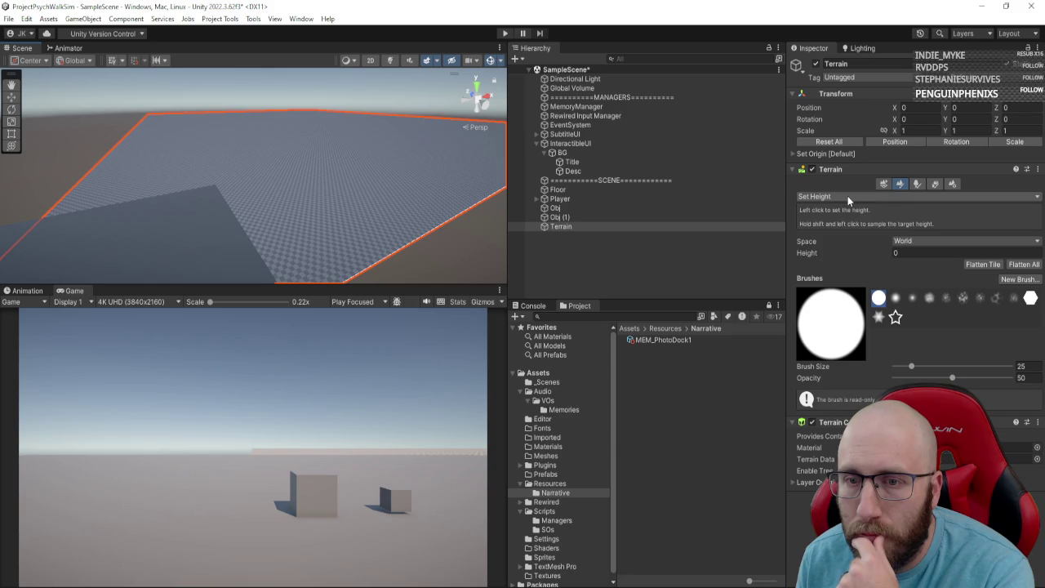
{"action": "left_click", "coordinate": [849, 199]}
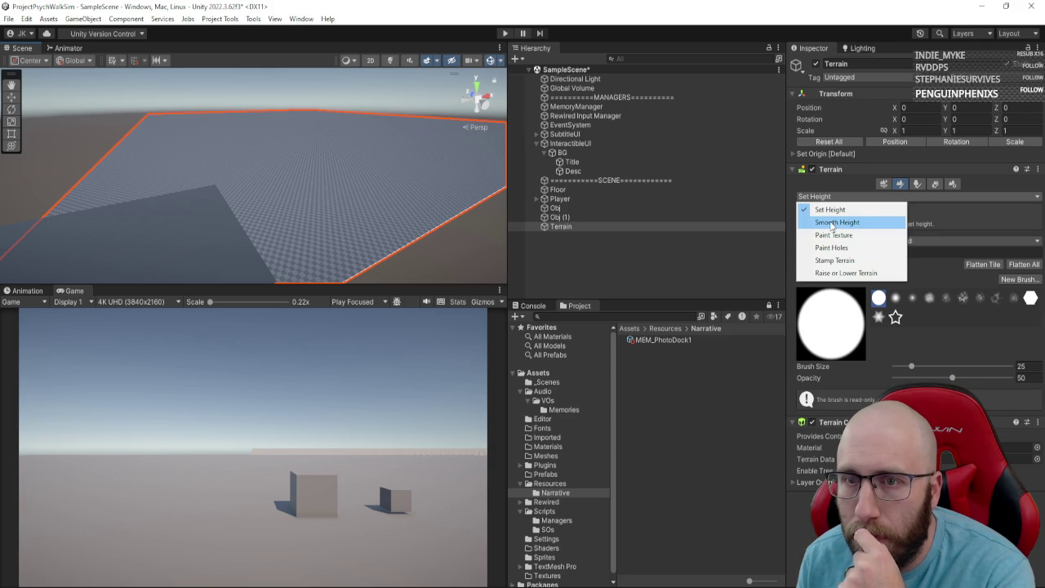
{"action": "left_click", "coordinate": [849, 273]}
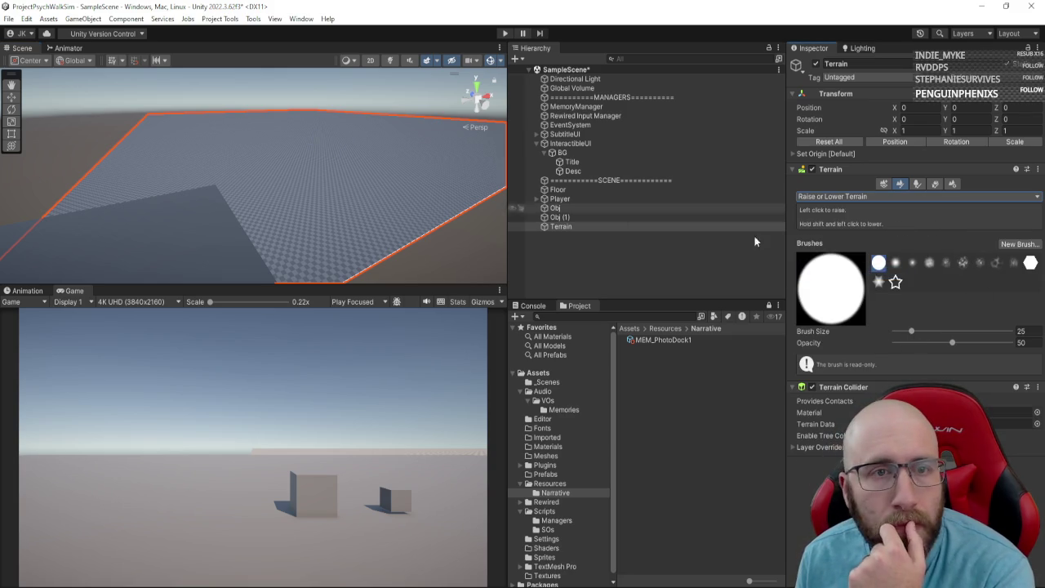
Step: Enlarge the brush to 309, test a raise stroke on the terrain, then undo it
{"action": "mouse_move", "coordinate": [912, 331]}
{"action": "left_mouse_down"}
{"action": "mouse_move", "coordinate": [963, 337]}
{"action": "mouse_move", "coordinate": [937, 332]}
{"action": "left_mouse_up"}
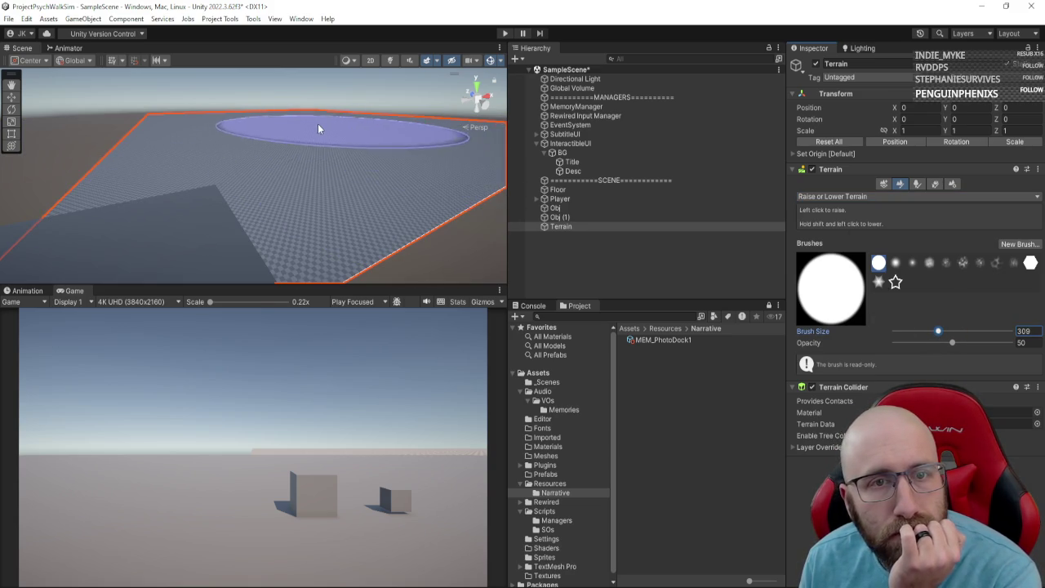
{"action": "mouse_move", "coordinate": [318, 123]}
{"action": "left_mouse_down"}
{"action": "mouse_move", "coordinate": [311, 104]}
{"action": "mouse_move", "coordinate": [312, 155]}
{"action": "mouse_move", "coordinate": [287, 189]}
{"action": "mouse_move", "coordinate": [299, 194]}
{"action": "left_mouse_up"}
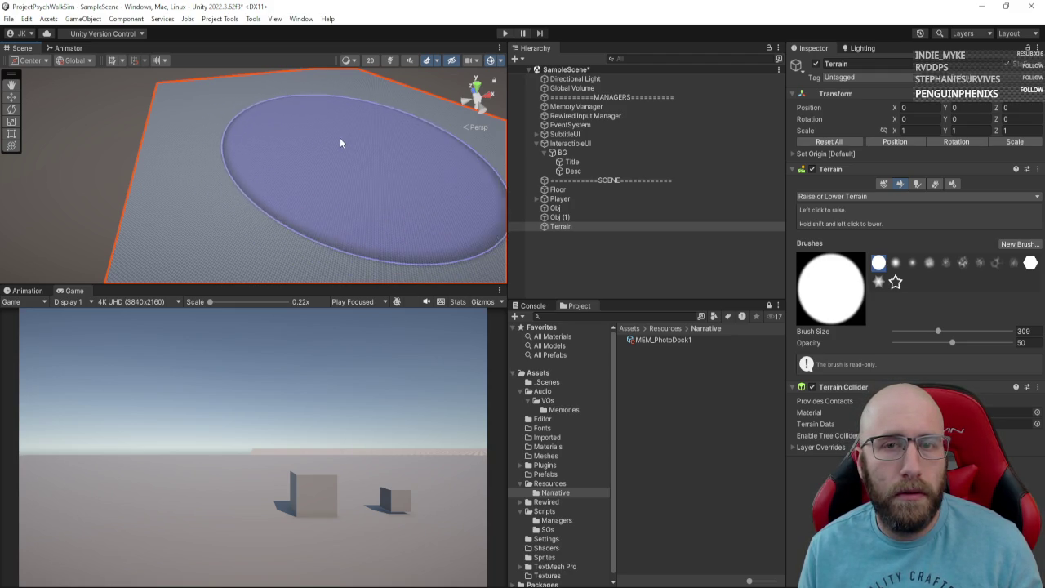
{"action": "mouse_move", "coordinate": [428, 168]}
{"action": "left_mouse_down"}
{"action": "mouse_move", "coordinate": [537, 208]}
{"action": "mouse_move", "coordinate": [389, 131]}
{"action": "mouse_move", "coordinate": [364, 155]}
{"action": "mouse_move", "coordinate": [174, 183]}
{"action": "mouse_move", "coordinate": [98, 173]}
{"action": "mouse_move", "coordinate": [187, 192]}
{"action": "left_mouse_up"}
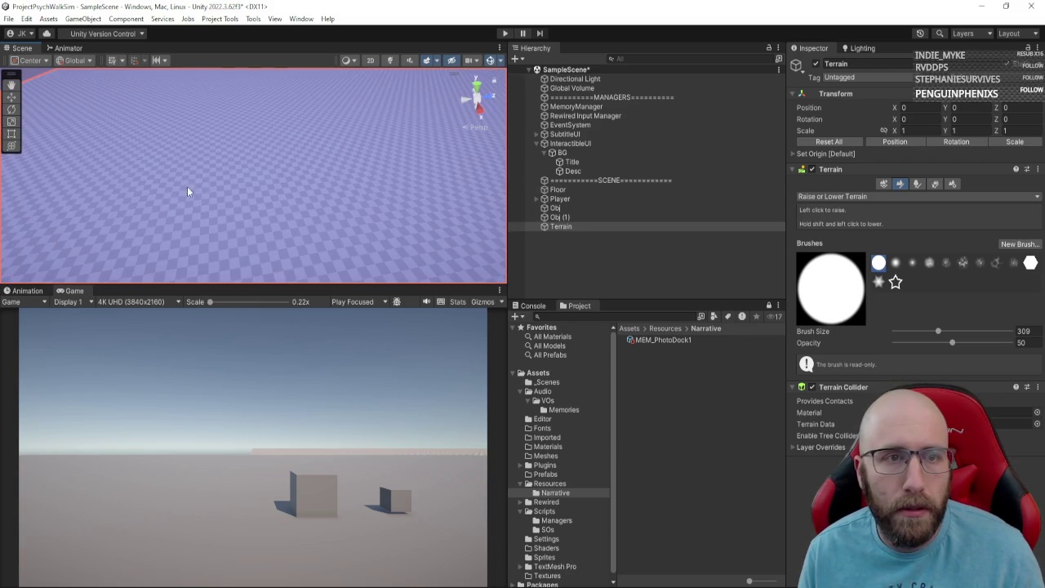
{"action": "mouse_move", "coordinate": [244, 173]}
{"action": "left_mouse_down"}
{"action": "mouse_move", "coordinate": [300, 191]}
{"action": "mouse_move", "coordinate": [408, 158]}
{"action": "mouse_move", "coordinate": [347, 170]}
{"action": "left_mouse_up"}
{"action": "key", "text": "alt"}
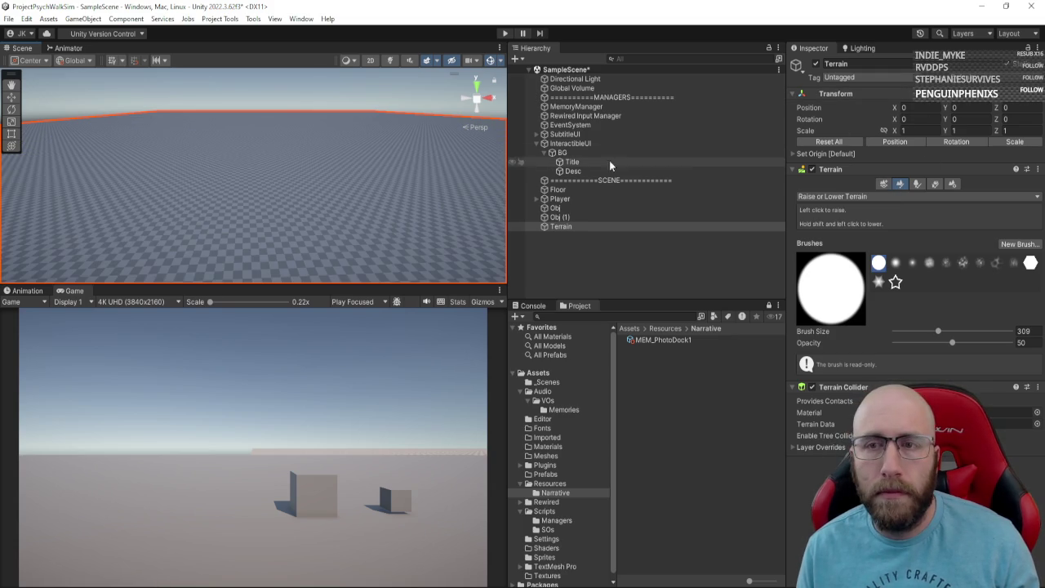
Step: Lift the Terrain to Y 18.82 and reselect it after adjusting the view
{"action": "mouse_move", "coordinate": [947, 108]}
{"action": "left_mouse_down"}
{"action": "mouse_move", "coordinate": [1041, 109]}
{"action": "mouse_move", "coordinate": [76, 112]}
{"action": "mouse_move", "coordinate": [256, 130]}
{"action": "left_mouse_up"}
{"action": "left_click", "coordinate": [119, 143]}
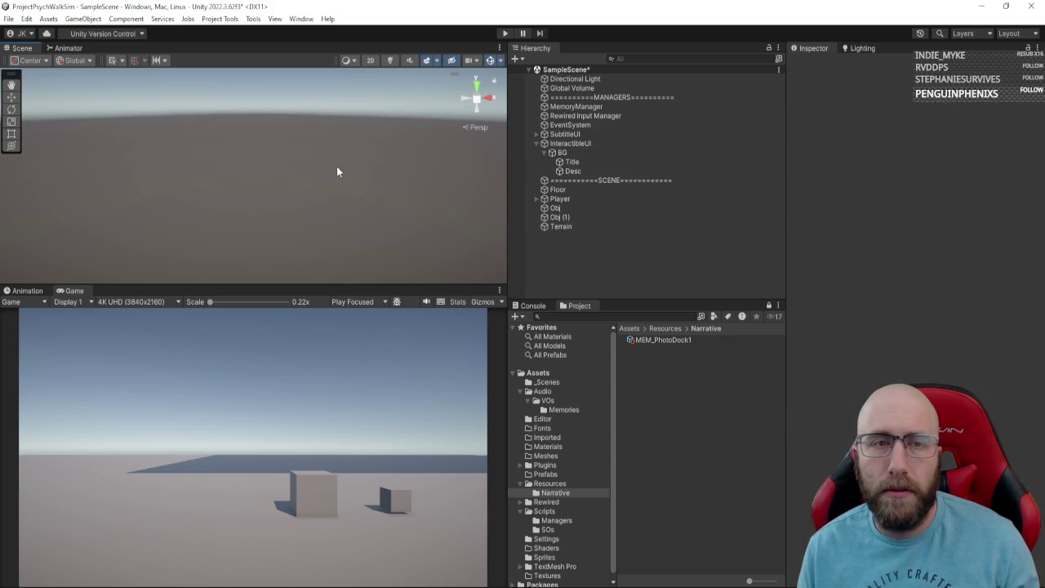
{"action": "scroll", "coordinate": [322, 147], "scroll_direction": "down", "scroll_amount": 5}
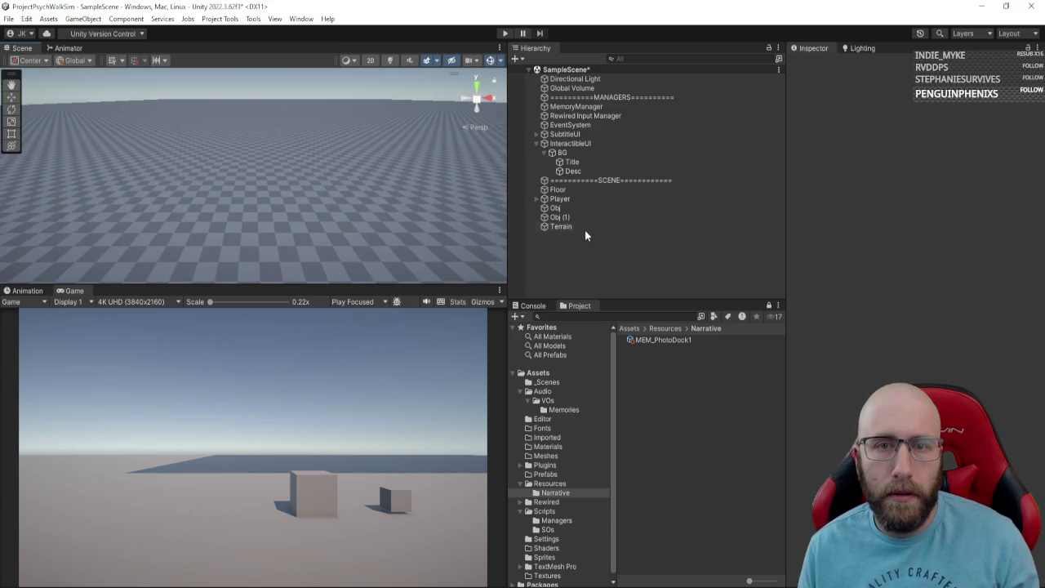
{"action": "left_click", "coordinate": [584, 229]}
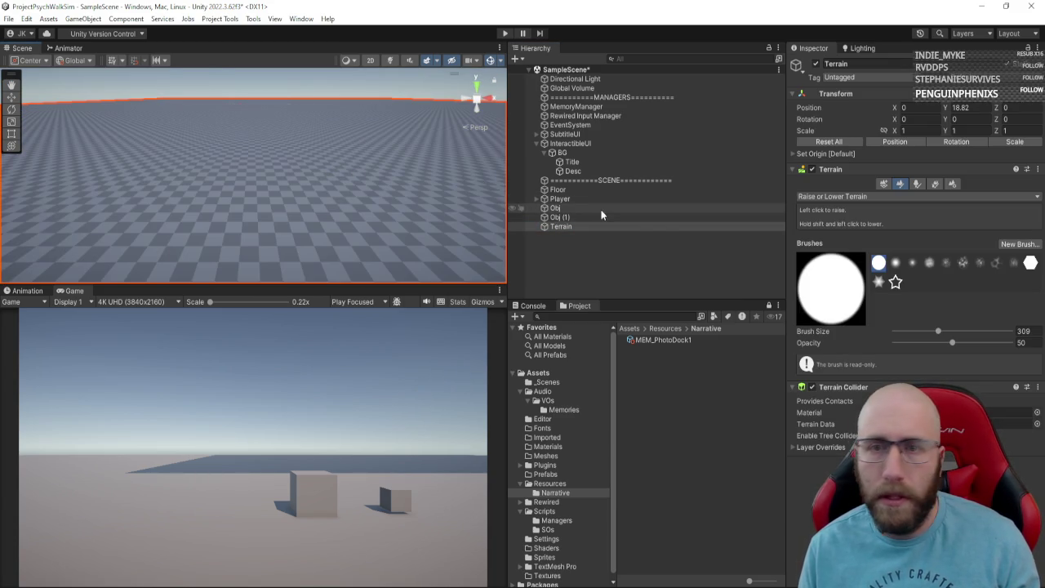
{"action": "left_click_drag", "start_coordinate": [373, 218], "coordinate": [466, 192]}
{"action": "left_click", "coordinate": [465, 192]}
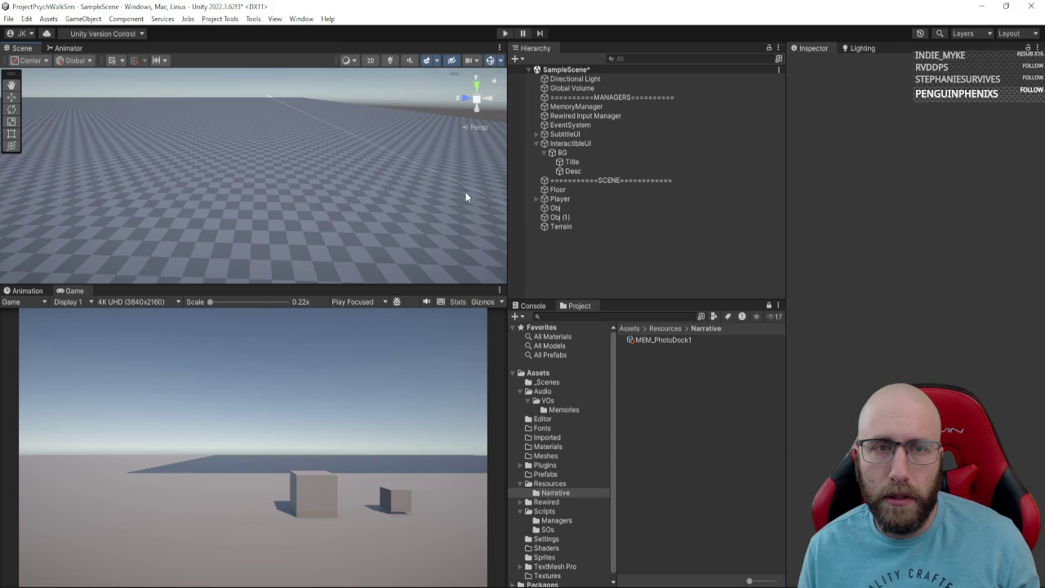
{"action": "left_click", "coordinate": [568, 228]}
Step: Set the Terrain's Y position back to 0 and switch to the Move gizmo
{"action": "left_click", "coordinate": [960, 107]}
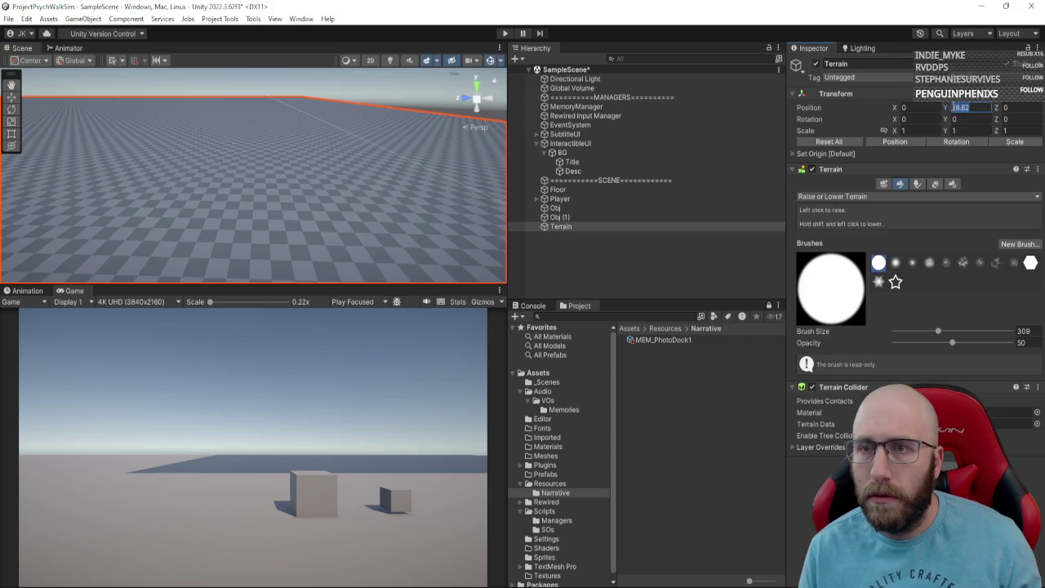
{"action": "type", "text": "0"}
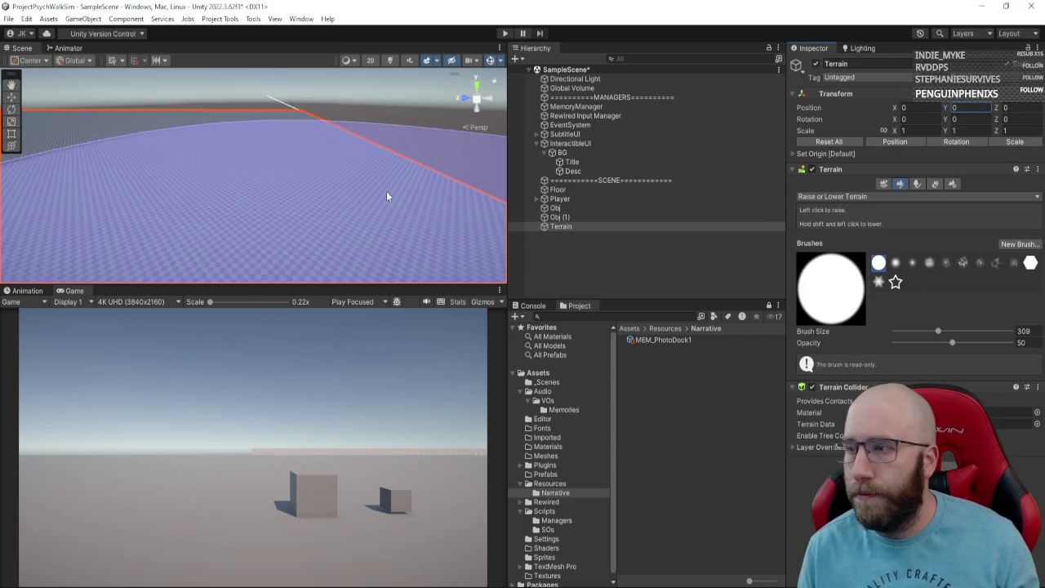
{"action": "key", "text": "alt"}
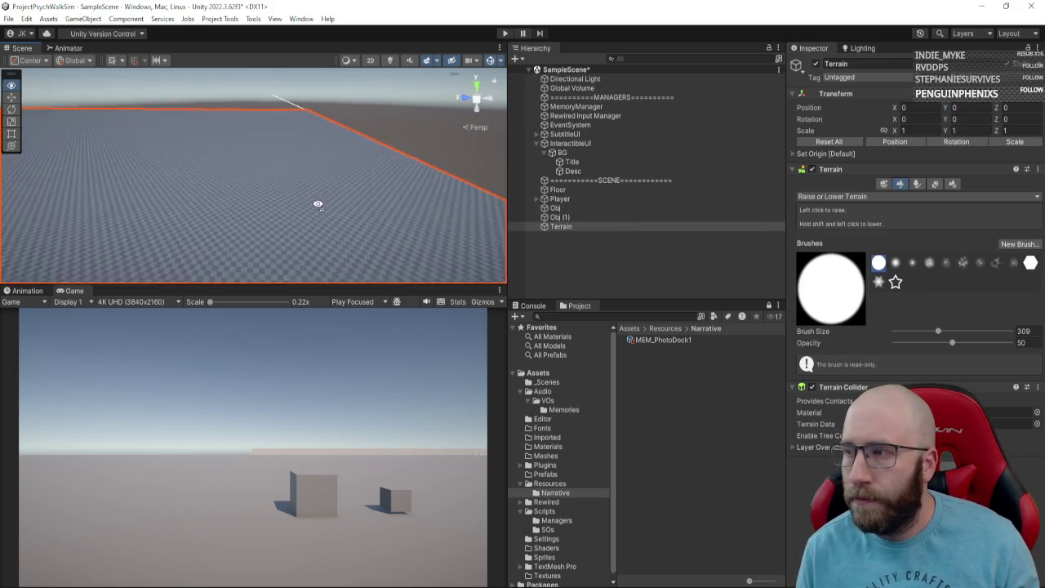
{"action": "left_click_drag", "start_coordinate": [318, 205], "coordinate": [122, 185], "text": "alt"}
{"action": "key", "text": "e"}
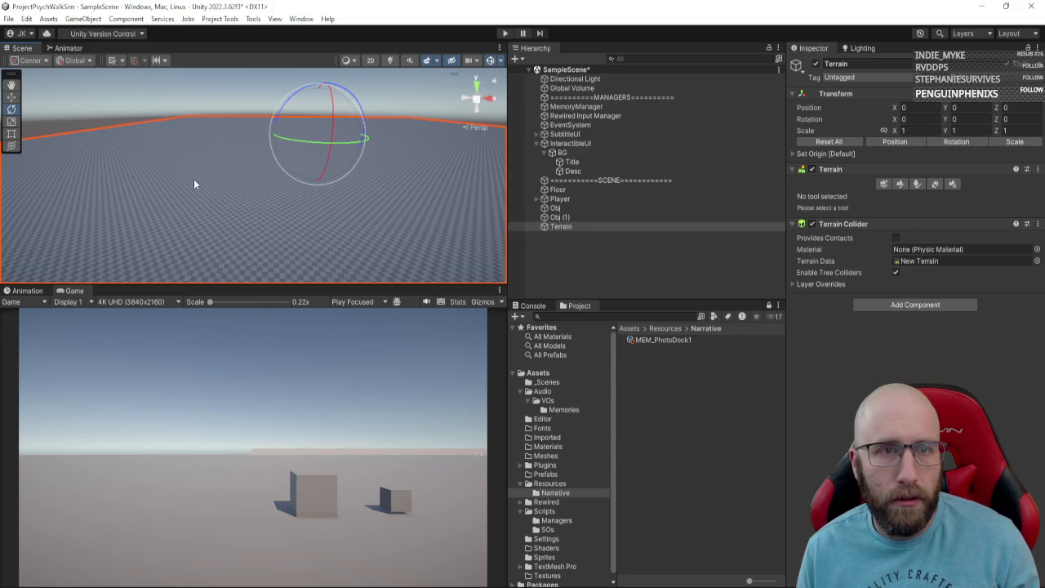
{"action": "key", "text": "w"}
{"action": "left_click", "coordinate": [590, 217]}
{"action": "left_click", "coordinate": [592, 228]}
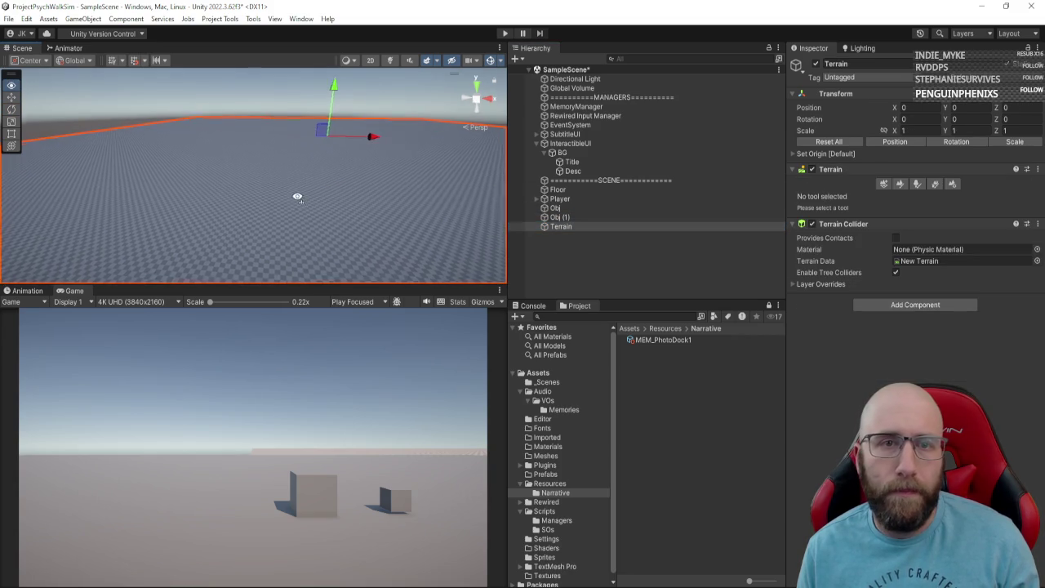
{"action": "mouse_move", "coordinate": [297, 196]}
{"action": "left_mouse_down", "text": "alt"}
{"action": "mouse_move", "coordinate": [103, 171]}
{"action": "mouse_move", "coordinate": [271, 204]}
{"action": "mouse_move", "coordinate": [320, 231]}
{"action": "mouse_move", "coordinate": [301, 227]}
{"action": "left_mouse_up", "text": "alt"}
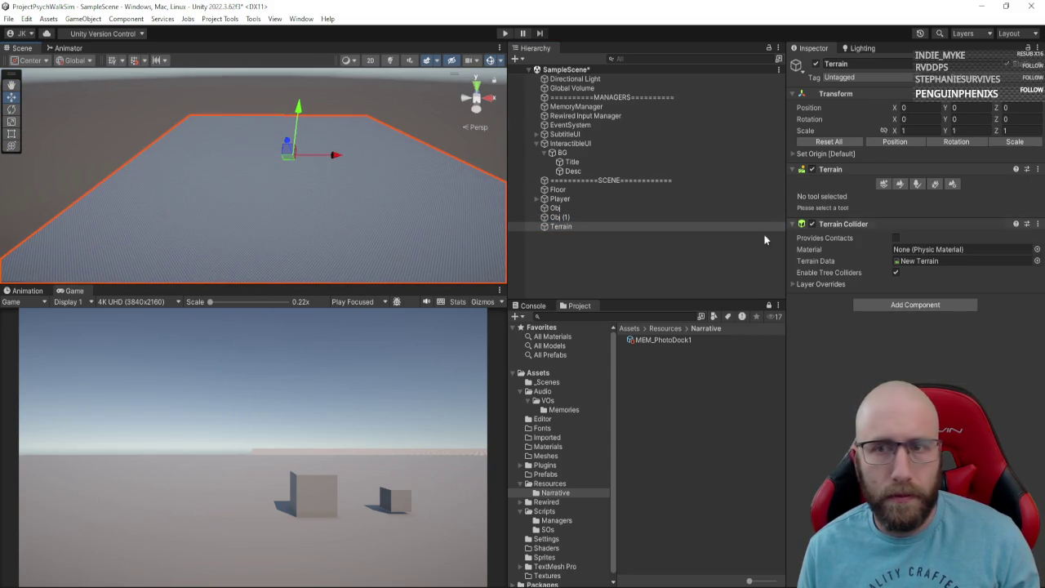
Step: Keep Raise or Lower Terrain, try a 681-size brush dome, and undo it
{"action": "left_click", "coordinate": [900, 183]}
{"action": "left_click", "coordinate": [908, 198]}
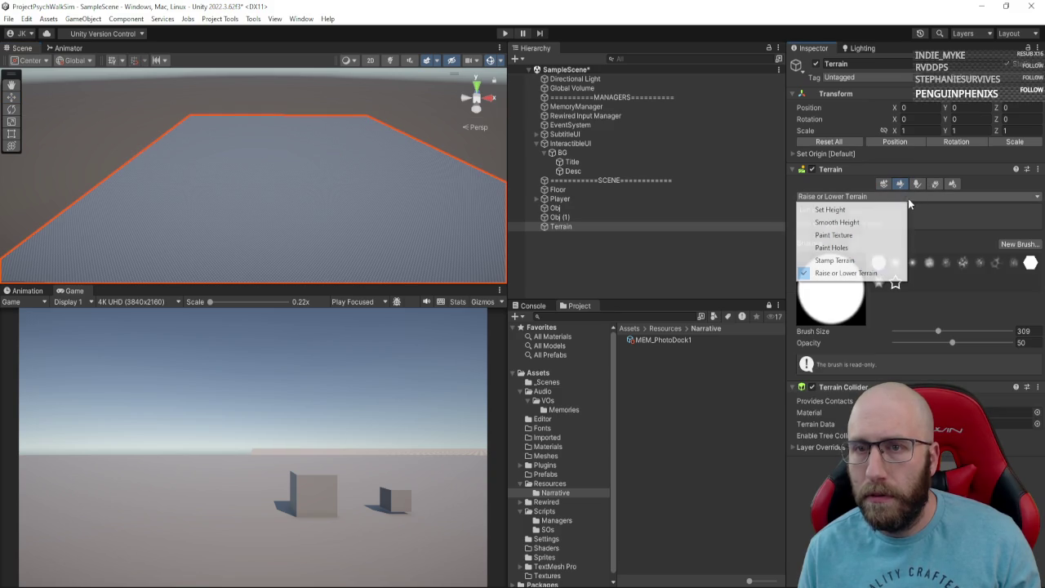
{"action": "left_click", "coordinate": [959, 225]}
{"action": "left_click_drag", "start_coordinate": [939, 331], "coordinate": [951, 330]}
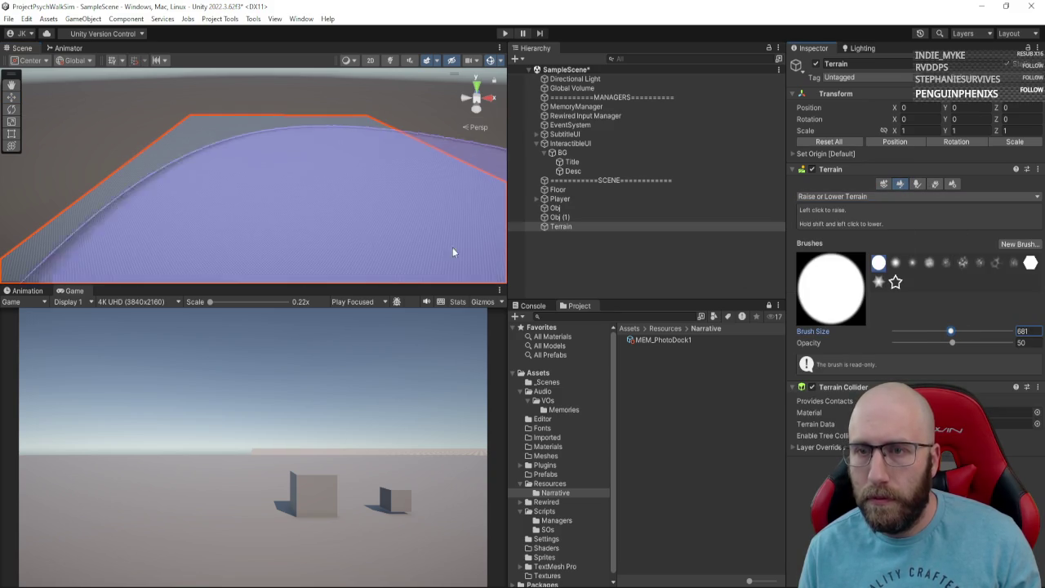
{"action": "mouse_move", "coordinate": [306, 219]}
{"action": "left_mouse_down"}
{"action": "mouse_move", "coordinate": [310, 166]}
{"action": "mouse_move", "coordinate": [297, 185]}
{"action": "mouse_move", "coordinate": [193, 226]}
{"action": "mouse_move", "coordinate": [269, 203]}
{"action": "mouse_move", "coordinate": [312, 153]}
{"action": "left_mouse_up"}
{"action": "key", "text": "ctrl+z"}
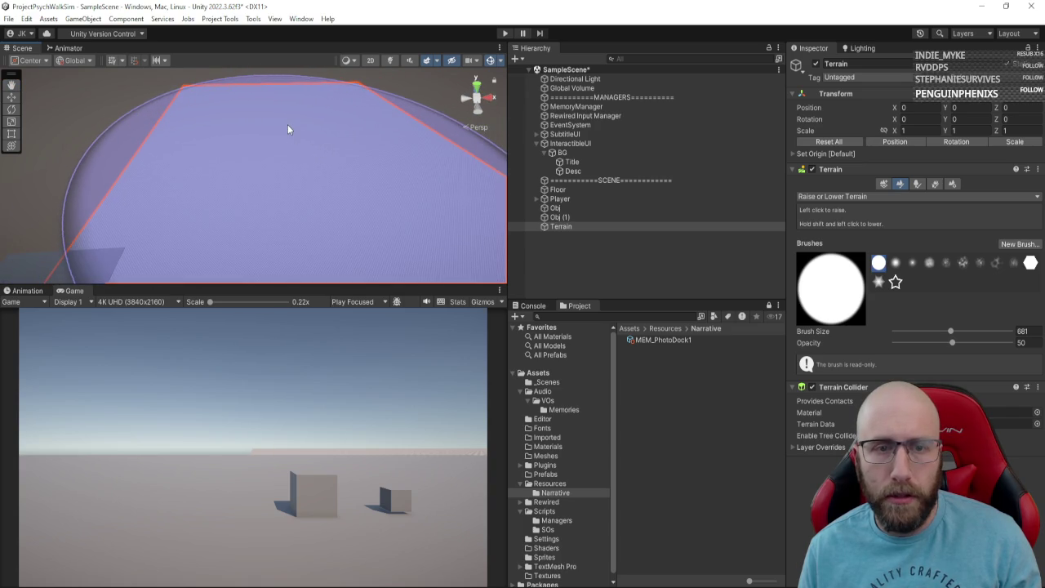
{"action": "key", "text": "ctrl+z"}
Step: Enlarge the brush to 1540 and raise the terrain into a broad slab
{"action": "left_click_drag", "start_coordinate": [951, 331], "coordinate": [966, 331]}
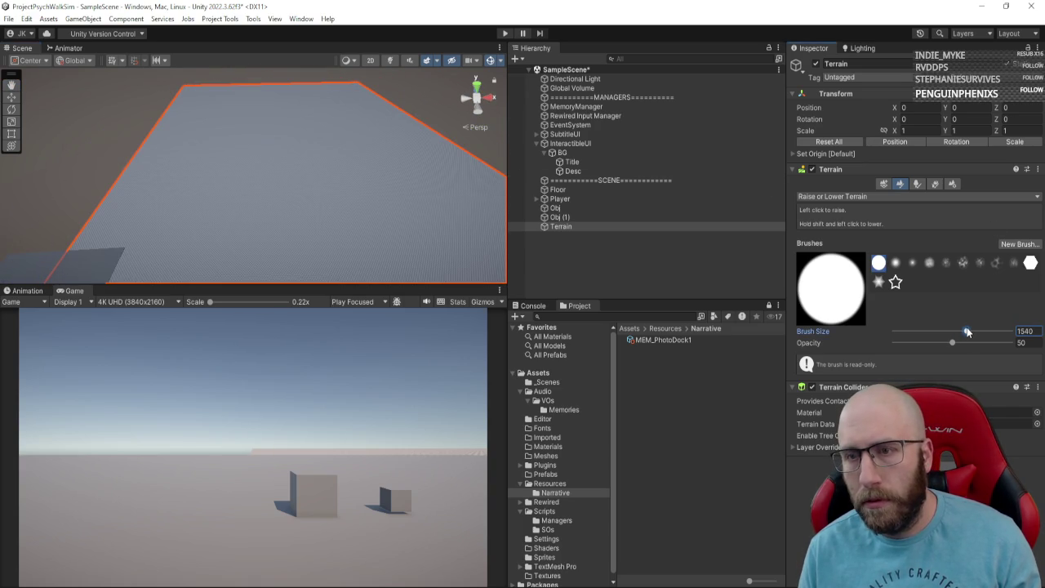
{"action": "left_click", "coordinate": [318, 184]}
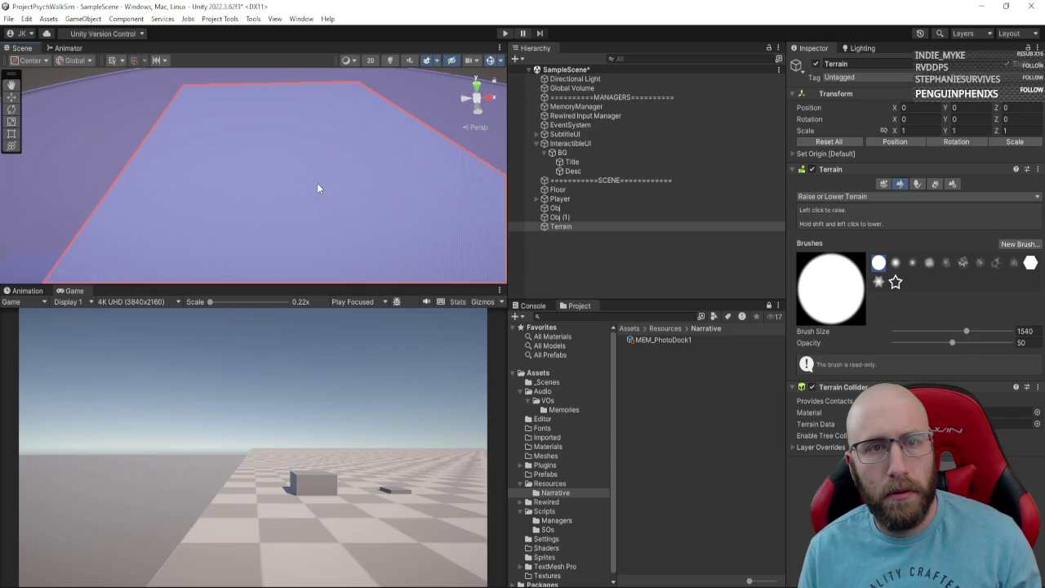
{"action": "left_click_drag", "start_coordinate": [318, 184], "coordinate": [317, 184]}
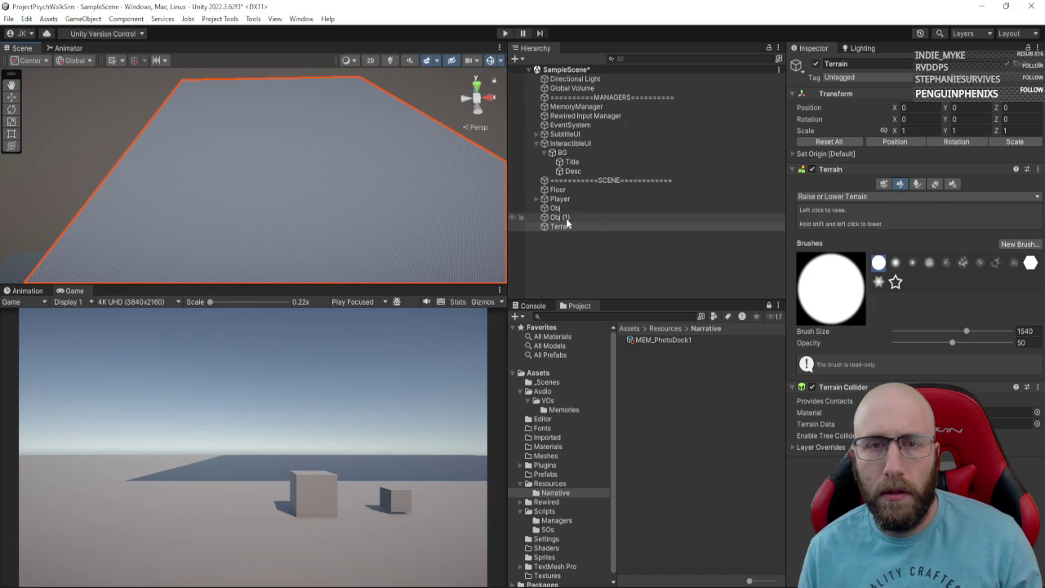
Step: Push Obj (1) far out along the X axis to about 37.8
{"action": "double_click", "coordinate": [560, 218]}
{"action": "left_click_drag", "start_coordinate": [151, 226], "coordinate": [278, 200]}
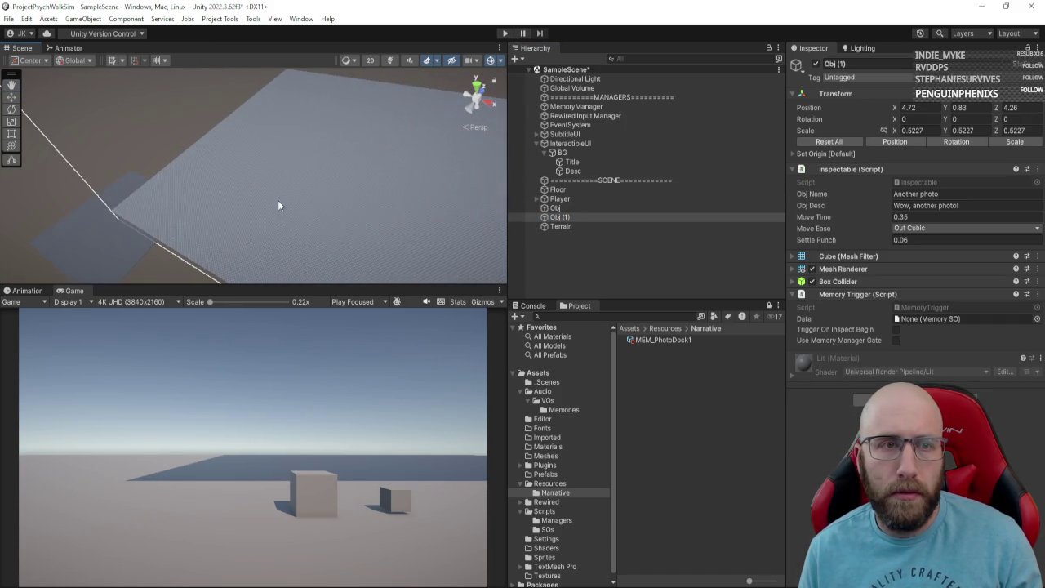
{"action": "mouse_move", "coordinate": [154, 235]}
{"action": "left_mouse_down"}
{"action": "mouse_move", "coordinate": [167, 242]}
{"action": "mouse_move", "coordinate": [167, 217]}
{"action": "mouse_move", "coordinate": [139, 203]}
{"action": "mouse_move", "coordinate": [154, 151]}
{"action": "left_mouse_up"}
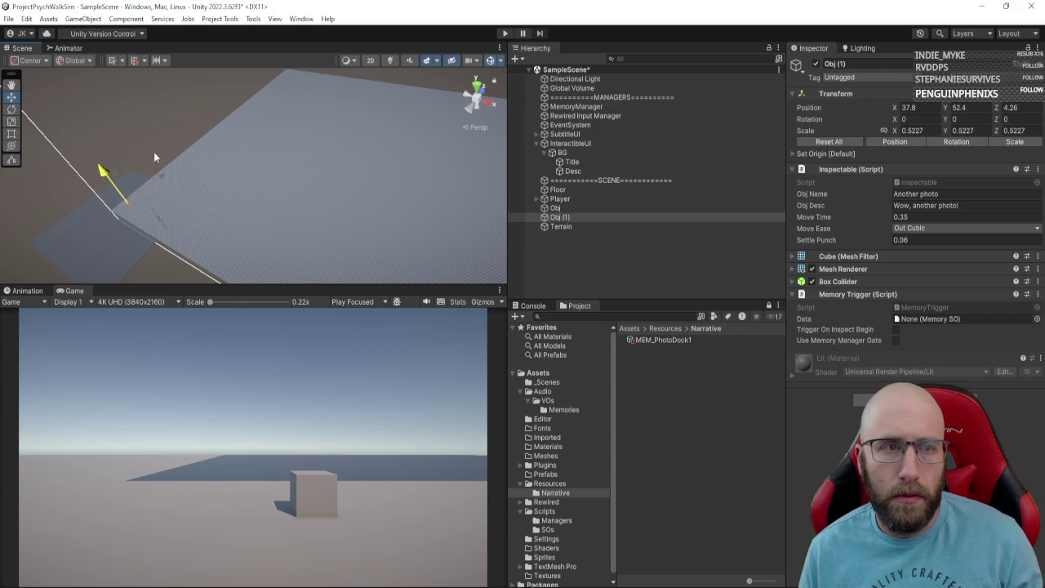
{"action": "scroll", "coordinate": [159, 188], "scroll_direction": "up", "scroll_amount": 3}
{"action": "key", "text": "f"}
{"action": "scroll", "coordinate": [244, 163], "scroll_direction": "down", "scroll_amount": 5}
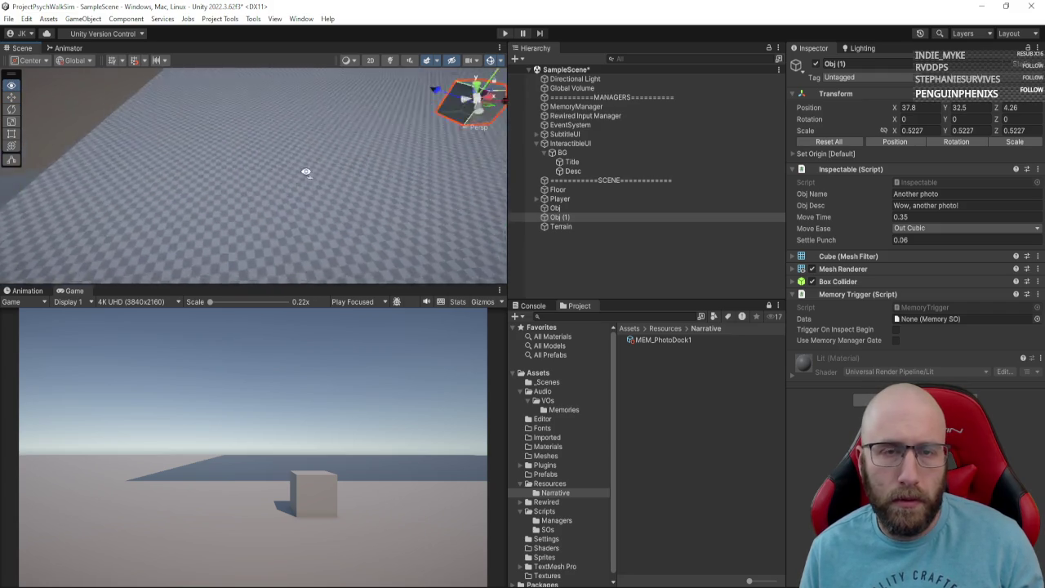
Step: Move Obj (1) along Y to about 19.38, then reselect the Terrain
{"action": "mouse_move", "coordinate": [339, 98]}
{"action": "left_mouse_down"}
{"action": "mouse_move", "coordinate": [272, 219]}
{"action": "mouse_move", "coordinate": [273, 247]}
{"action": "left_mouse_up"}
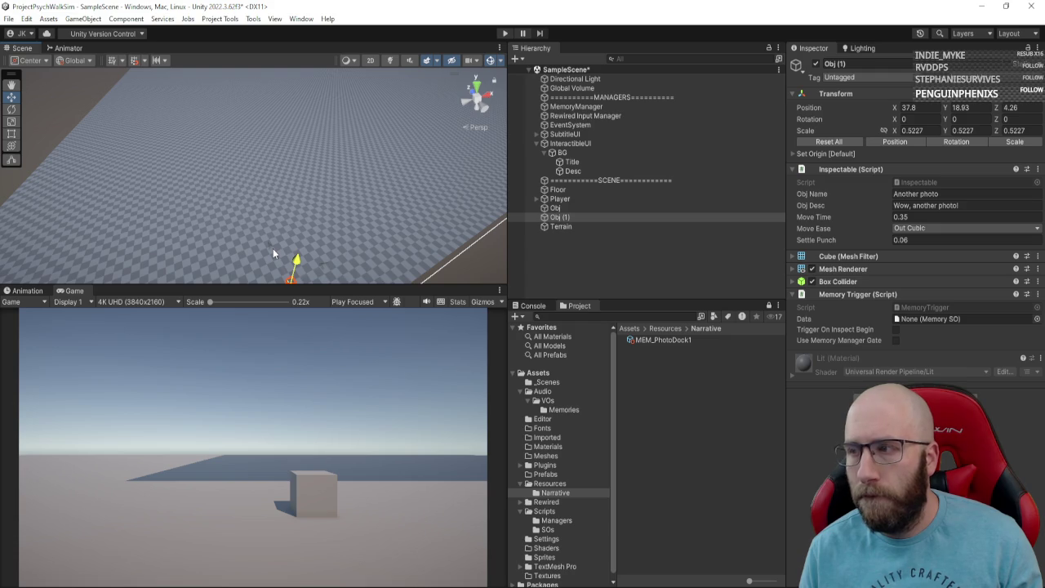
{"action": "key", "text": "f"}
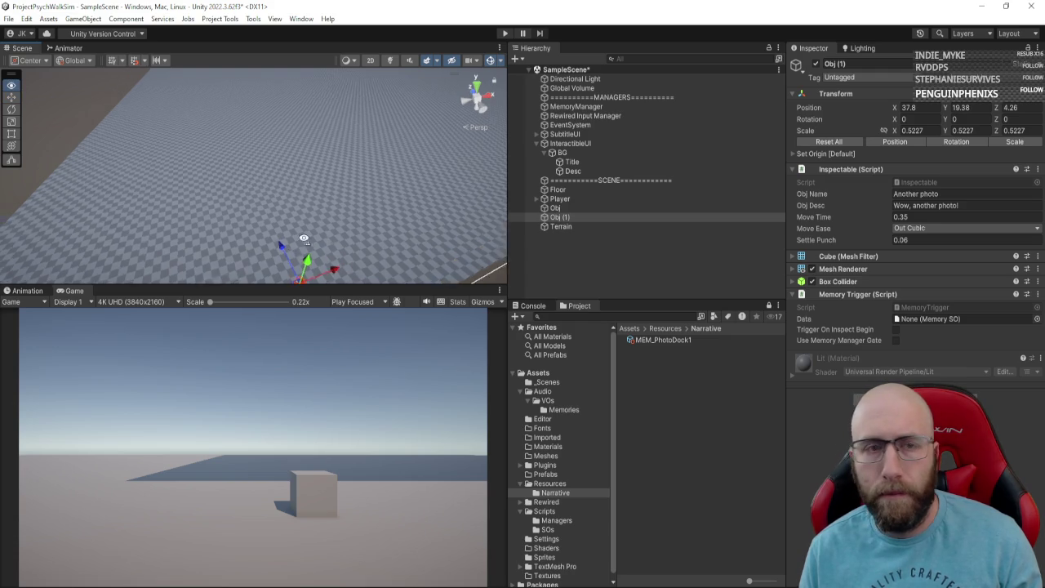
{"action": "mouse_move", "coordinate": [306, 233]}
{"action": "left_mouse_down"}
{"action": "mouse_move", "coordinate": [362, 215]}
{"action": "mouse_move", "coordinate": [330, 207]}
{"action": "left_mouse_up"}
{"action": "left_click", "coordinate": [560, 226]}
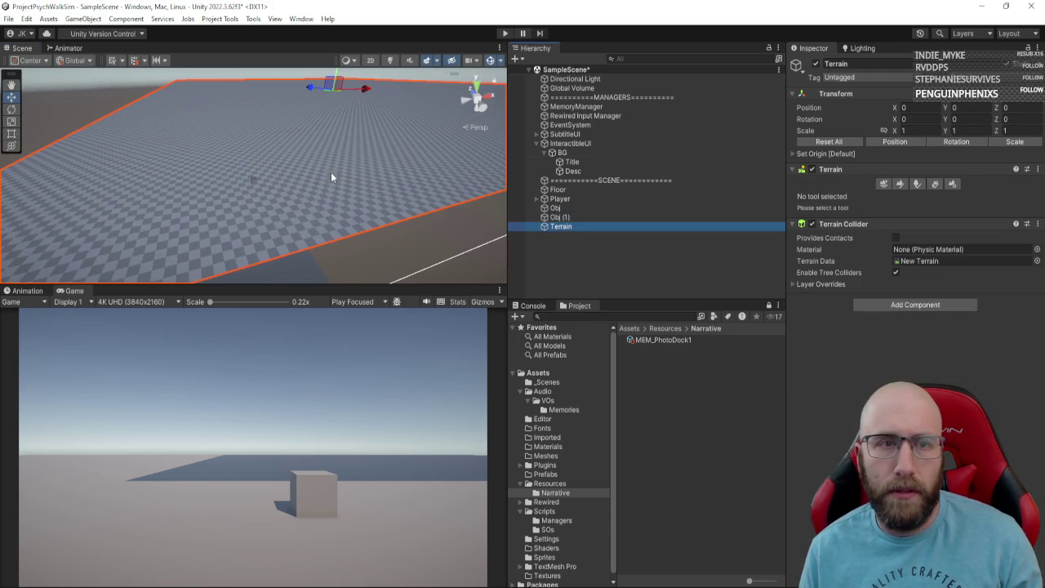
Step: Sculpt uneven bumps across the terrain with Raise or Lower Terrain at brush size 72, opacity 6.5
{"action": "left_click", "coordinate": [901, 185]}
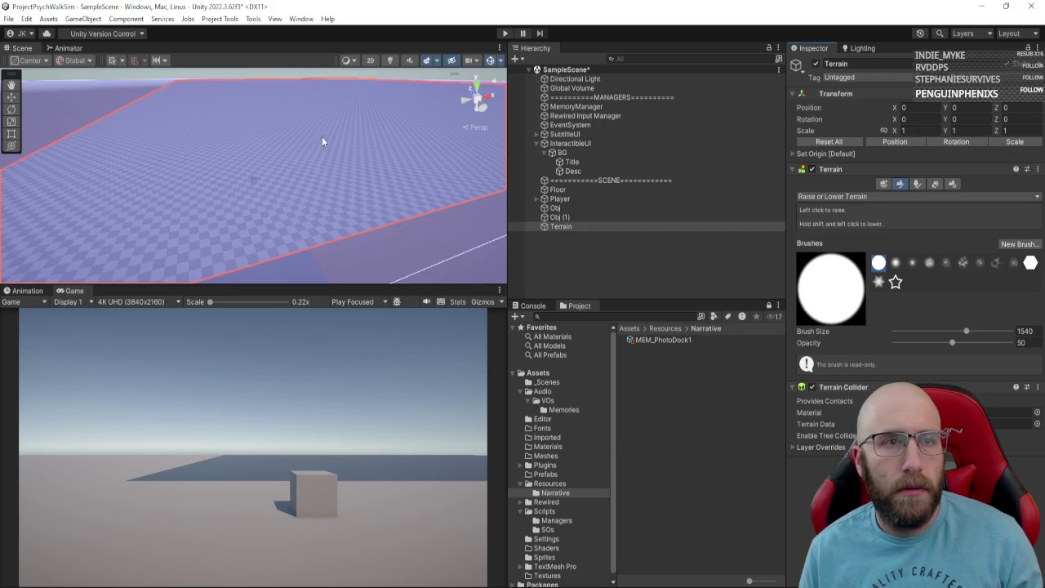
{"action": "key", "text": "e"}
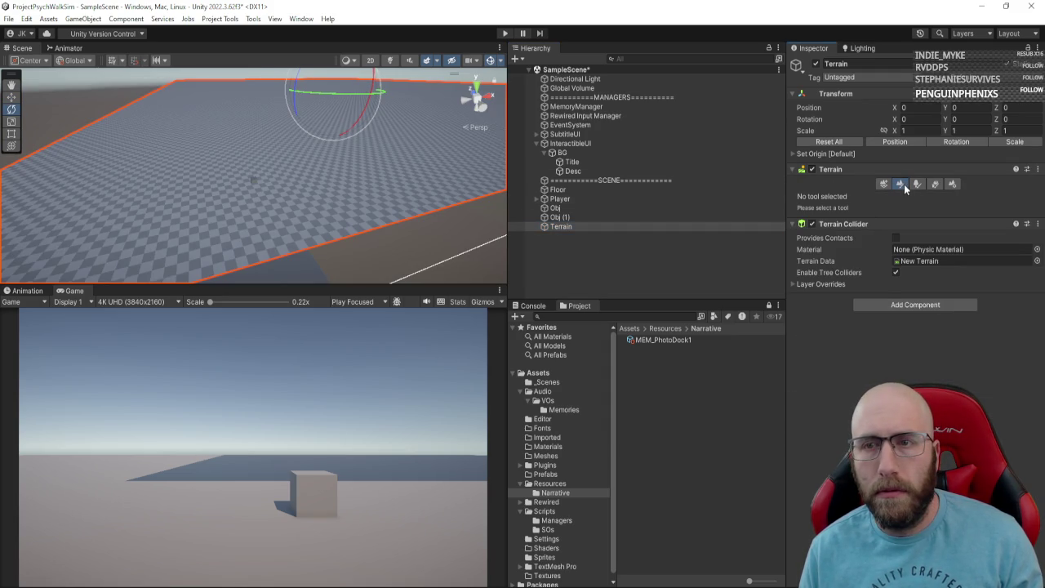
{"action": "left_click", "coordinate": [901, 185]}
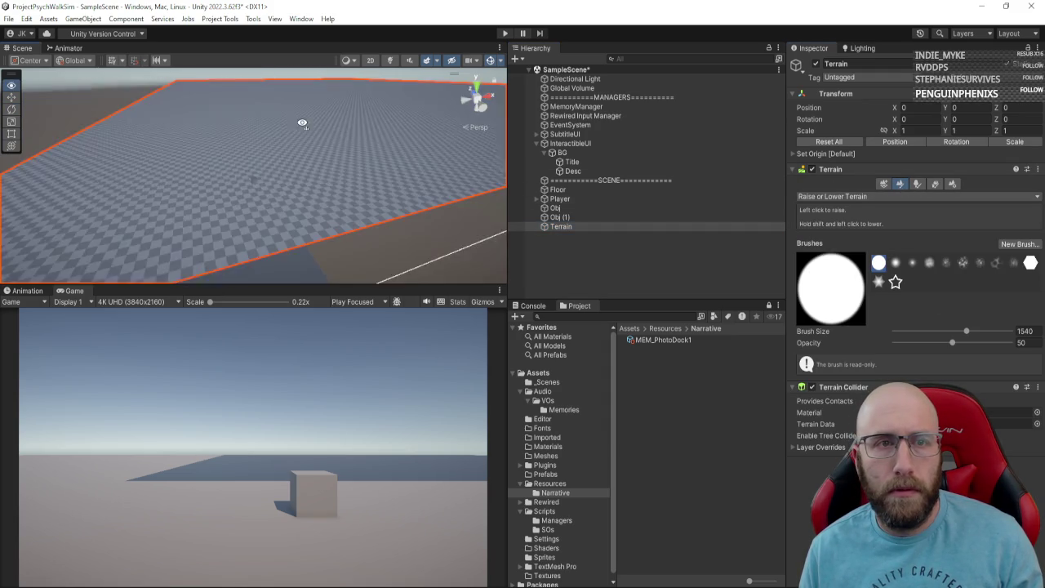
{"action": "mouse_move", "coordinate": [302, 124]}
{"action": "left_mouse_down"}
{"action": "mouse_move", "coordinate": [309, 147]}
{"action": "mouse_move", "coordinate": [320, 121]}
{"action": "mouse_move", "coordinate": [297, 181]}
{"action": "mouse_move", "coordinate": [308, 89]}
{"action": "mouse_move", "coordinate": [307, 104]}
{"action": "left_mouse_up"}
{"action": "key", "text": "alt"}
{"action": "key", "text": "alt"}
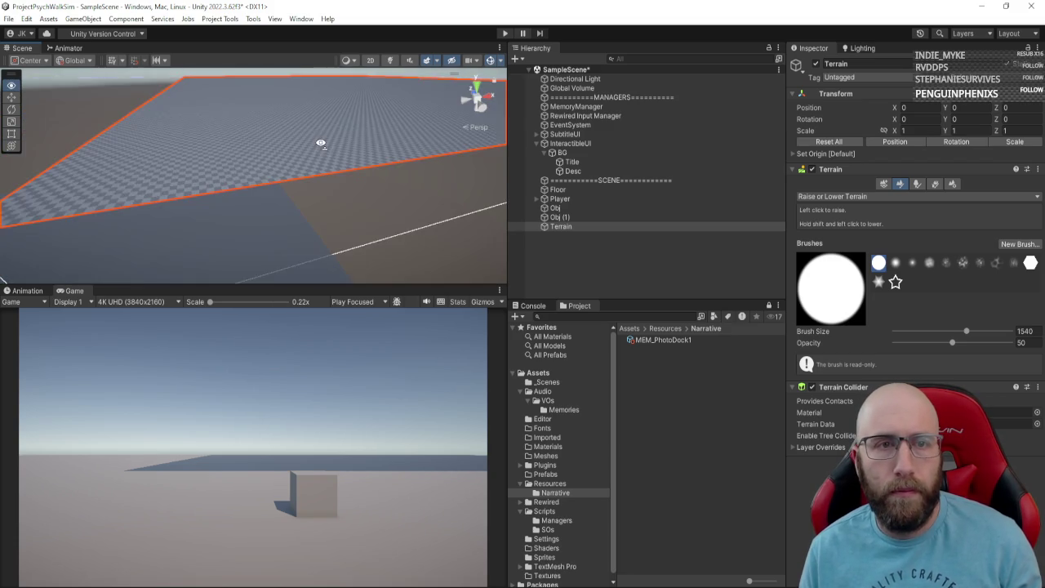
{"action": "left_click_drag", "start_coordinate": [319, 139], "coordinate": [319, 140]}
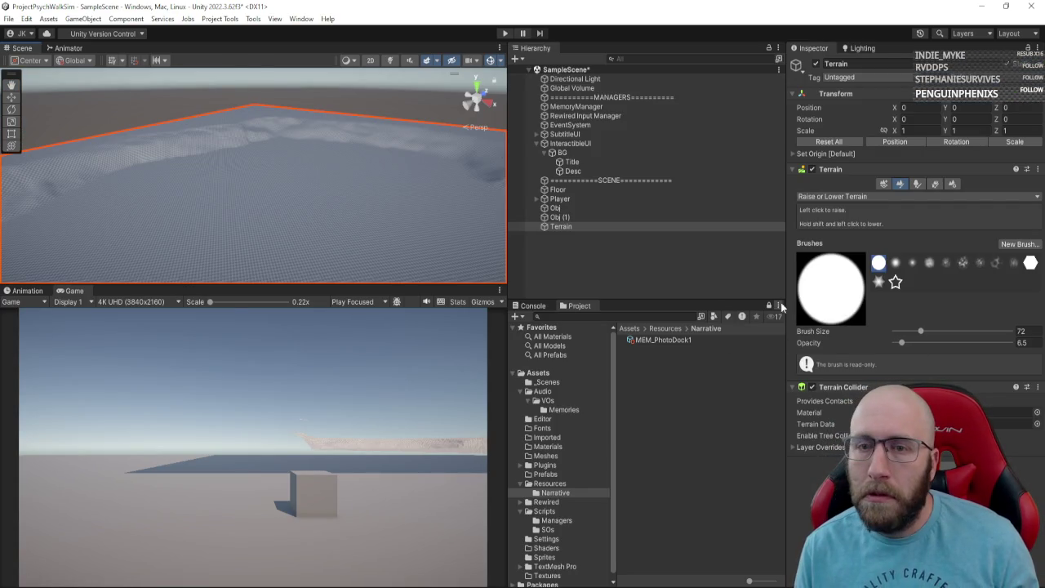
Step: Add a Plane as a child of Terrain and scale it to 50 × 1 × 50
{"action": "right_click", "coordinate": [572, 229]}
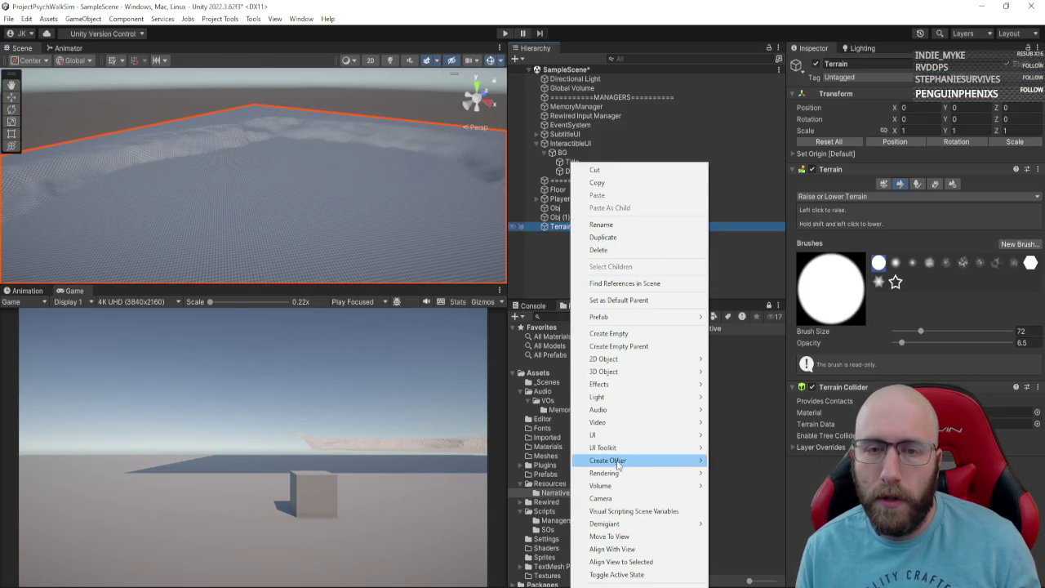
{"action": "mouse_move", "coordinate": [619, 432]}
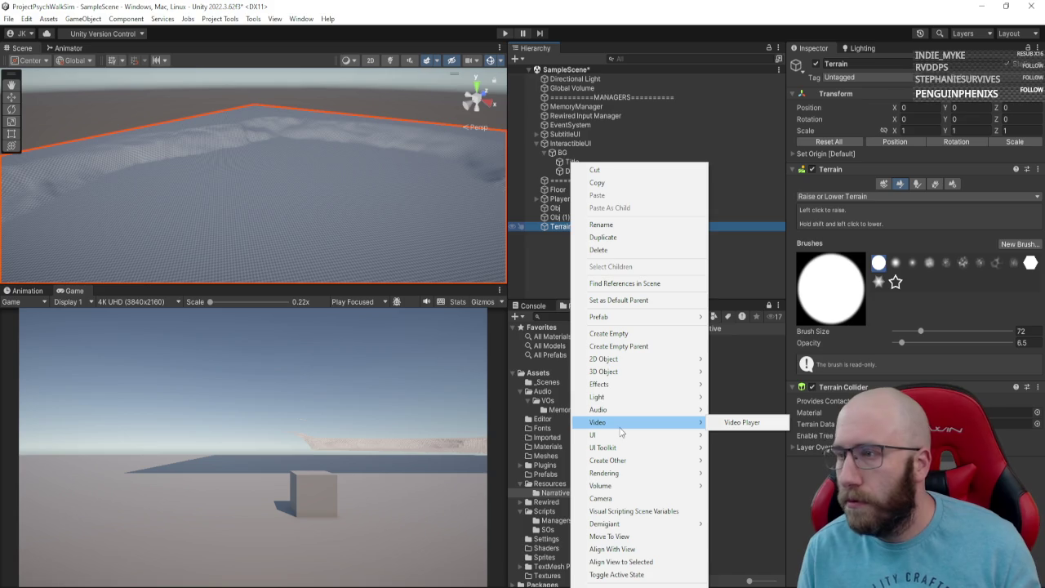
{"action": "mouse_move", "coordinate": [625, 372]}
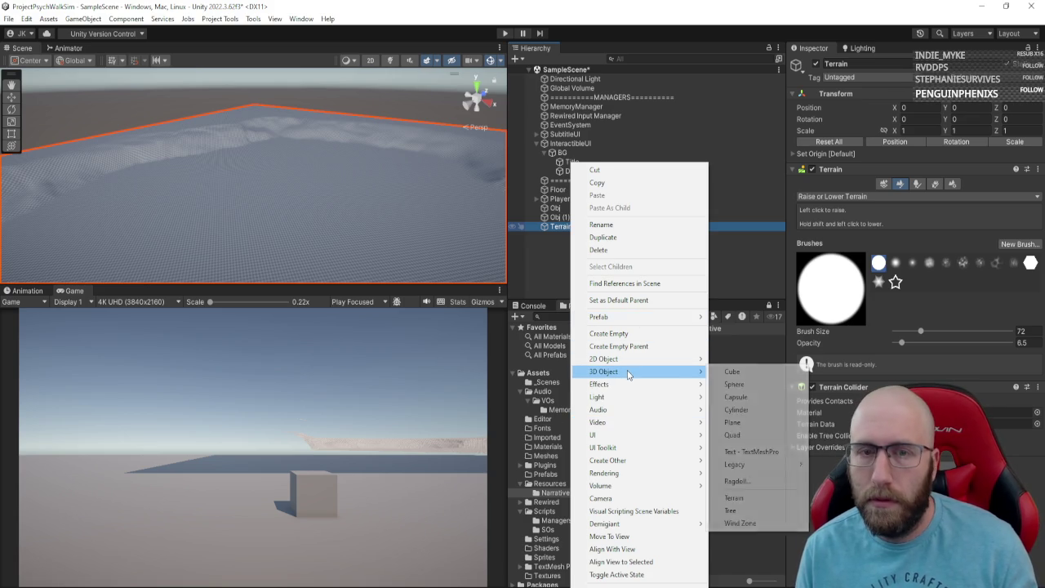
{"action": "left_click", "coordinate": [776, 428]}
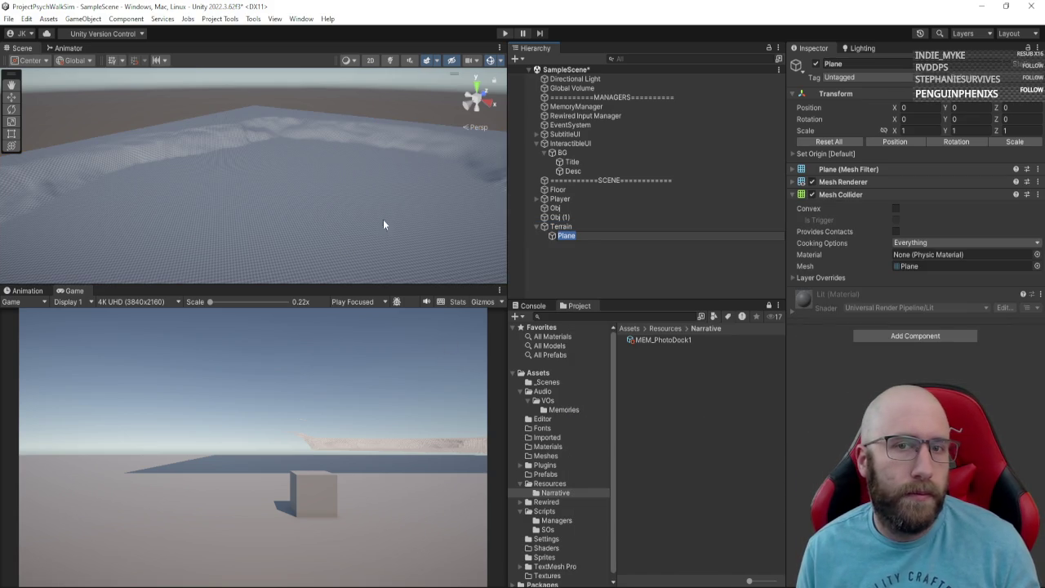
{"action": "mouse_move", "coordinate": [383, 225]}
{"action": "left_mouse_down"}
{"action": "mouse_move", "coordinate": [354, 236]}
{"action": "mouse_move", "coordinate": [154, 237]}
{"action": "left_mouse_up"}
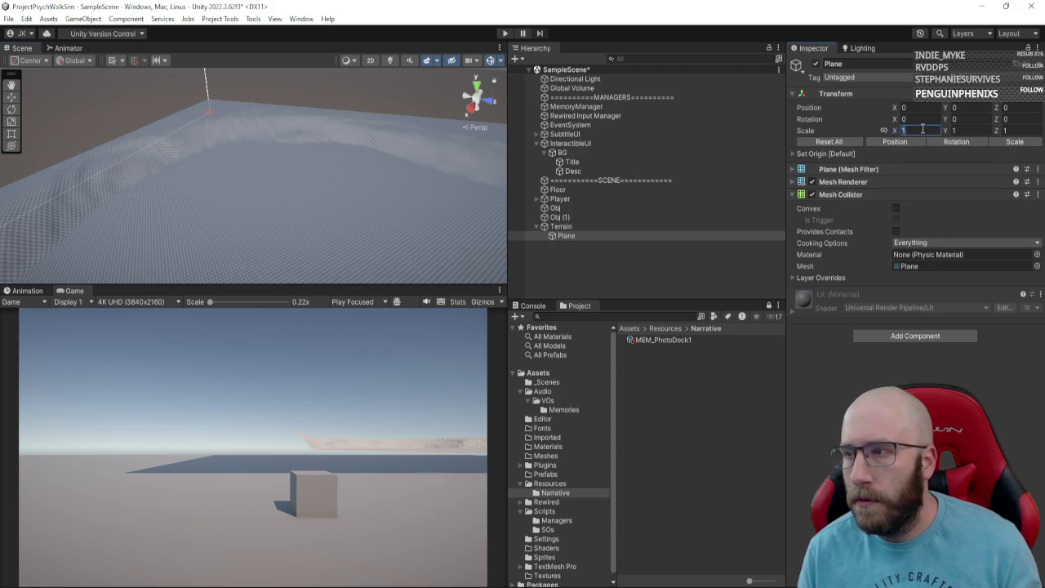
{"action": "type", "text": "50"}
{"action": "key", "text": "Return"}
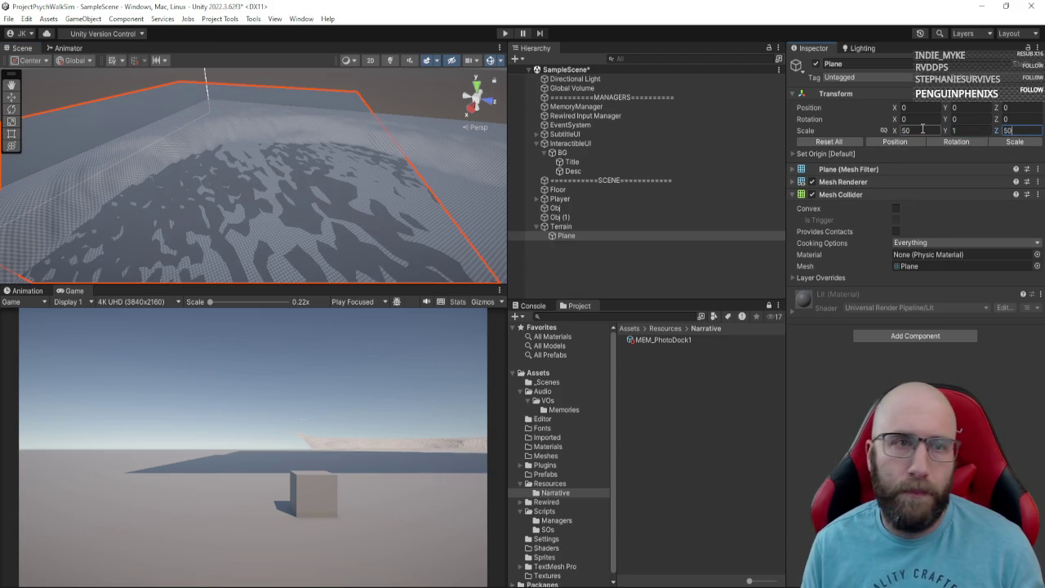
Step: Move the Plane over the terrain to about X 250.3, Y 10.8, Z 218.8
{"action": "mouse_move", "coordinate": [245, 187]}
{"action": "left_mouse_down"}
{"action": "mouse_move", "coordinate": [300, 189]}
{"action": "mouse_move", "coordinate": [139, 205]}
{"action": "mouse_move", "coordinate": [113, 229]}
{"action": "left_mouse_up"}
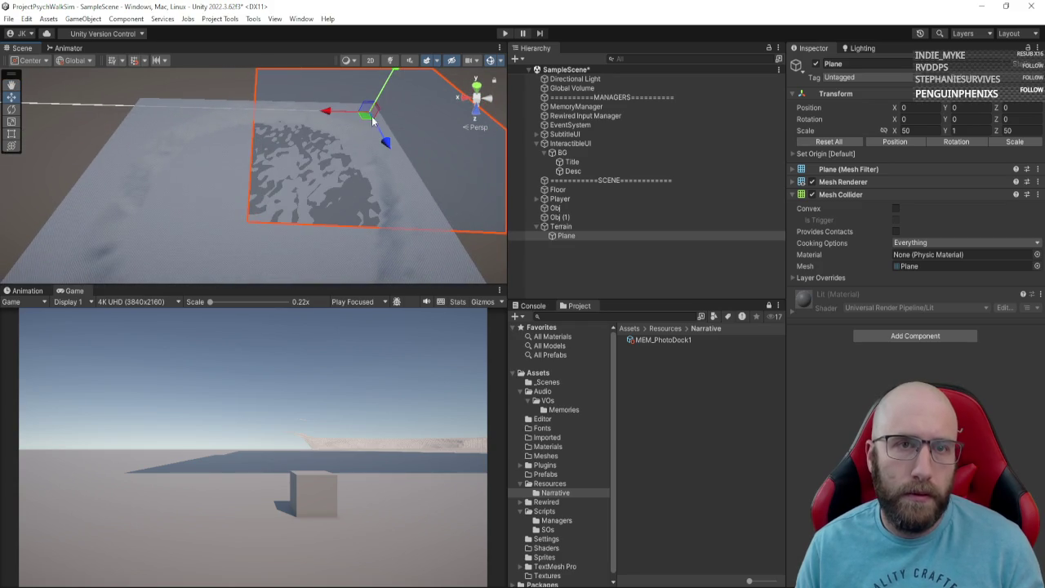
{"action": "mouse_move", "coordinate": [361, 120]}
{"action": "left_mouse_down"}
{"action": "mouse_move", "coordinate": [229, 222]}
{"action": "mouse_move", "coordinate": [237, 210]}
{"action": "mouse_move", "coordinate": [384, 243]}
{"action": "left_mouse_up"}
{"action": "mouse_move", "coordinate": [86, 151]}
{"action": "left_mouse_down"}
{"action": "mouse_move", "coordinate": [77, 105]}
{"action": "mouse_move", "coordinate": [25, 85]}
{"action": "mouse_move", "coordinate": [72, 83]}
{"action": "mouse_move", "coordinate": [87, 51]}
{"action": "mouse_move", "coordinate": [280, 32]}
{"action": "mouse_move", "coordinate": [354, 79]}
{"action": "left_mouse_up"}
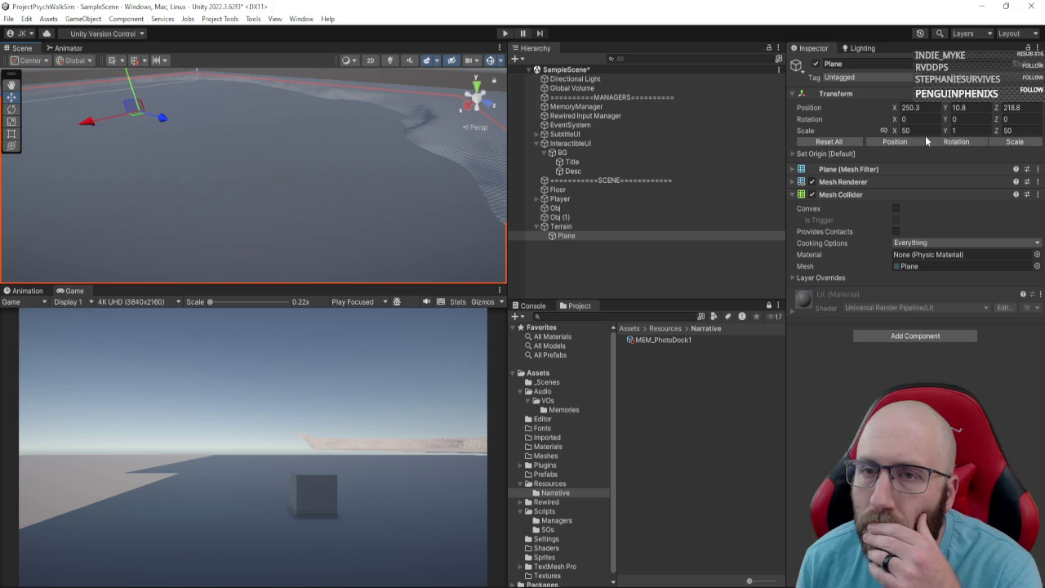
{"action": "left_click", "coordinate": [578, 237]}
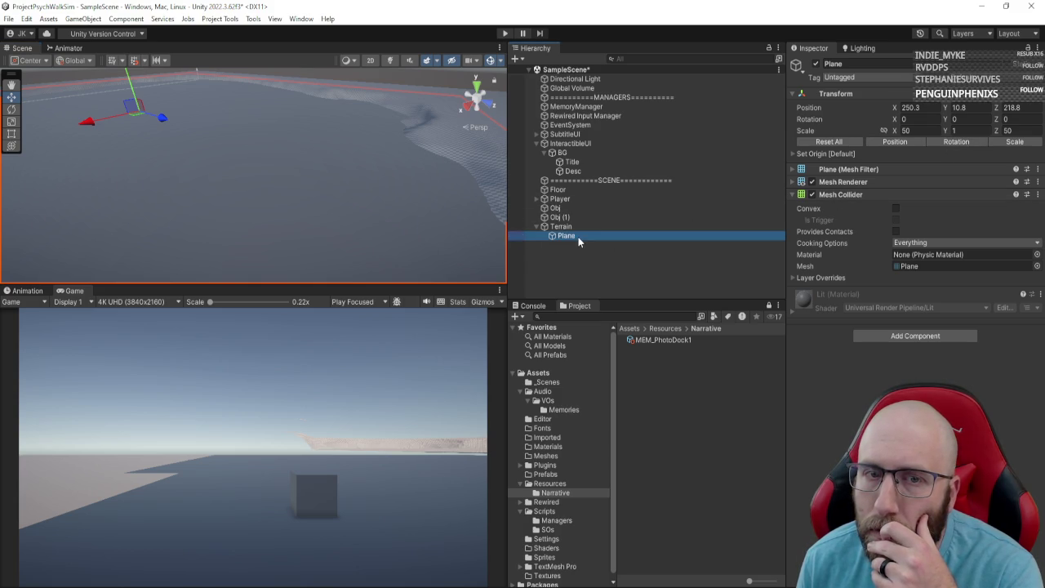
{"action": "left_click", "coordinate": [590, 226]}
{"action": "left_click", "coordinate": [589, 236]}
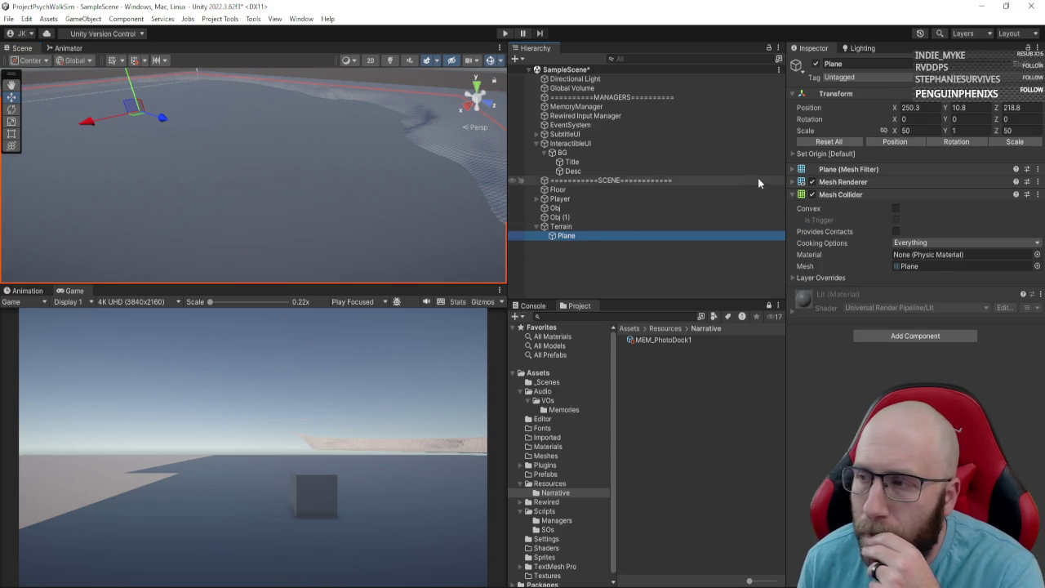
{"action": "left_click", "coordinate": [547, 446]}
Step: Create a new material named 'Water' in the Materials folder
{"action": "right_click", "coordinate": [730, 315]}
{"action": "mouse_move", "coordinate": [849, 111]}
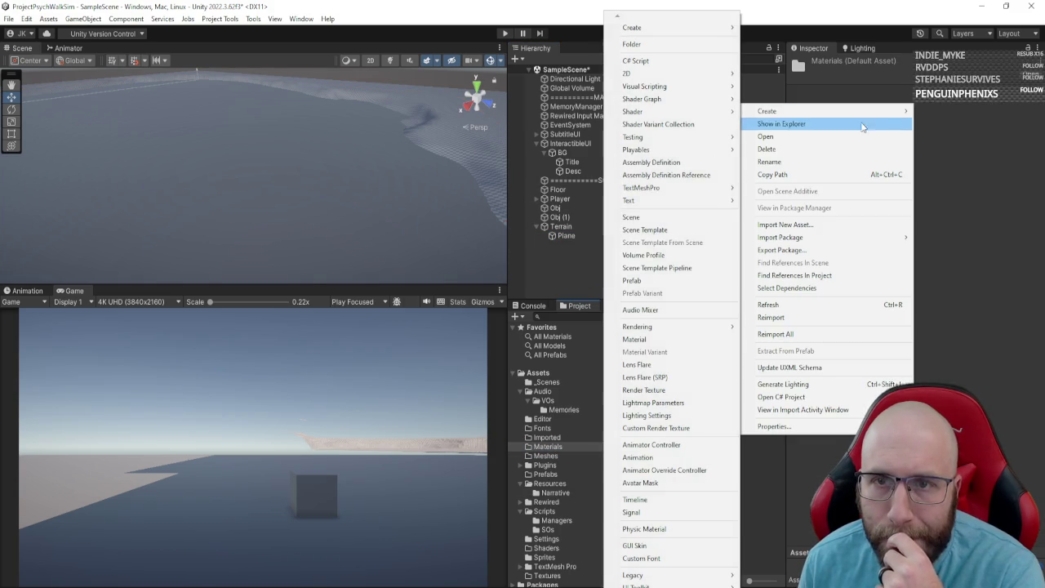
{"action": "left_click", "coordinate": [678, 339]}
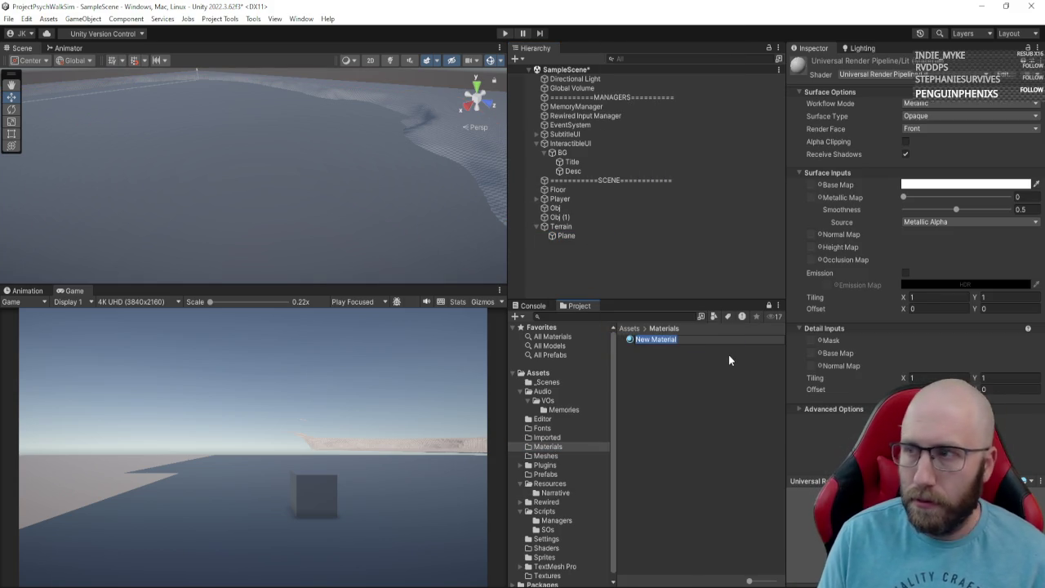
{"action": "type", "text": "Water"}
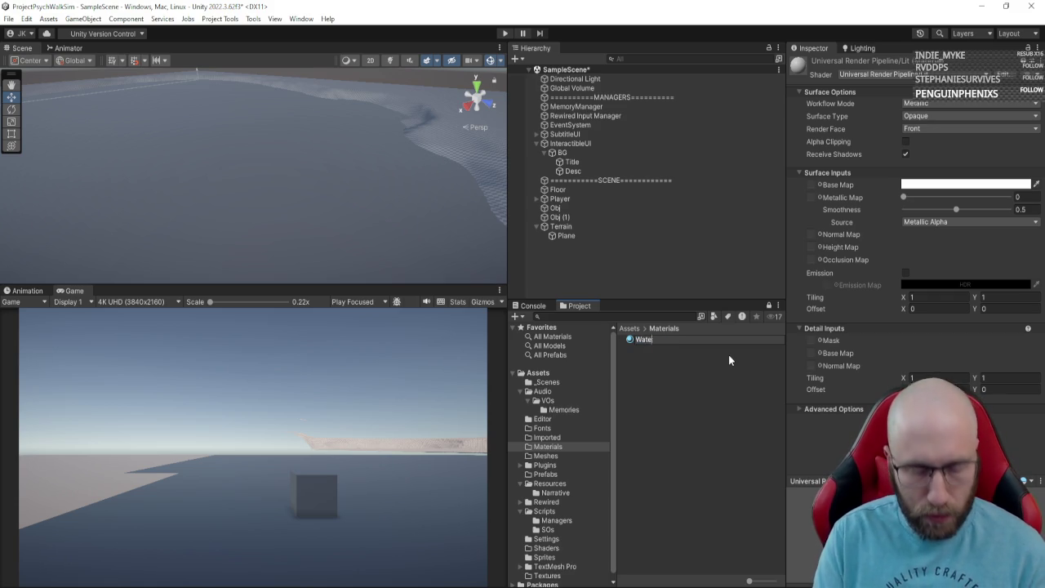
{"action": "key", "text": "Return"}
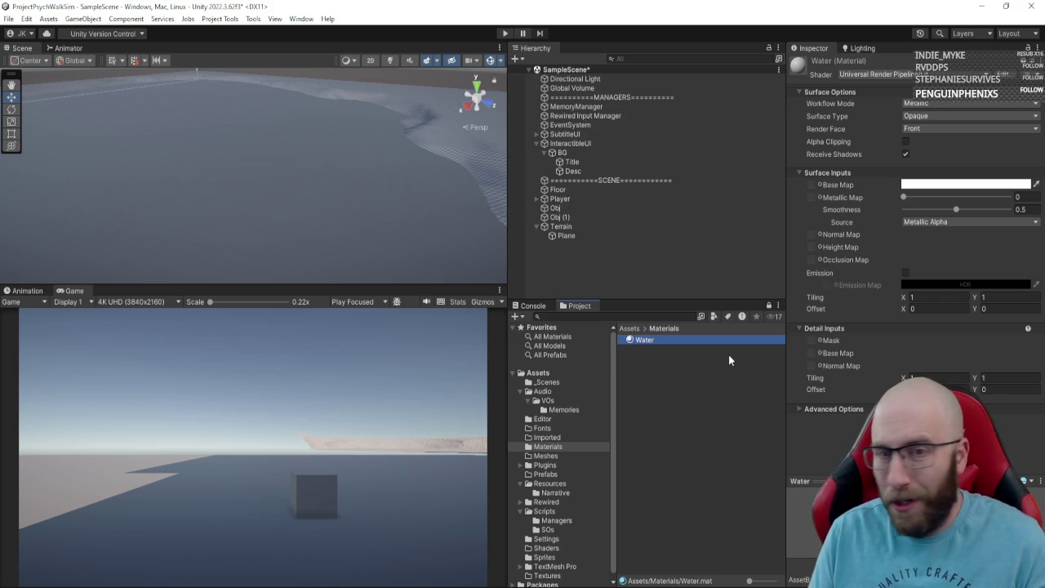
Step: Make the Water material Transparent and apply it to the pond plane
{"action": "left_click", "coordinate": [894, 92]}
{"action": "left_click", "coordinate": [894, 92]}
{"action": "left_click", "coordinate": [917, 105]}
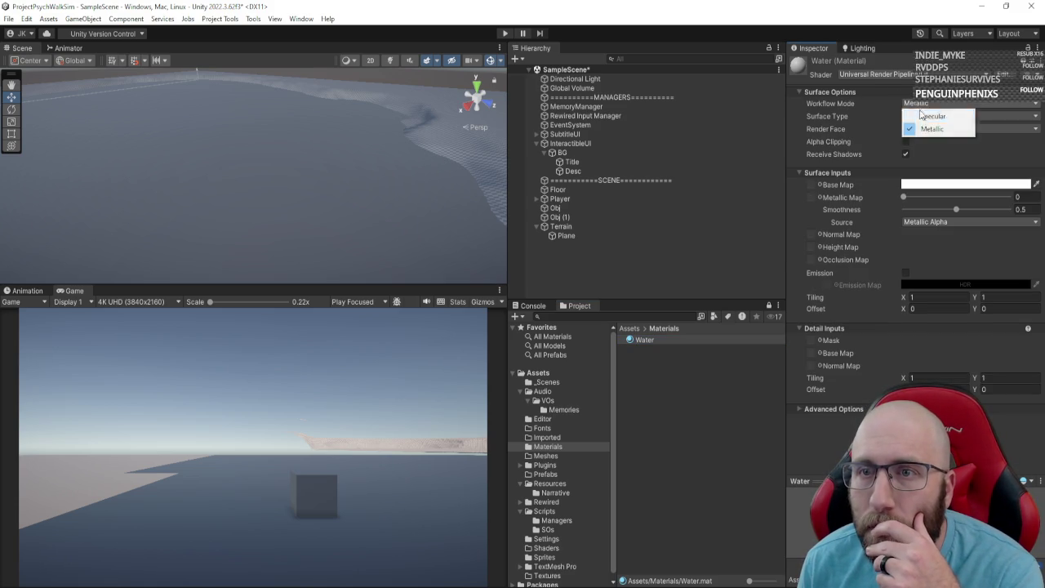
{"action": "left_click", "coordinate": [919, 128]}
{"action": "left_click", "coordinate": [918, 116]}
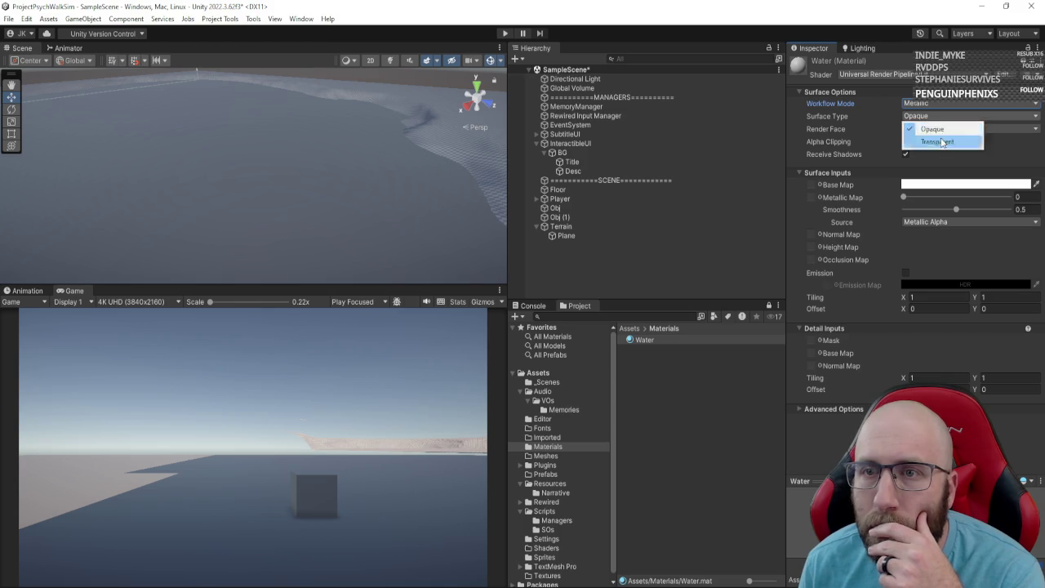
{"action": "left_click", "coordinate": [903, 141]}
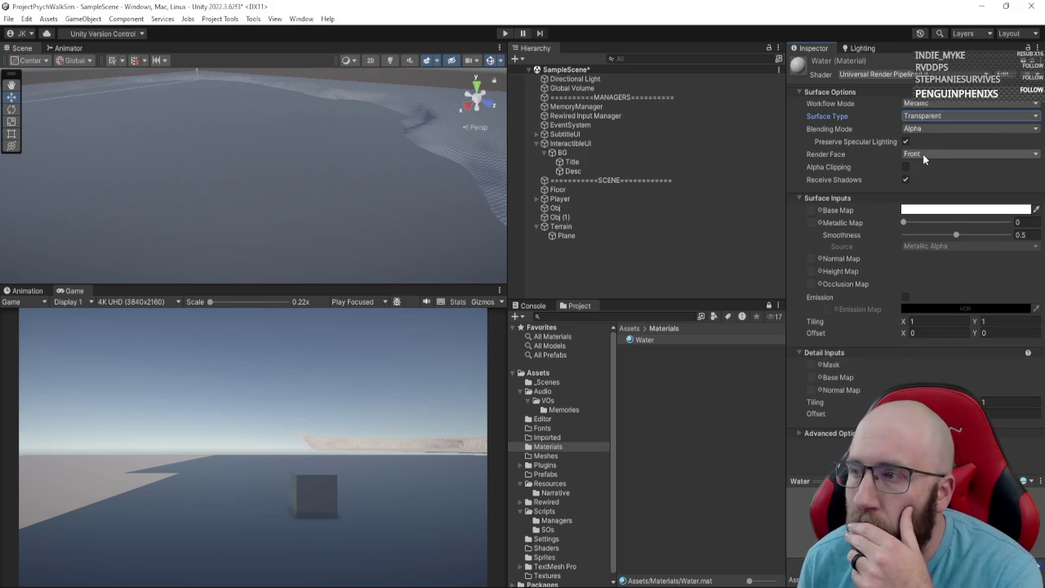
{"action": "mouse_move", "coordinate": [660, 347]}
{"action": "left_mouse_down"}
{"action": "mouse_move", "coordinate": [222, 494]}
{"action": "mouse_move", "coordinate": [362, 205]}
{"action": "mouse_move", "coordinate": [345, 236]}
{"action": "mouse_move", "coordinate": [37, 226]}
{"action": "mouse_move", "coordinate": [60, 267]}
{"action": "mouse_move", "coordinate": [156, 263]}
{"action": "mouse_move", "coordinate": [305, 362]}
{"action": "left_mouse_up"}
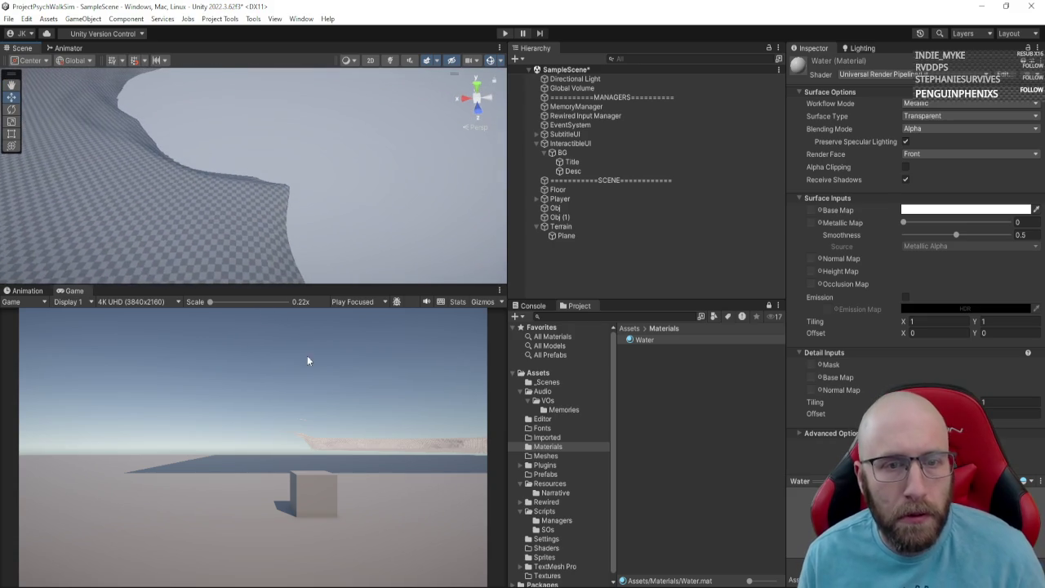
Step: Move the Player across the terrain to the pond's edge, about X 119, Y 20.15, Z 23.3
{"action": "left_click", "coordinate": [575, 205]}
{"action": "left_click", "coordinate": [576, 200]}
{"action": "key", "text": "f"}
{"action": "mouse_move", "coordinate": [370, 151]}
{"action": "left_mouse_down"}
{"action": "mouse_move", "coordinate": [24, 178]}
{"action": "mouse_move", "coordinate": [33, 193]}
{"action": "mouse_move", "coordinate": [228, 154]}
{"action": "mouse_move", "coordinate": [344, 179]}
{"action": "mouse_move", "coordinate": [303, 173]}
{"action": "mouse_move", "coordinate": [309, 104]}
{"action": "mouse_move", "coordinate": [243, 107]}
{"action": "mouse_move", "coordinate": [230, 93]}
{"action": "mouse_move", "coordinate": [46, 67]}
{"action": "mouse_move", "coordinate": [118, 205]}
{"action": "left_mouse_up"}
{"action": "left_click_drag", "start_coordinate": [220, 196], "coordinate": [216, 137]}
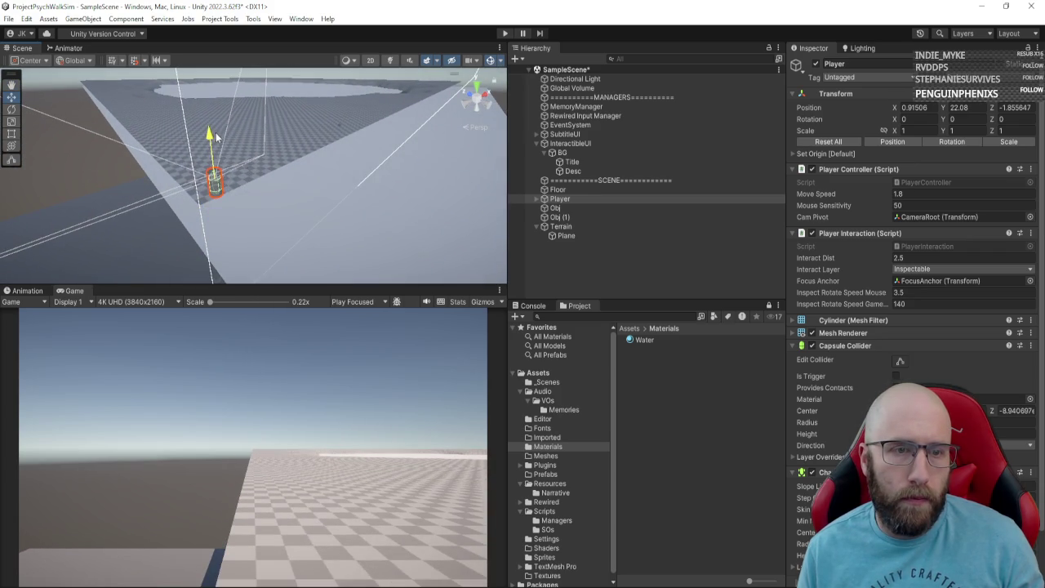
{"action": "mouse_move", "coordinate": [217, 176]}
{"action": "left_mouse_down"}
{"action": "mouse_move", "coordinate": [176, 114]}
{"action": "mouse_move", "coordinate": [212, 137]}
{"action": "mouse_move", "coordinate": [374, 119]}
{"action": "mouse_move", "coordinate": [325, 214]}
{"action": "mouse_move", "coordinate": [367, 135]}
{"action": "mouse_move", "coordinate": [325, 266]}
{"action": "mouse_move", "coordinate": [205, 182]}
{"action": "mouse_move", "coordinate": [210, 258]}
{"action": "mouse_move", "coordinate": [155, 245]}
{"action": "mouse_move", "coordinate": [24, 173]}
{"action": "mouse_move", "coordinate": [55, 156]}
{"action": "mouse_move", "coordinate": [85, 159]}
{"action": "mouse_move", "coordinate": [175, 187]}
{"action": "mouse_move", "coordinate": [150, 210]}
{"action": "mouse_move", "coordinate": [122, 182]}
{"action": "mouse_move", "coordinate": [205, 139]}
{"action": "left_mouse_up"}
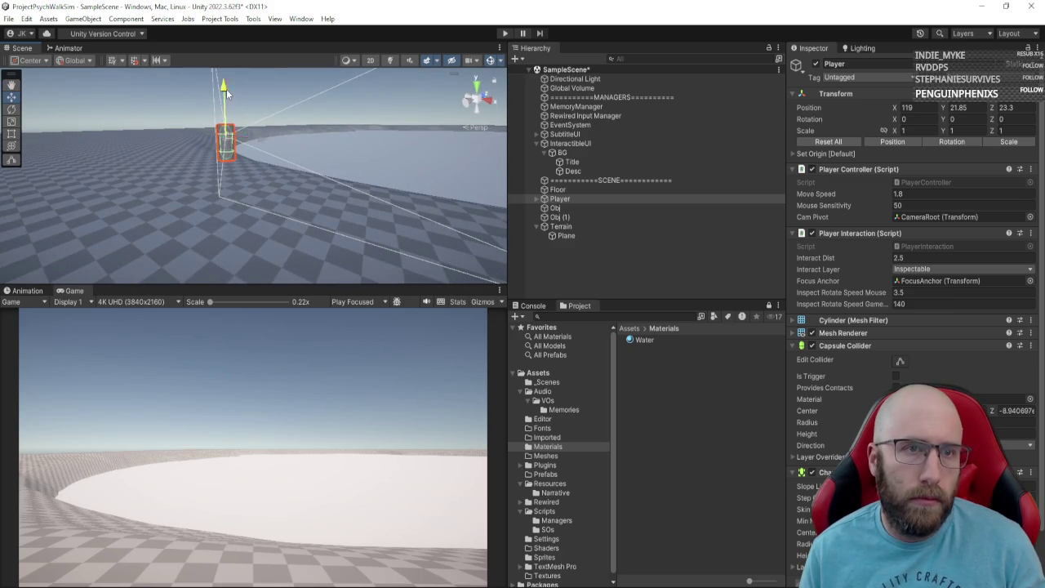
{"action": "mouse_move", "coordinate": [227, 95]}
{"action": "left_mouse_down"}
{"action": "mouse_move", "coordinate": [228, 129]}
{"action": "mouse_move", "coordinate": [228, 97]}
{"action": "mouse_move", "coordinate": [231, 127]}
{"action": "mouse_move", "coordinate": [187, 155]}
{"action": "mouse_move", "coordinate": [101, 177]}
{"action": "mouse_move", "coordinate": [465, 224]}
{"action": "mouse_move", "coordinate": [419, 198]}
{"action": "mouse_move", "coordinate": [312, 218]}
{"action": "left_mouse_up"}
{"action": "left_click", "coordinate": [580, 208]}
{"action": "left_click", "coordinate": [577, 218], "text": "shift"}
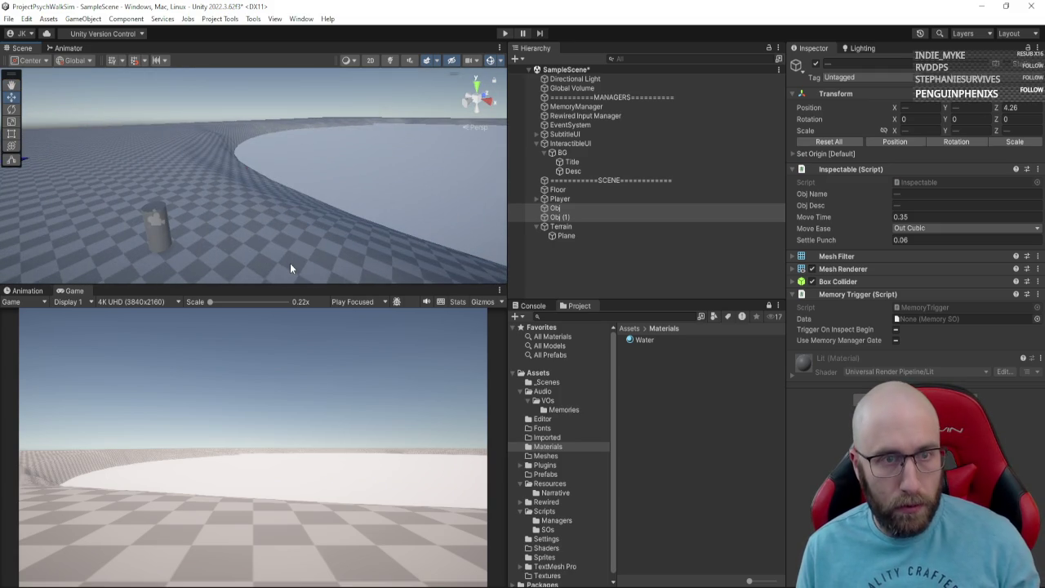
Step: Bring Obj and Obj (1) to the view centre and drag them toward the Player
{"action": "key", "text": "ctrl+alt+f"}
{"action": "left_click_drag", "start_coordinate": [217, 211], "coordinate": [337, 290]}
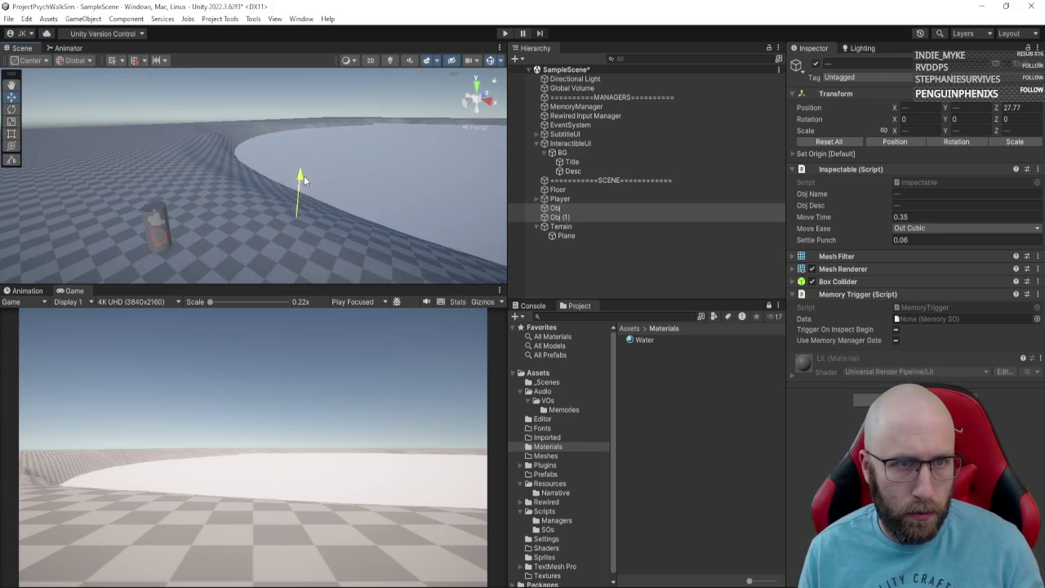
{"action": "mouse_move", "coordinate": [360, 189]}
{"action": "left_mouse_down"}
{"action": "mouse_move", "coordinate": [392, 196]}
{"action": "mouse_move", "coordinate": [343, 196]}
{"action": "left_mouse_up"}
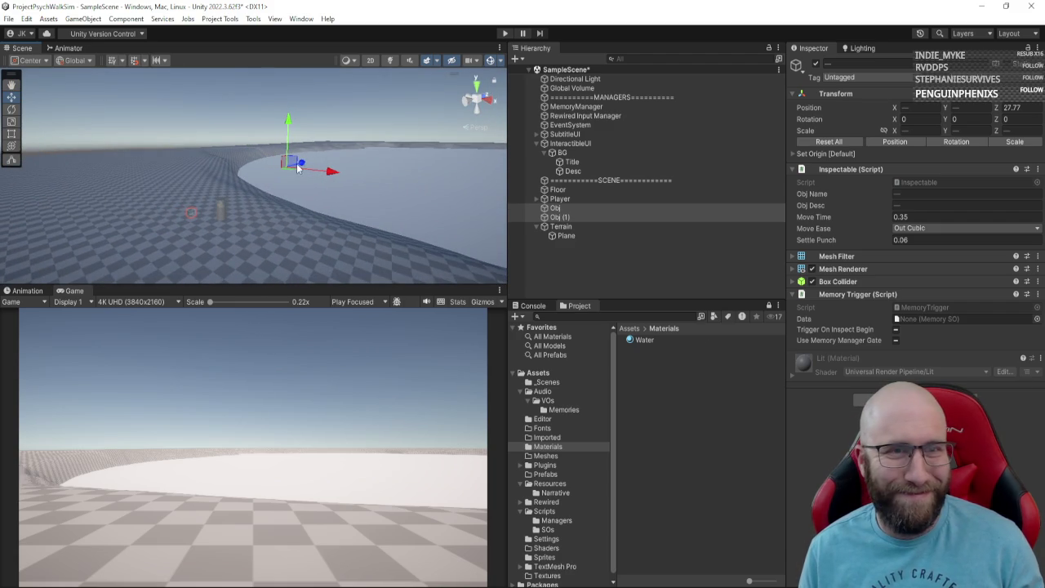
{"action": "left_click", "coordinate": [602, 217]}
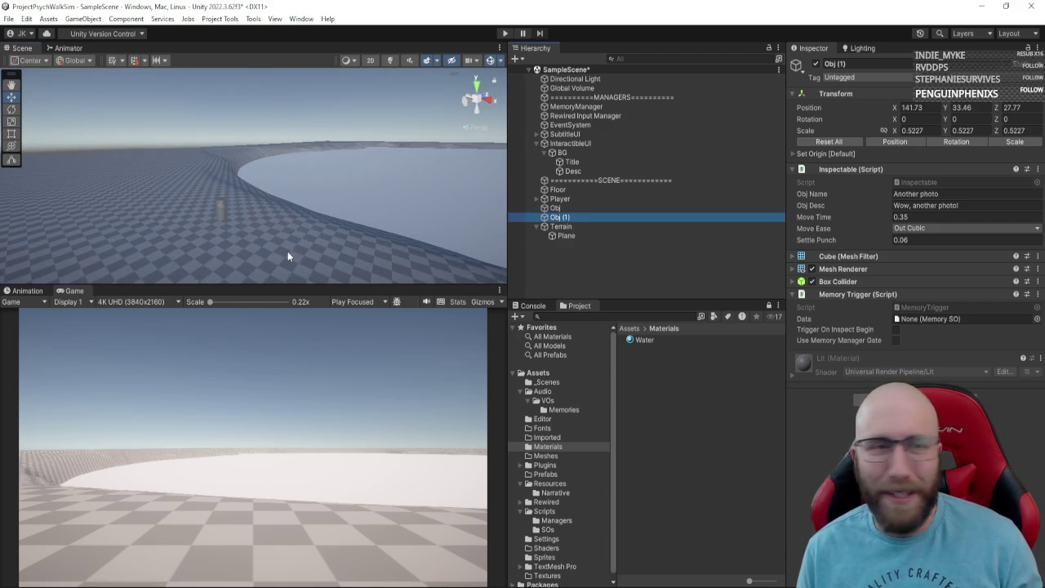
{"action": "mouse_move", "coordinate": [287, 251]}
{"action": "left_mouse_down"}
{"action": "mouse_move", "coordinate": [321, 247]}
{"action": "mouse_move", "coordinate": [282, 221]}
{"action": "mouse_move", "coordinate": [255, 229]}
{"action": "left_mouse_up"}
Step: Place the Obj cube beside the Player at about X 121.3, Y 19.9, Z 26.2
{"action": "left_click", "coordinate": [578, 208]}
{"action": "left_click", "coordinate": [241, 228]}
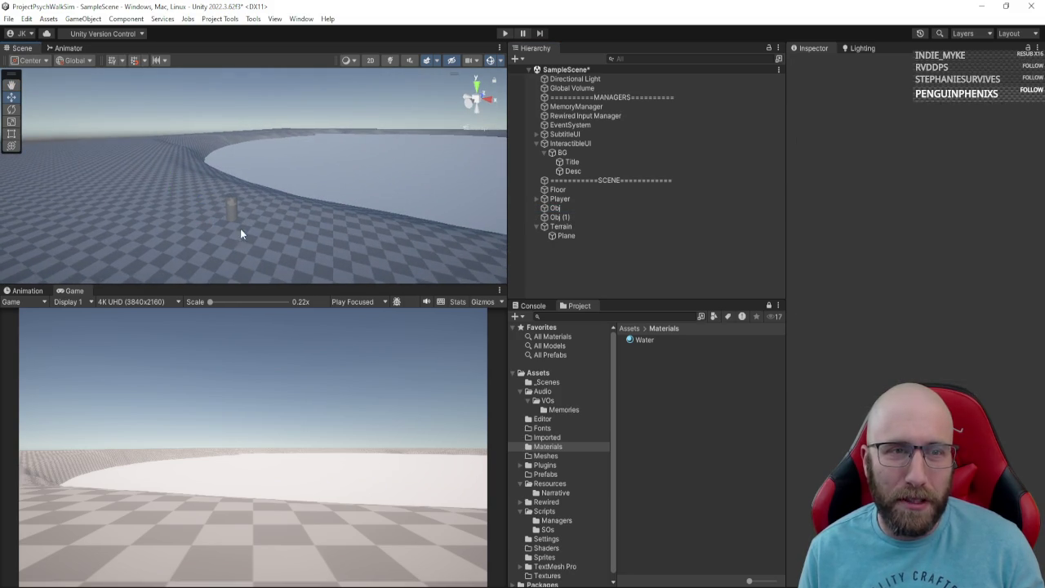
{"action": "left_click", "coordinate": [198, 228]}
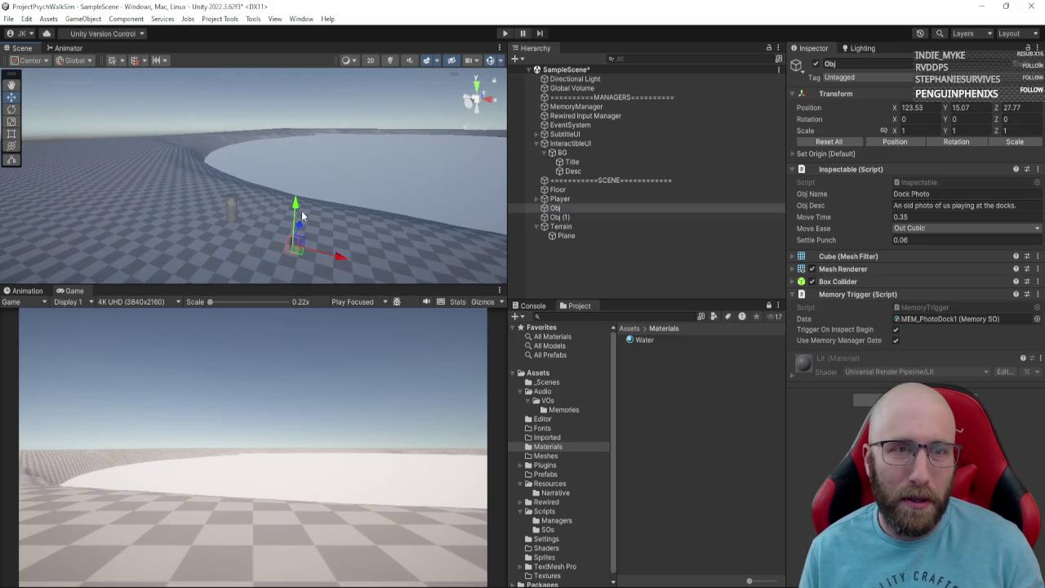
{"action": "left_click", "coordinate": [296, 209]}
{"action": "left_click", "coordinate": [293, 218]}
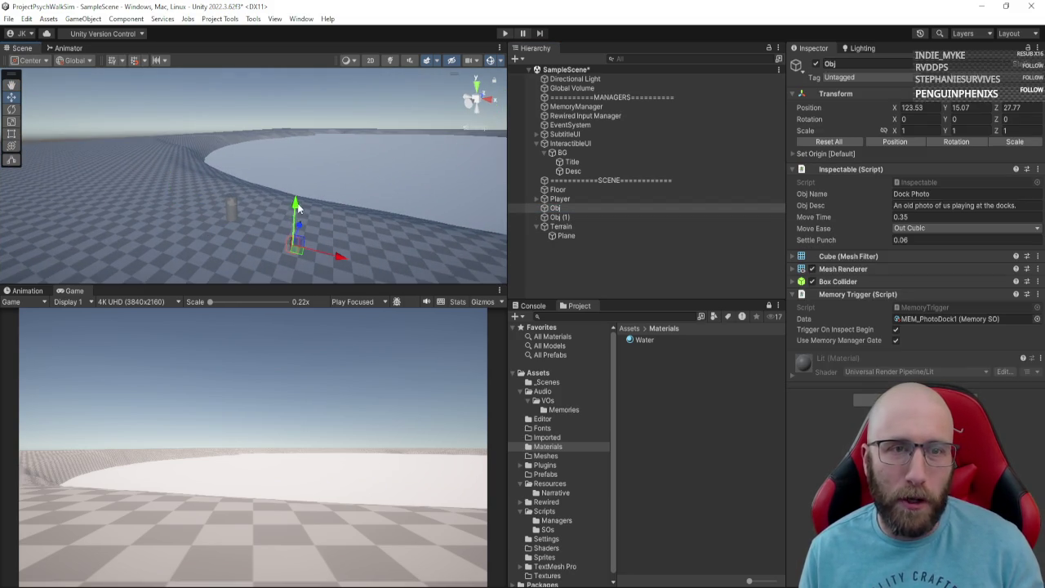
{"action": "mouse_move", "coordinate": [298, 208]}
{"action": "left_mouse_down"}
{"action": "mouse_move", "coordinate": [317, 157]}
{"action": "mouse_move", "coordinate": [326, 179]}
{"action": "mouse_move", "coordinate": [311, 203]}
{"action": "mouse_move", "coordinate": [285, 200]}
{"action": "mouse_move", "coordinate": [262, 179]}
{"action": "mouse_move", "coordinate": [266, 198]}
{"action": "left_mouse_up"}
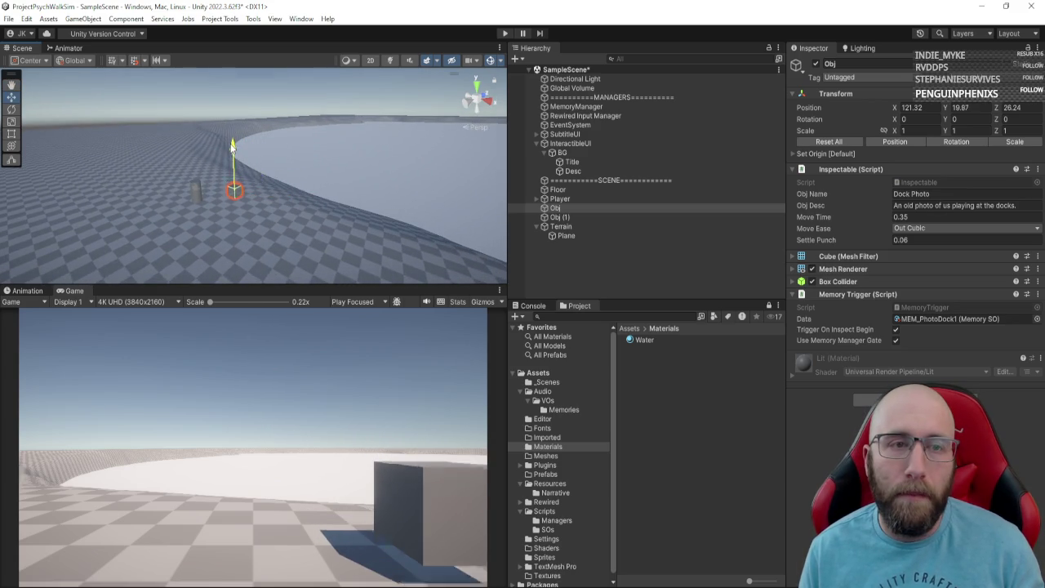
{"action": "left_click", "coordinate": [556, 217]}
{"action": "double_click", "coordinate": [555, 217]}
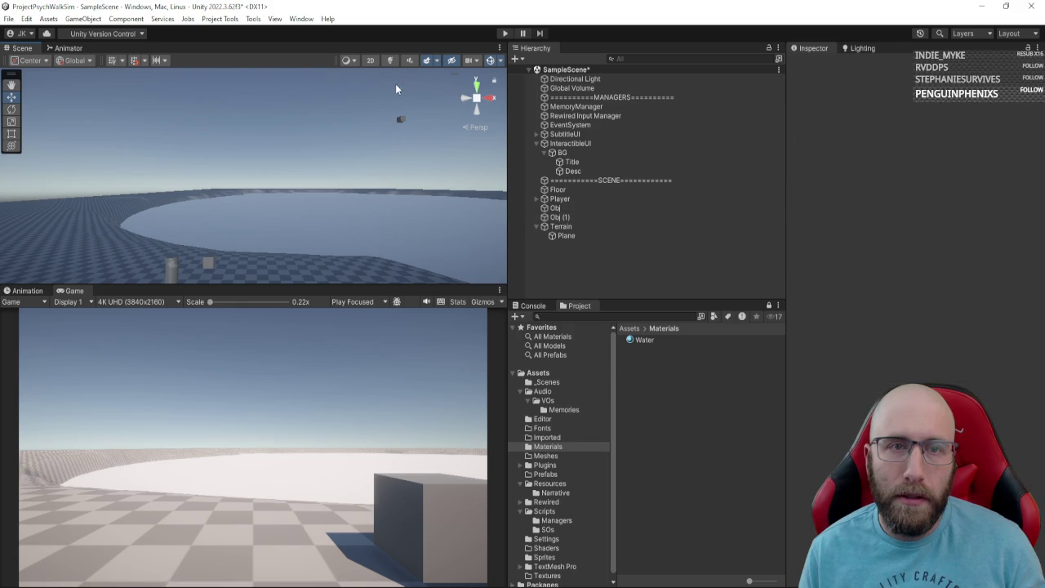
Step: Set Obj (1) on the floor beside the Player at about X 117.86, Y 19.28, Z 26.14
{"action": "left_click_drag", "start_coordinate": [402, 88], "coordinate": [392, 223]}
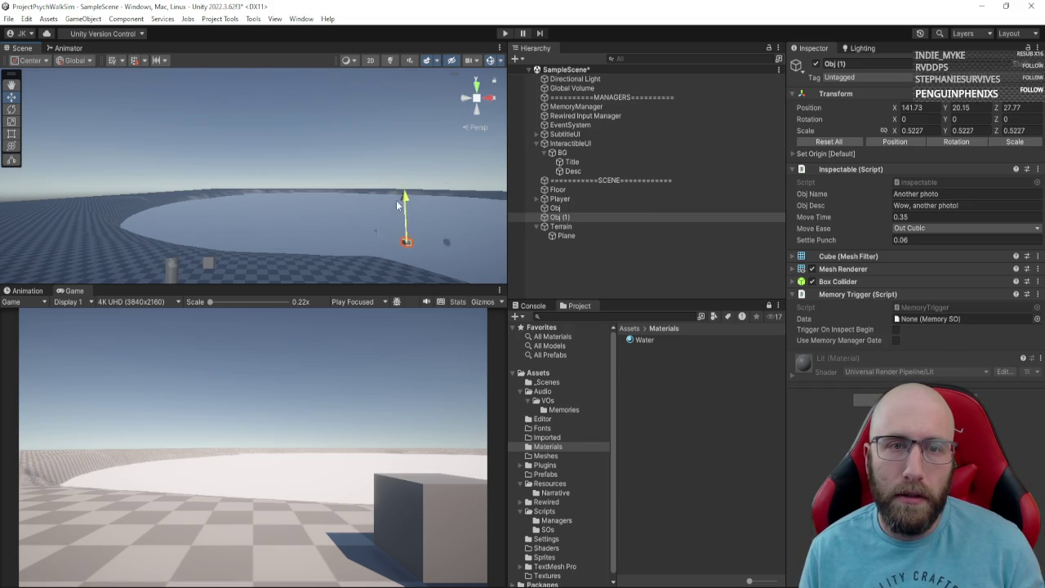
{"action": "mouse_move", "coordinate": [298, 218]}
{"action": "left_mouse_down"}
{"action": "mouse_move", "coordinate": [155, 213]}
{"action": "mouse_move", "coordinate": [177, 194]}
{"action": "mouse_move", "coordinate": [123, 175]}
{"action": "left_mouse_up"}
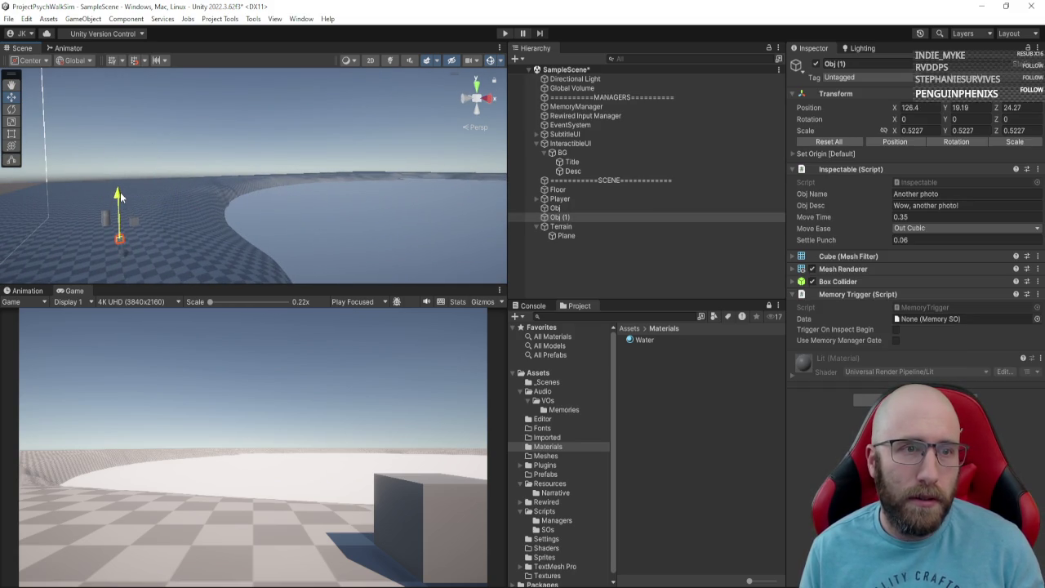
{"action": "mouse_move", "coordinate": [120, 196]}
{"action": "left_mouse_down"}
{"action": "mouse_move", "coordinate": [140, 234]}
{"action": "mouse_move", "coordinate": [334, 250]}
{"action": "mouse_move", "coordinate": [314, 232]}
{"action": "left_mouse_up"}
{"action": "scroll", "coordinate": [267, 228], "scroll_direction": "up", "scroll_amount": 10}
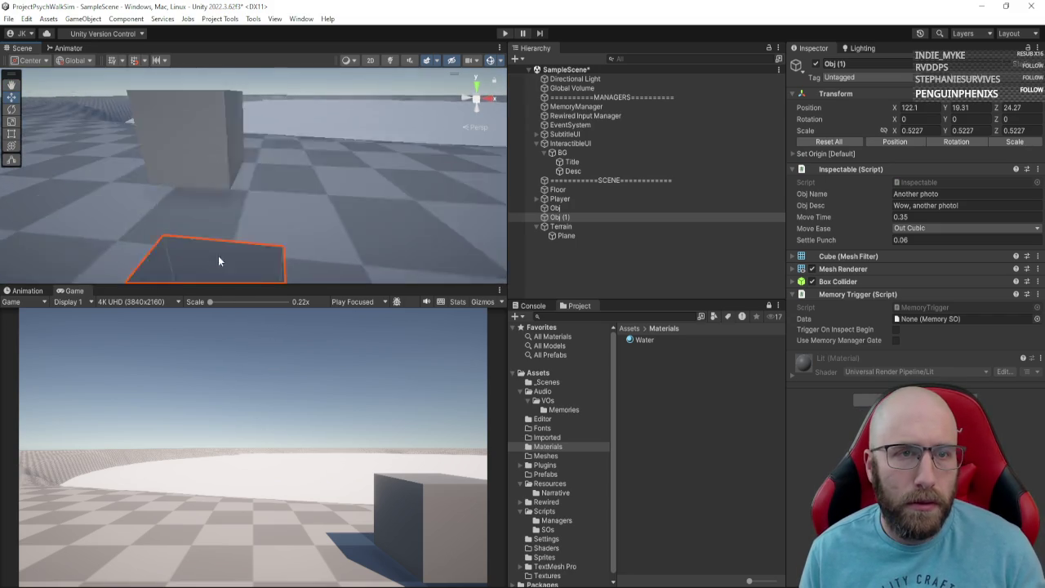
{"action": "scroll", "coordinate": [218, 261], "scroll_direction": "down", "scroll_amount": 8}
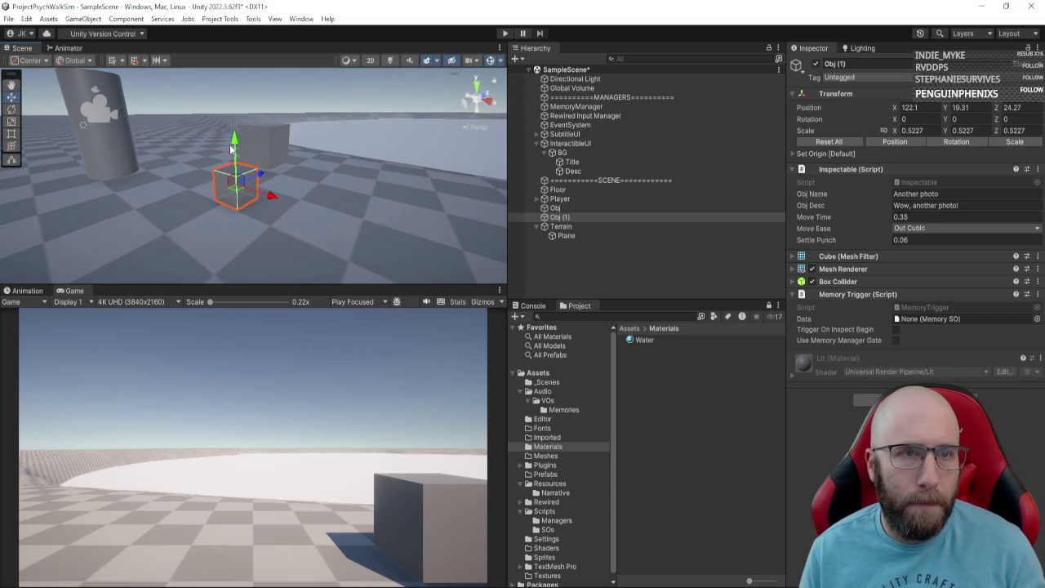
{"action": "mouse_move", "coordinate": [231, 147]}
{"action": "left_mouse_down"}
{"action": "mouse_move", "coordinate": [286, 196]}
{"action": "mouse_move", "coordinate": [335, 201]}
{"action": "mouse_move", "coordinate": [404, 178]}
{"action": "left_mouse_up"}
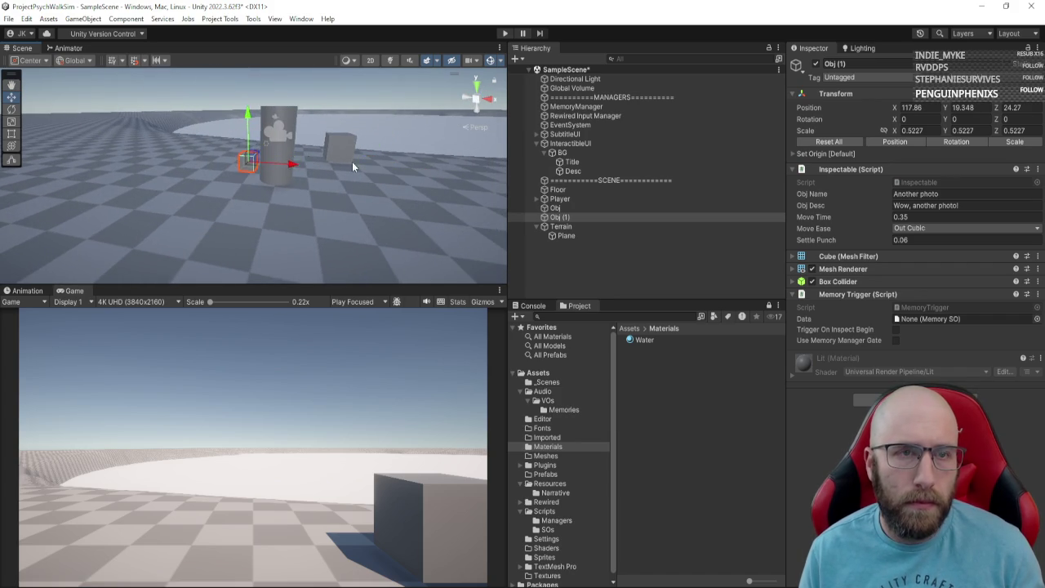
{"action": "left_click_drag", "start_coordinate": [352, 166], "coordinate": [236, 172]}
{"action": "left_click_drag", "start_coordinate": [226, 172], "coordinate": [285, 165]}
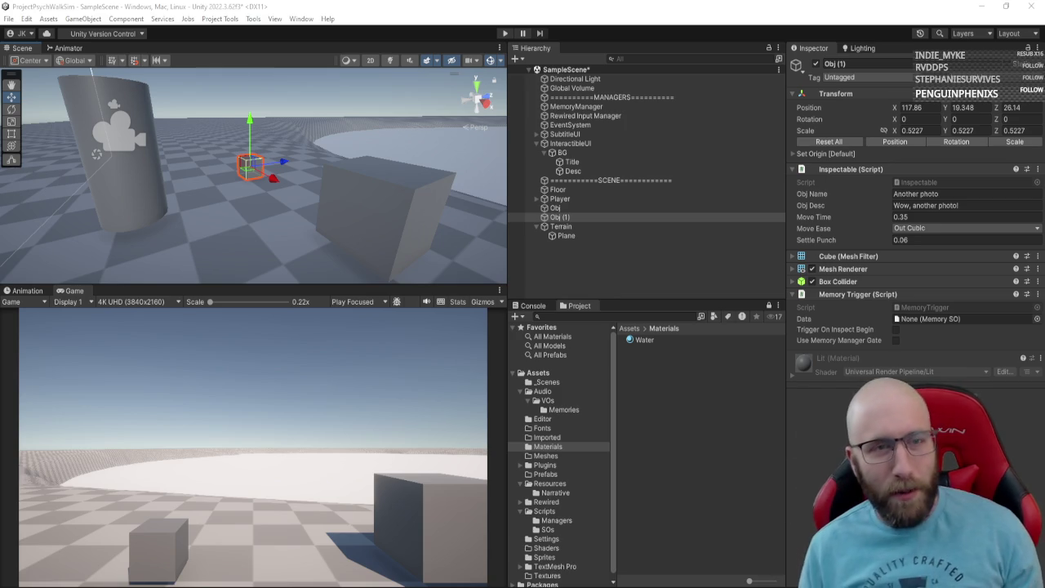
Step: Check the placed cube from around the pond, then open the Water material's settings
{"action": "mouse_move", "coordinate": [424, 213]}
{"action": "left_mouse_down"}
{"action": "mouse_move", "coordinate": [234, 170]}
{"action": "mouse_move", "coordinate": [218, 144]}
{"action": "left_mouse_up"}
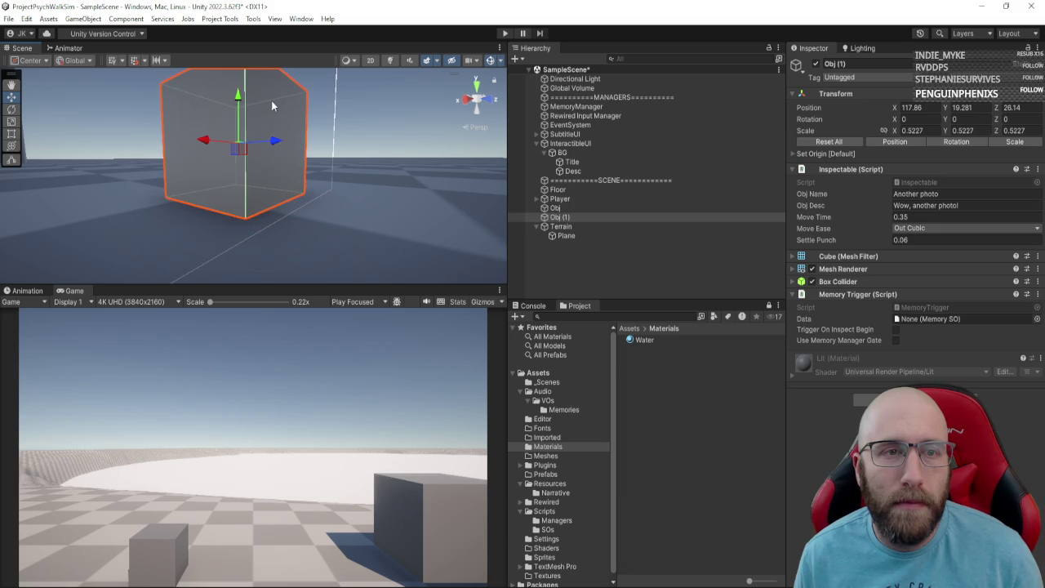
{"action": "mouse_move", "coordinate": [271, 100]}
{"action": "left_mouse_down"}
{"action": "mouse_move", "coordinate": [254, 202]}
{"action": "mouse_move", "coordinate": [511, 250]}
{"action": "mouse_move", "coordinate": [457, 237]}
{"action": "mouse_move", "coordinate": [533, 181]}
{"action": "mouse_move", "coordinate": [601, 195]}
{"action": "left_mouse_up"}
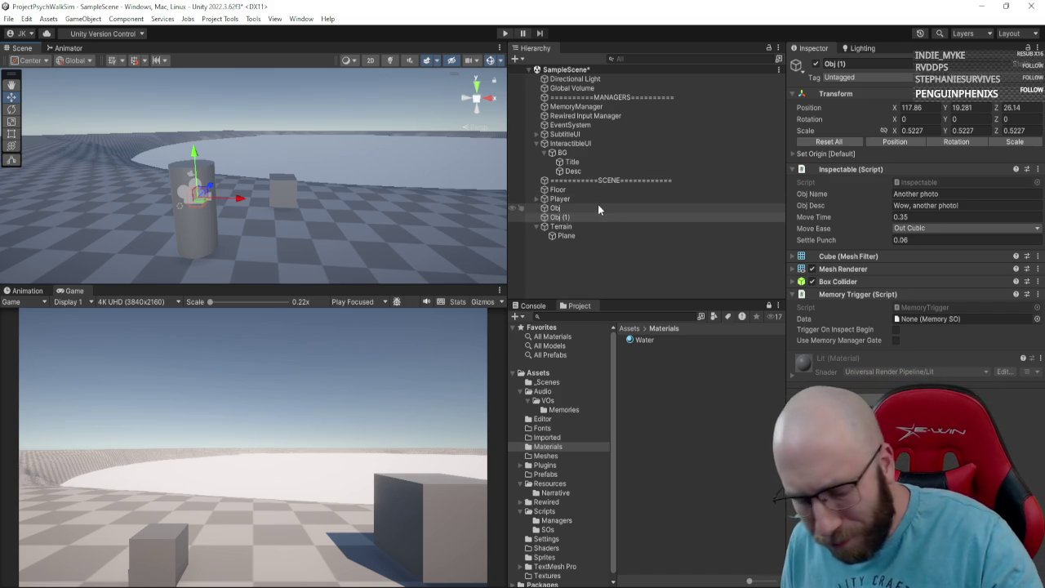
{"action": "left_click_drag", "start_coordinate": [436, 219], "coordinate": [402, 187]}
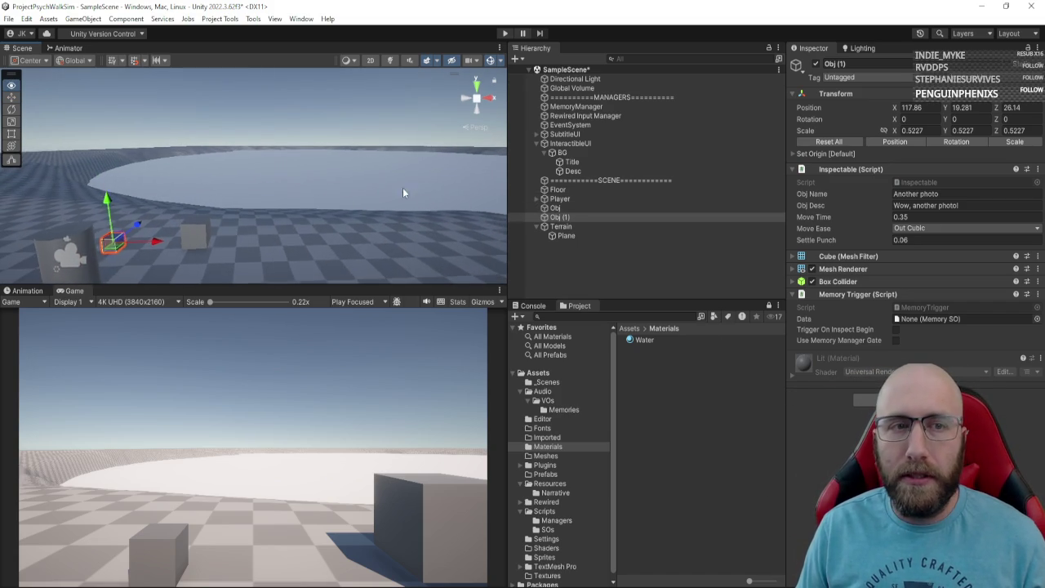
{"action": "left_click", "coordinate": [640, 341]}
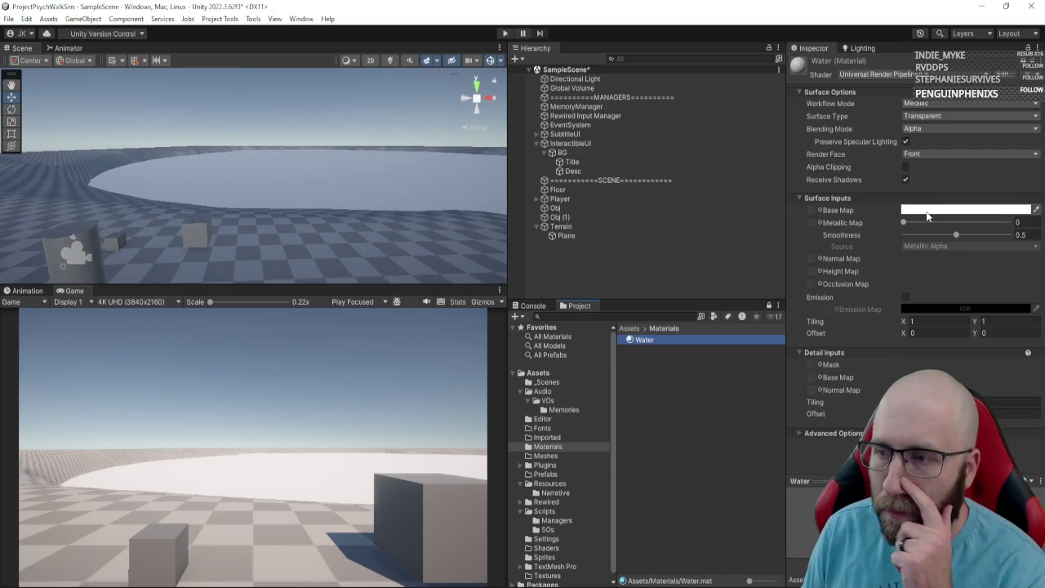
Step: Give the Water material a bright teal base colour and Smoothness 0.85
{"action": "left_click", "coordinate": [928, 214]}
{"action": "left_click", "coordinate": [925, 299]}
{"action": "left_click", "coordinate": [961, 287]}
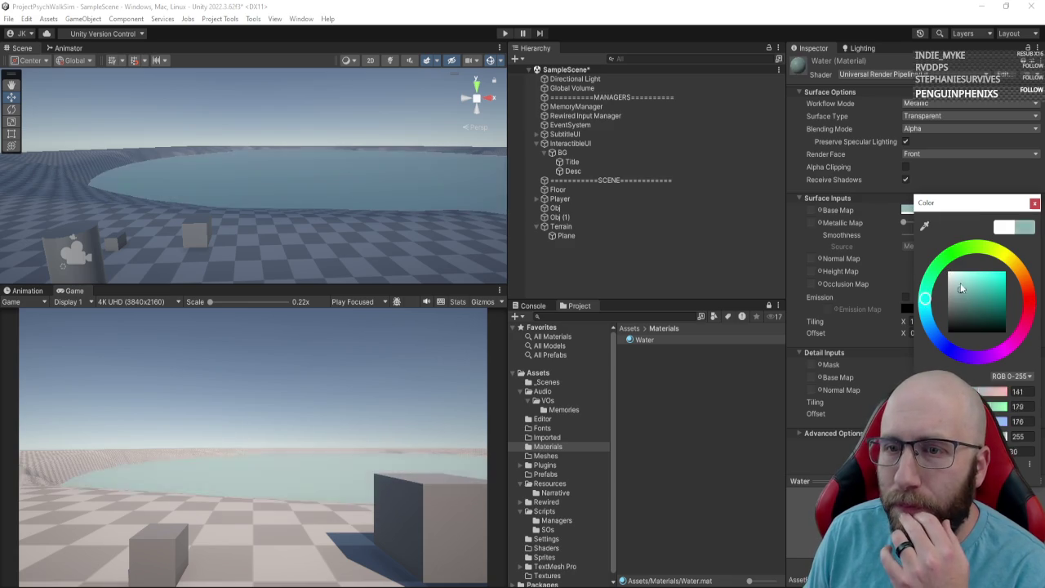
{"action": "left_click_drag", "start_coordinate": [961, 288], "coordinate": [984, 279]}
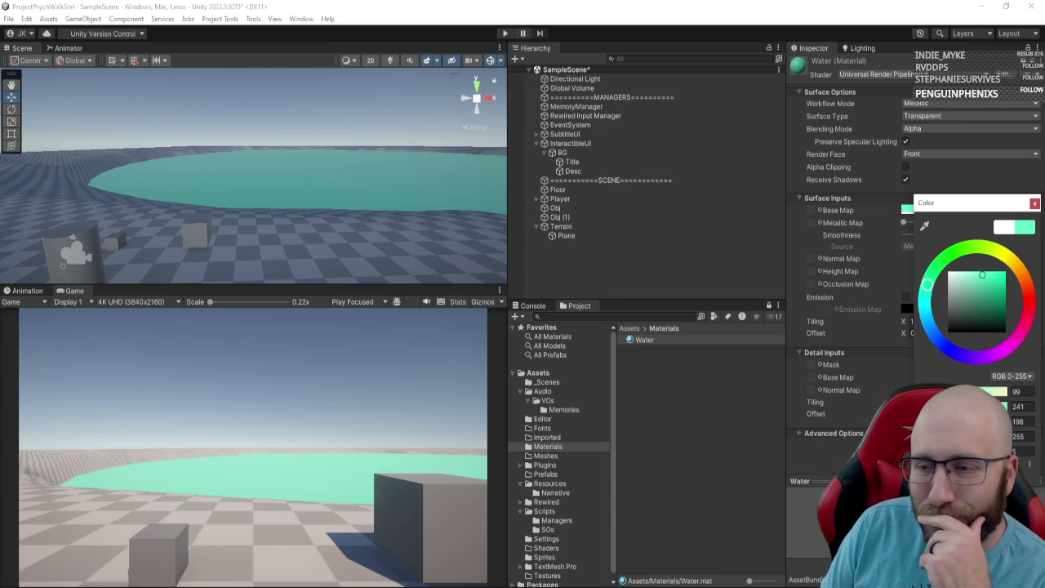
{"action": "left_click", "coordinate": [906, 296]}
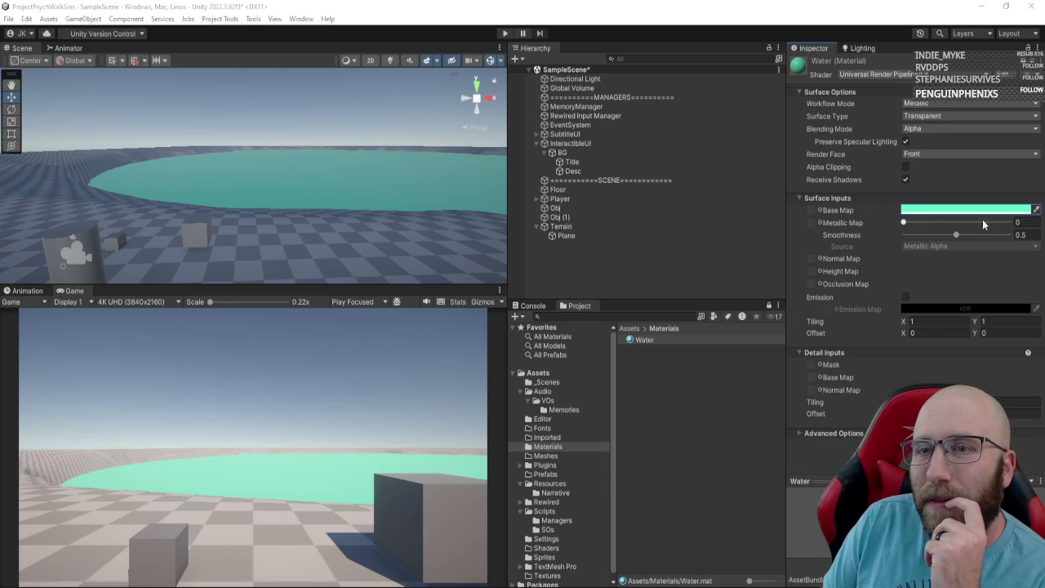
{"action": "left_click", "coordinate": [1019, 223]}
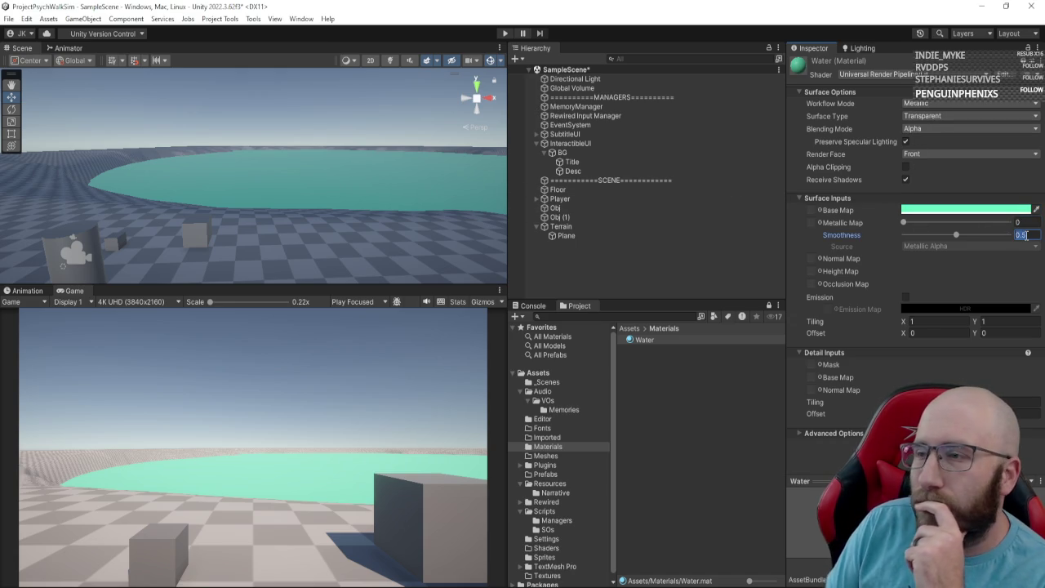
{"action": "type", "text": "0.85"}
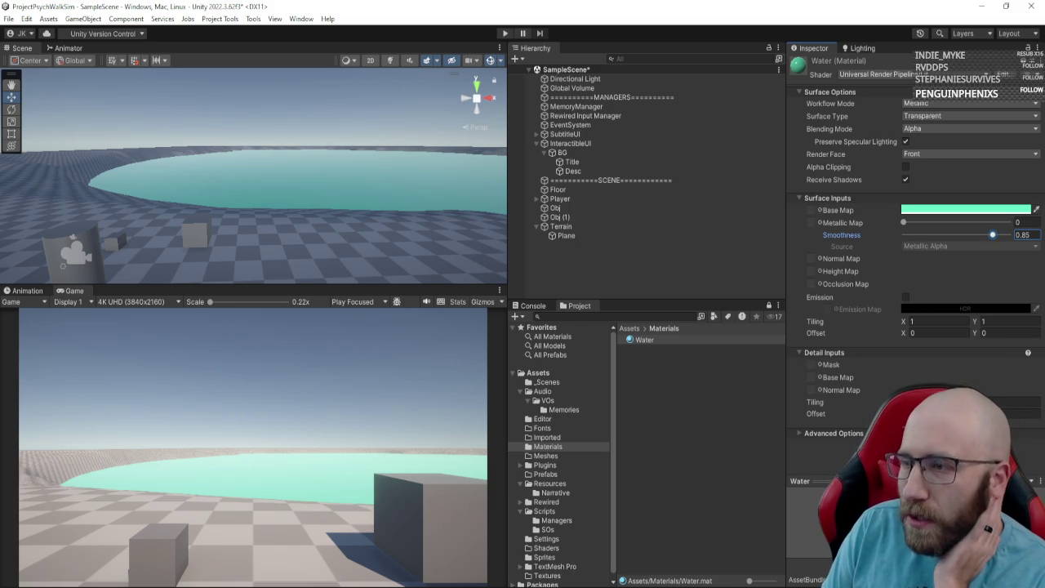
{"action": "mouse_move", "coordinate": [408, 230]}
{"action": "left_mouse_down"}
{"action": "mouse_move", "coordinate": [303, 205]}
{"action": "mouse_move", "coordinate": [276, 245]}
{"action": "mouse_move", "coordinate": [86, 273]}
{"action": "mouse_move", "coordinate": [12, 233]}
{"action": "mouse_move", "coordinate": [104, 273]}
{"action": "mouse_move", "coordinate": [149, 240]}
{"action": "mouse_move", "coordinate": [361, 219]}
{"action": "left_mouse_up"}
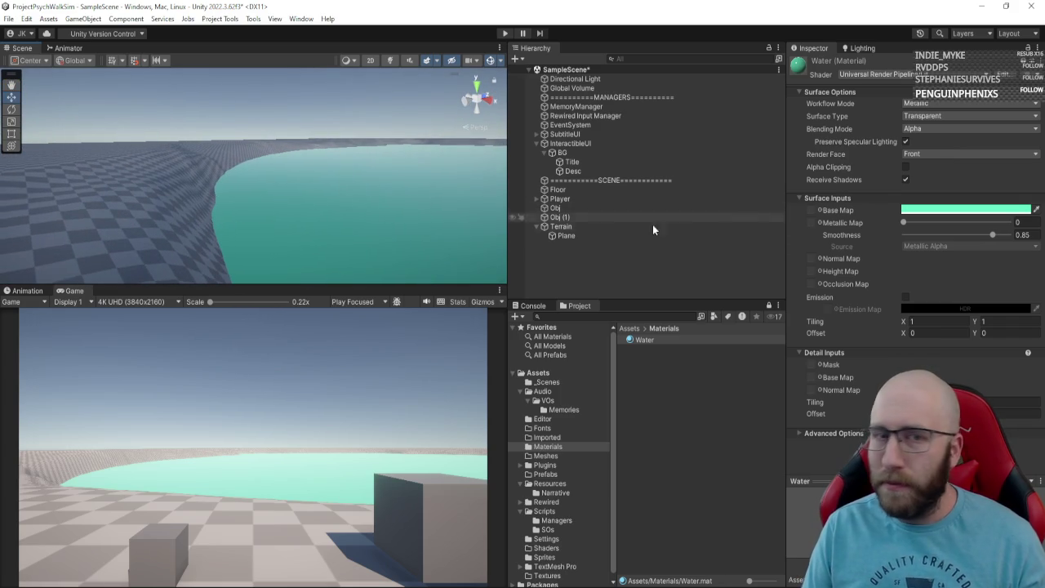
Step: Raise the water plane to Position Y 13.2 and reactivate Terrain sculpting
{"action": "left_click", "coordinate": [578, 235]}
{"action": "key", "text": "f"}
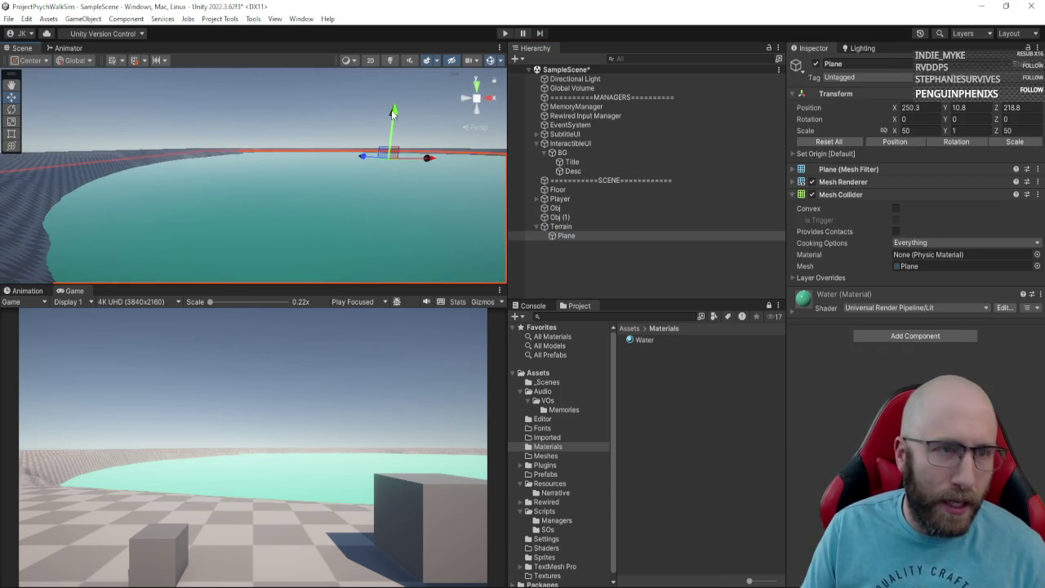
{"action": "mouse_move", "coordinate": [393, 115]}
{"action": "left_mouse_down"}
{"action": "mouse_move", "coordinate": [400, 105]}
{"action": "mouse_move", "coordinate": [89, 220]}
{"action": "mouse_move", "coordinate": [56, 213]}
{"action": "mouse_move", "coordinate": [567, 186]}
{"action": "mouse_move", "coordinate": [517, 198]}
{"action": "mouse_move", "coordinate": [606, 191]}
{"action": "mouse_move", "coordinate": [694, 205]}
{"action": "left_mouse_up"}
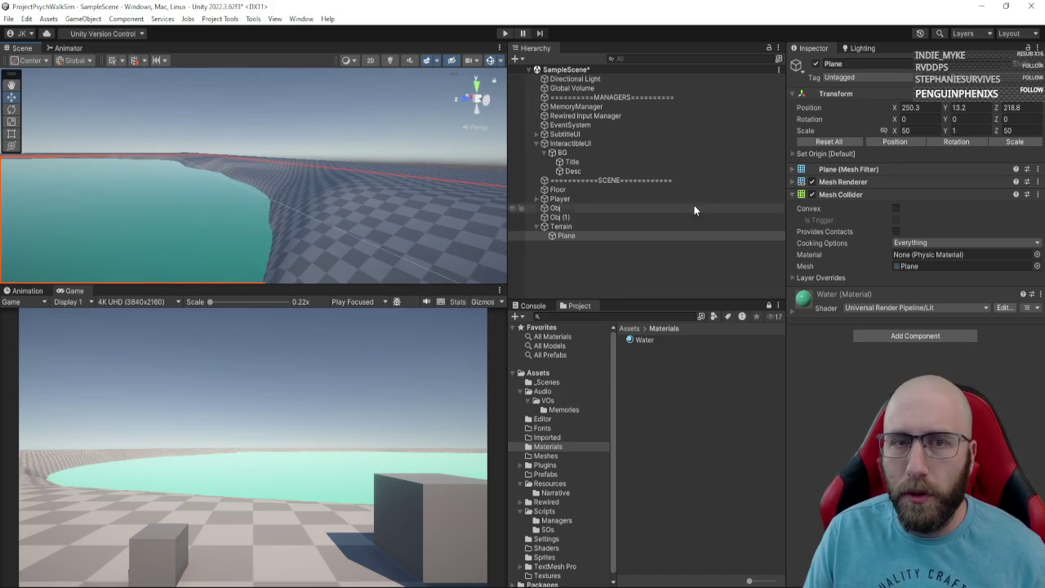
{"action": "left_click", "coordinate": [601, 226]}
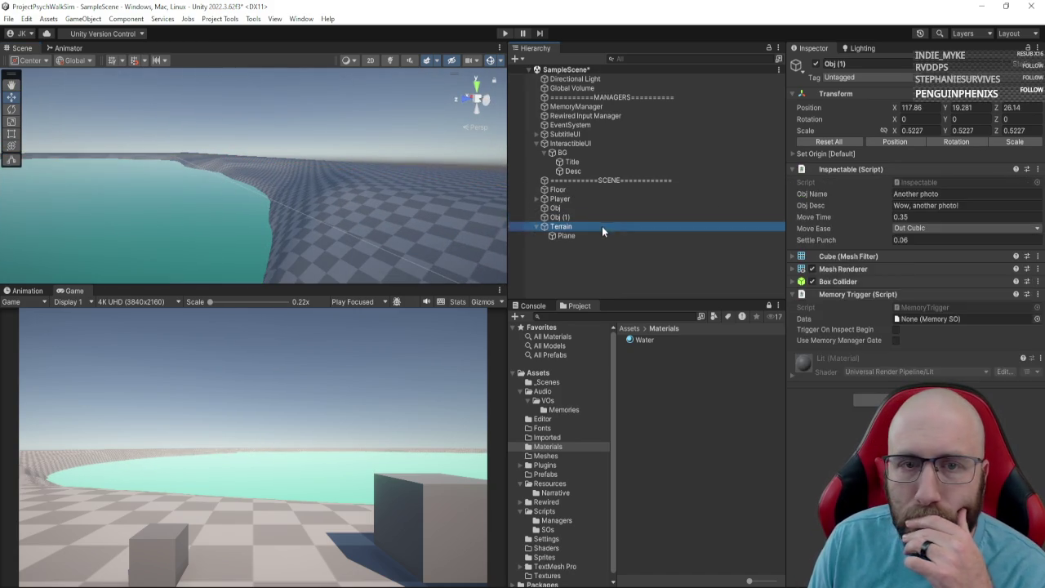
{"action": "left_click", "coordinate": [897, 186]}
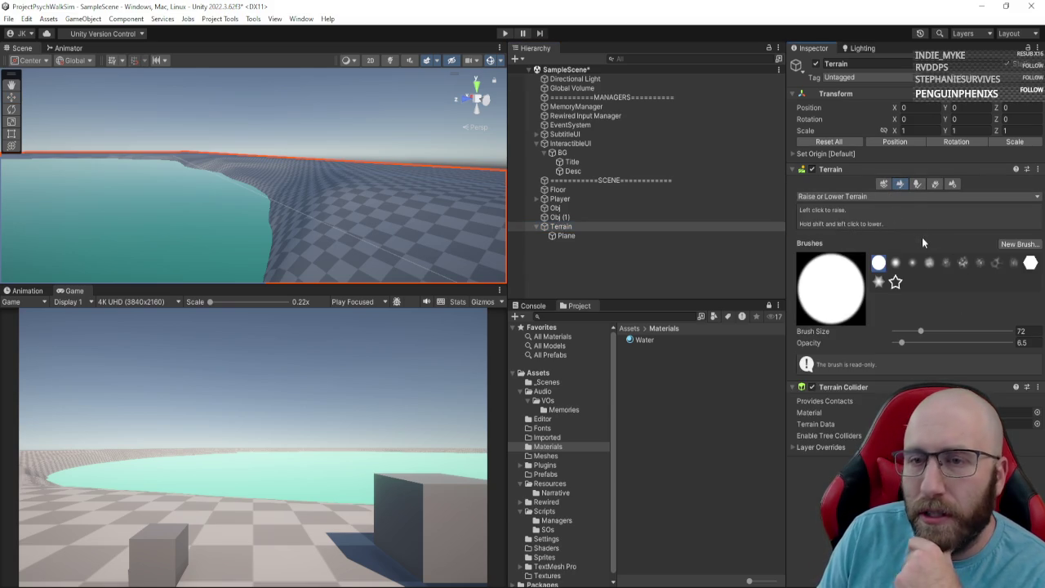
Step: Switch terrain sculpting to Smooth Height with brush size 15 and opacity 25.7
{"action": "left_click", "coordinate": [910, 199]}
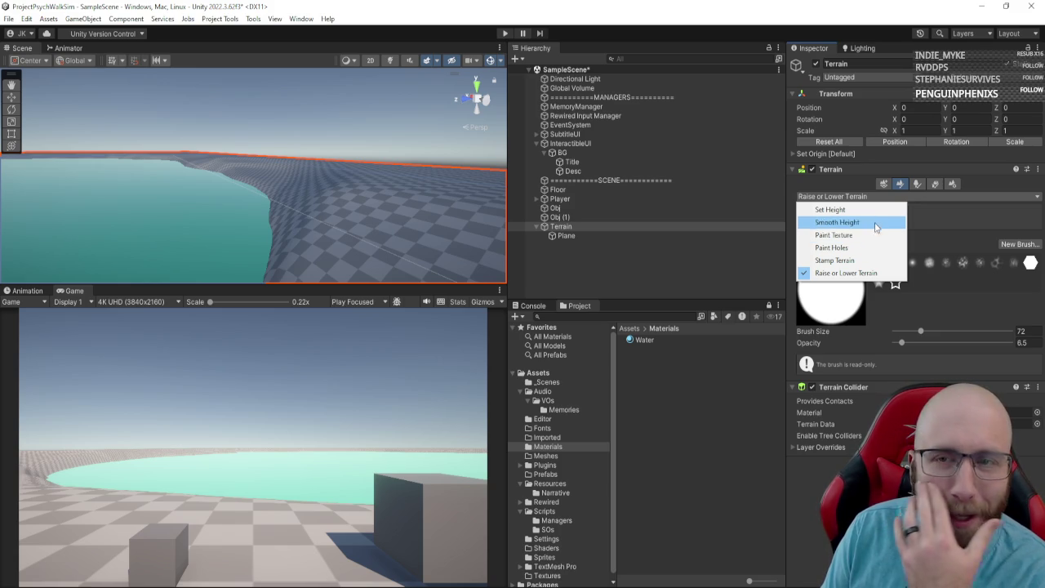
{"action": "left_click", "coordinate": [878, 222]}
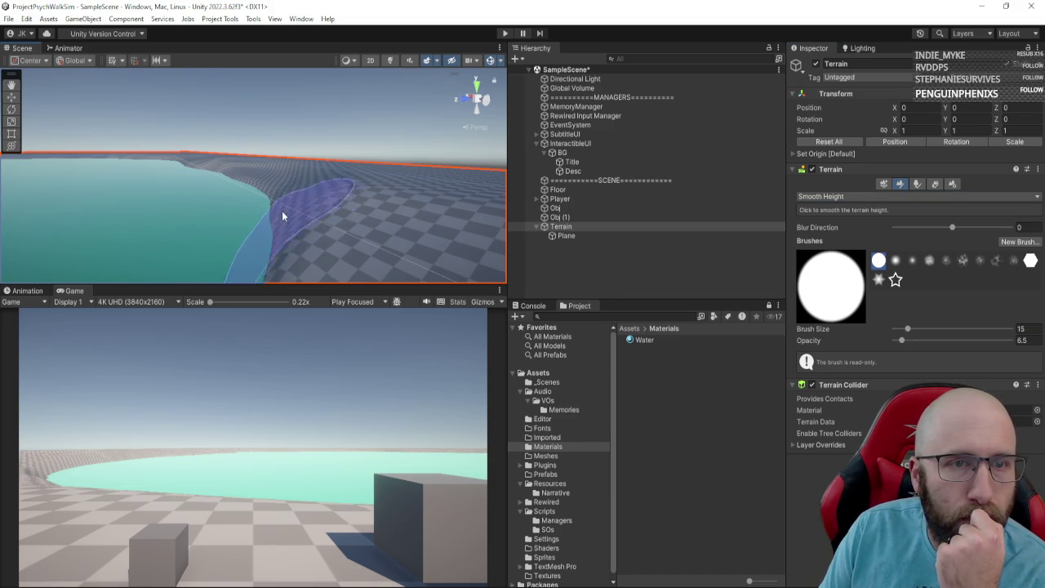
{"action": "mouse_move", "coordinate": [301, 231]}
{"action": "left_mouse_down"}
{"action": "mouse_move", "coordinate": [243, 227]}
{"action": "mouse_move", "coordinate": [351, 249]}
{"action": "left_mouse_up"}
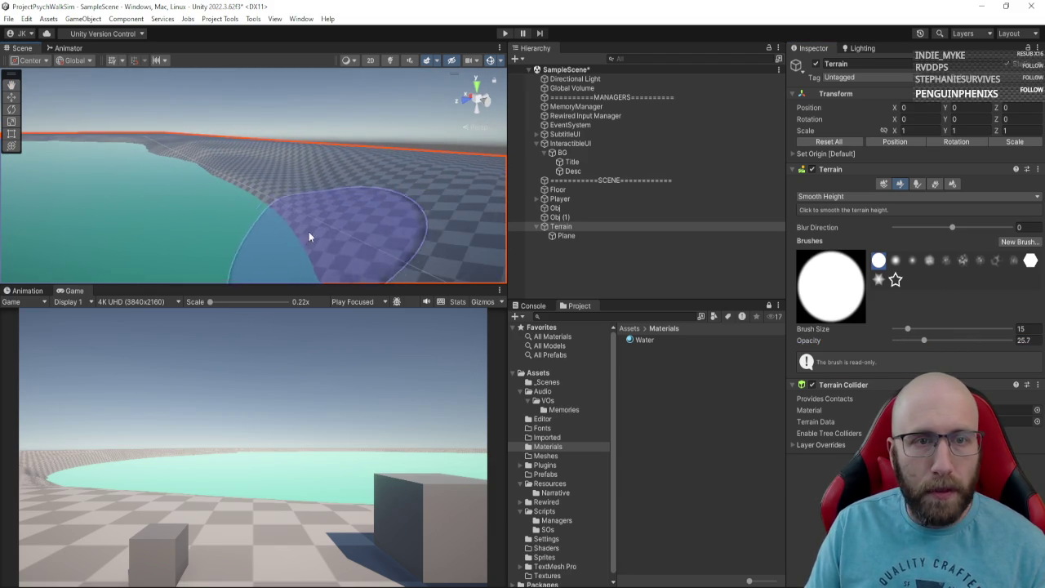
{"action": "mouse_move", "coordinate": [315, 221]}
{"action": "left_mouse_down"}
{"action": "mouse_move", "coordinate": [488, 264]}
{"action": "mouse_move", "coordinate": [373, 286]}
{"action": "mouse_move", "coordinate": [350, 268]}
{"action": "mouse_move", "coordinate": [389, 225]}
{"action": "mouse_move", "coordinate": [340, 262]}
{"action": "left_mouse_up"}
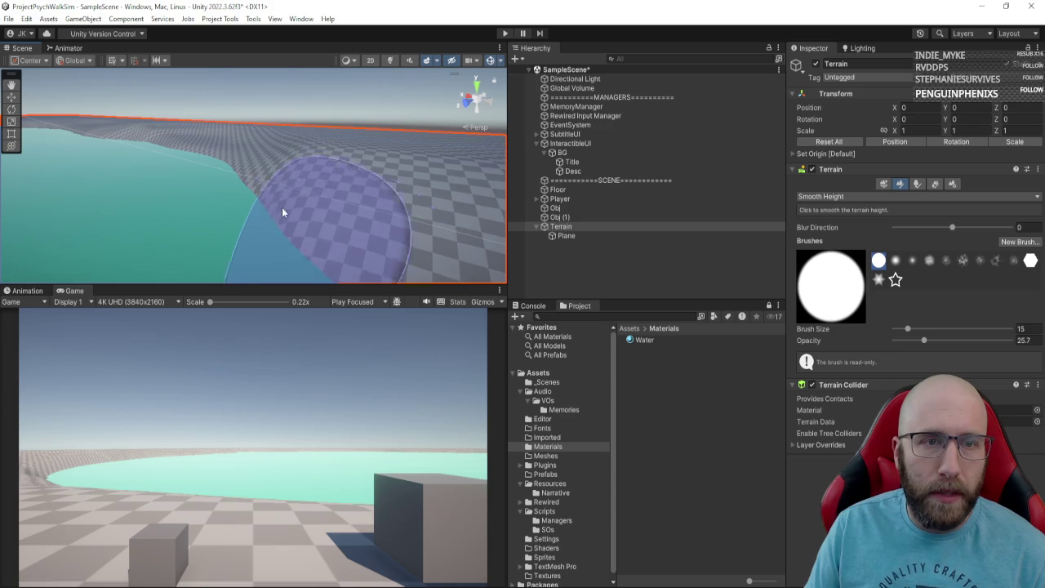
{"action": "mouse_move", "coordinate": [280, 214]}
{"action": "left_mouse_down"}
{"action": "mouse_move", "coordinate": [459, 254]}
{"action": "mouse_move", "coordinate": [373, 269]}
{"action": "mouse_move", "coordinate": [432, 234]}
{"action": "mouse_move", "coordinate": [380, 236]}
{"action": "mouse_move", "coordinate": [467, 191]}
{"action": "mouse_move", "coordinate": [299, 226]}
{"action": "left_mouse_up"}
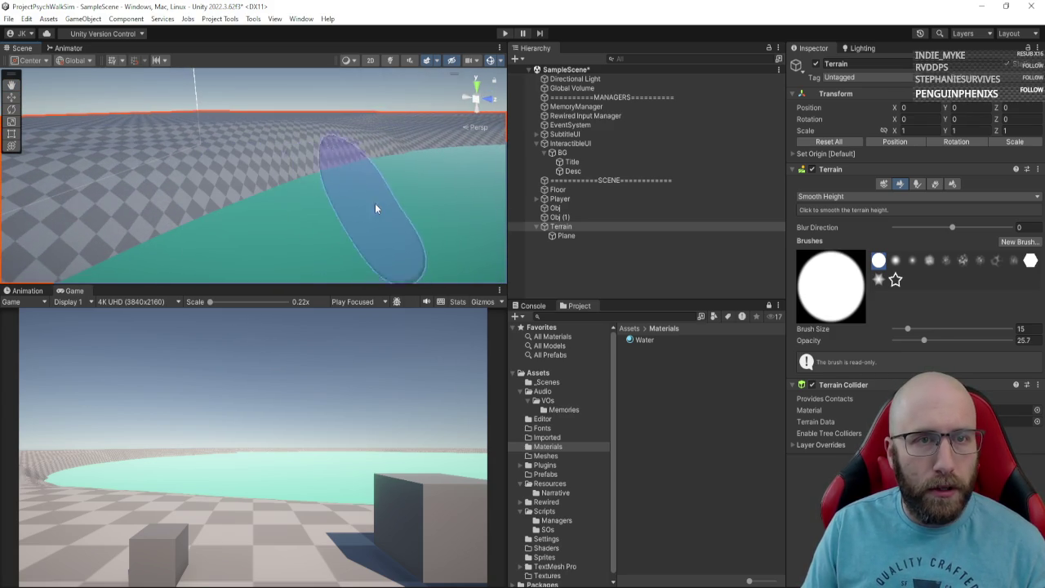
{"action": "key", "text": "q"}
{"action": "mouse_move", "coordinate": [440, 194]}
{"action": "left_mouse_down"}
{"action": "mouse_move", "coordinate": [519, 182]}
{"action": "mouse_move", "coordinate": [401, 205]}
{"action": "mouse_move", "coordinate": [469, 259]}
{"action": "mouse_move", "coordinate": [243, 186]}
{"action": "left_mouse_up"}
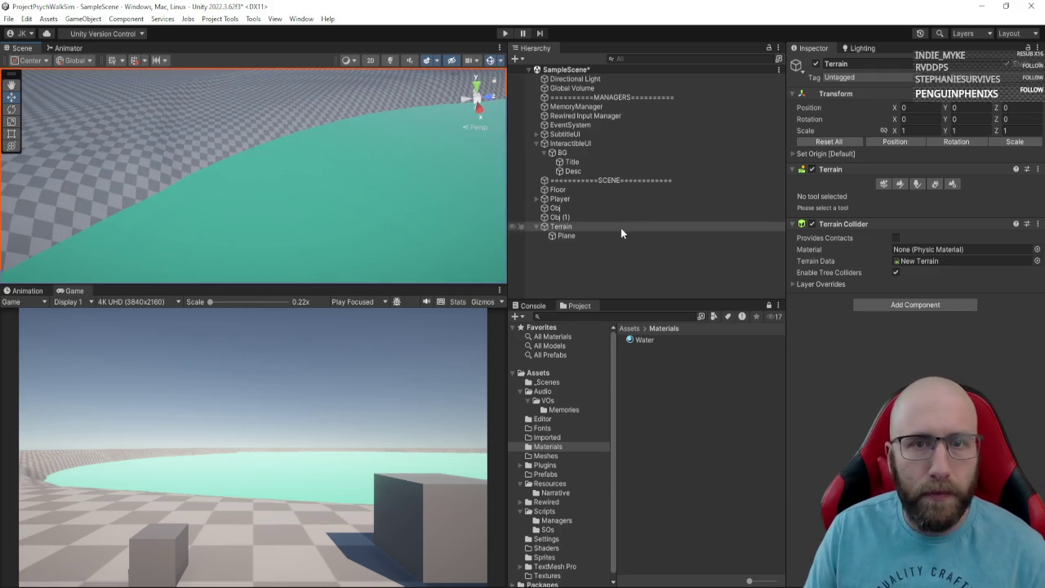
{"action": "left_click", "coordinate": [898, 184]}
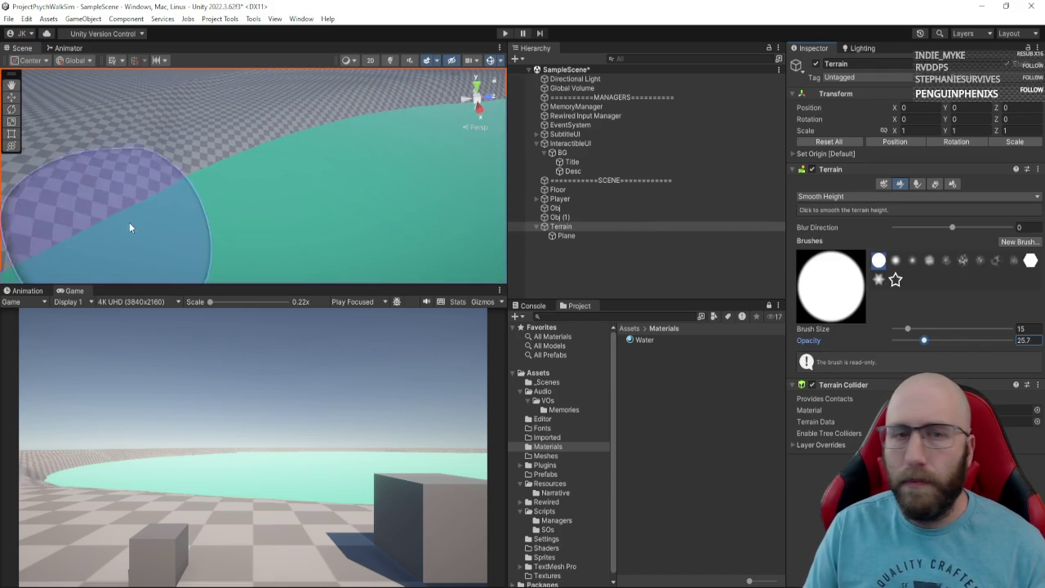
{"action": "mouse_move", "coordinate": [131, 226]}
{"action": "left_mouse_down"}
{"action": "mouse_move", "coordinate": [74, 217]}
{"action": "mouse_move", "coordinate": [261, 174]}
{"action": "left_mouse_up"}
Step: Inspect the pond edge in a maximized Scene view, then reselect Terrain for sculpting
{"action": "key", "text": "shift+space"}
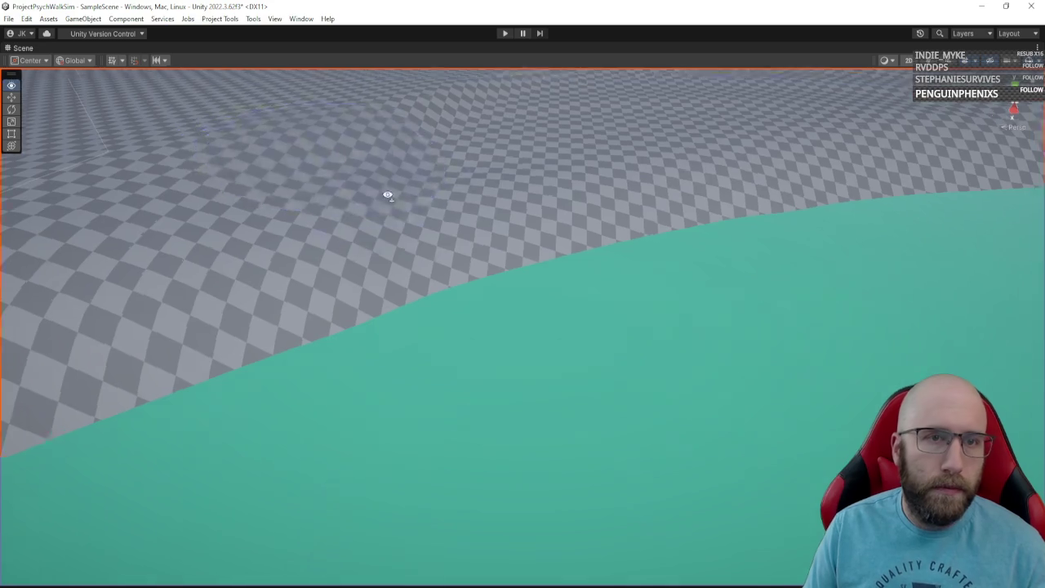
{"action": "mouse_move", "coordinate": [385, 194]}
{"action": "left_mouse_down"}
{"action": "mouse_move", "coordinate": [406, 188]}
{"action": "mouse_move", "coordinate": [368, 193]}
{"action": "left_mouse_up"}
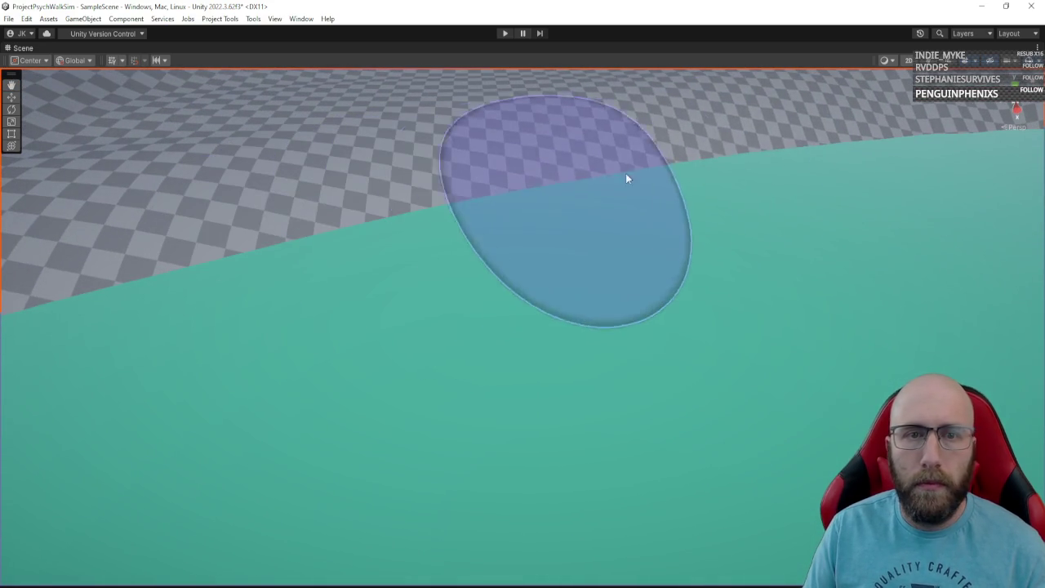
{"action": "mouse_move", "coordinate": [789, 165]}
{"action": "left_mouse_down"}
{"action": "mouse_move", "coordinate": [833, 169]}
{"action": "mouse_move", "coordinate": [741, 215]}
{"action": "left_mouse_up"}
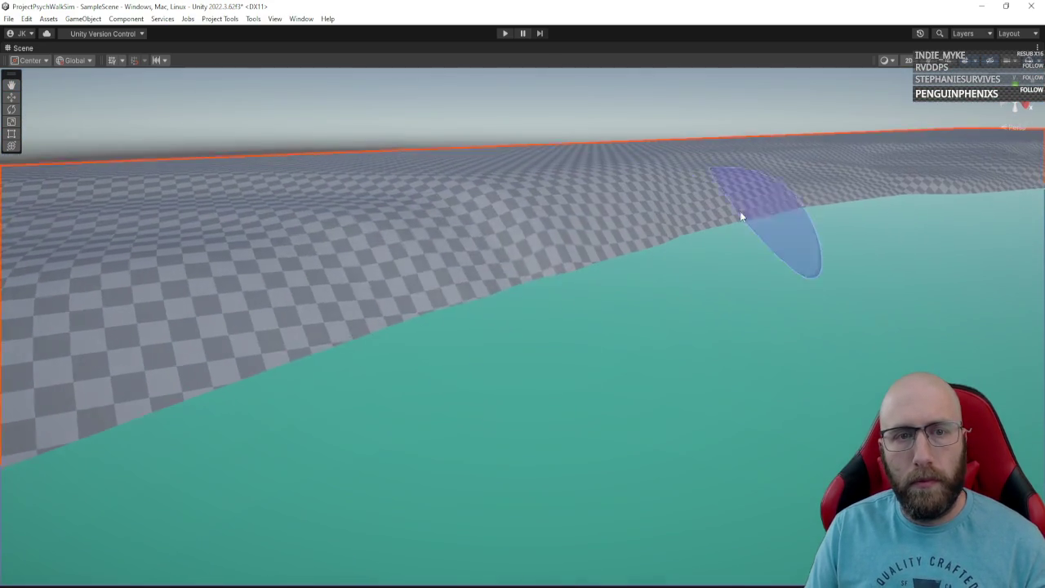
{"action": "mouse_move", "coordinate": [819, 249]}
{"action": "left_mouse_down"}
{"action": "mouse_move", "coordinate": [789, 268]}
{"action": "mouse_move", "coordinate": [717, 276]}
{"action": "mouse_move", "coordinate": [728, 256]}
{"action": "mouse_move", "coordinate": [697, 275]}
{"action": "mouse_move", "coordinate": [436, 345]}
{"action": "left_mouse_up"}
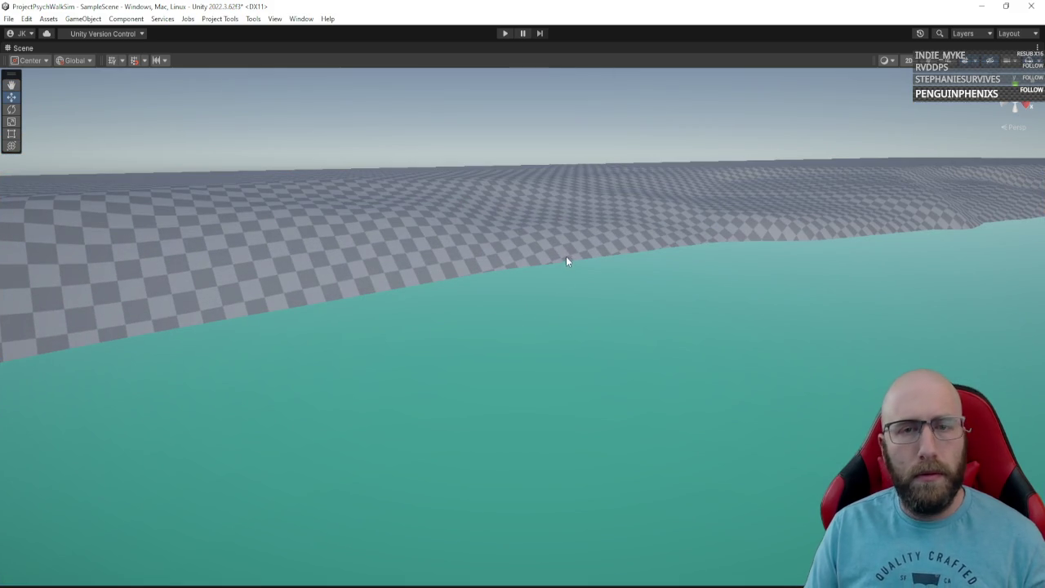
{"action": "key", "text": "shift+space"}
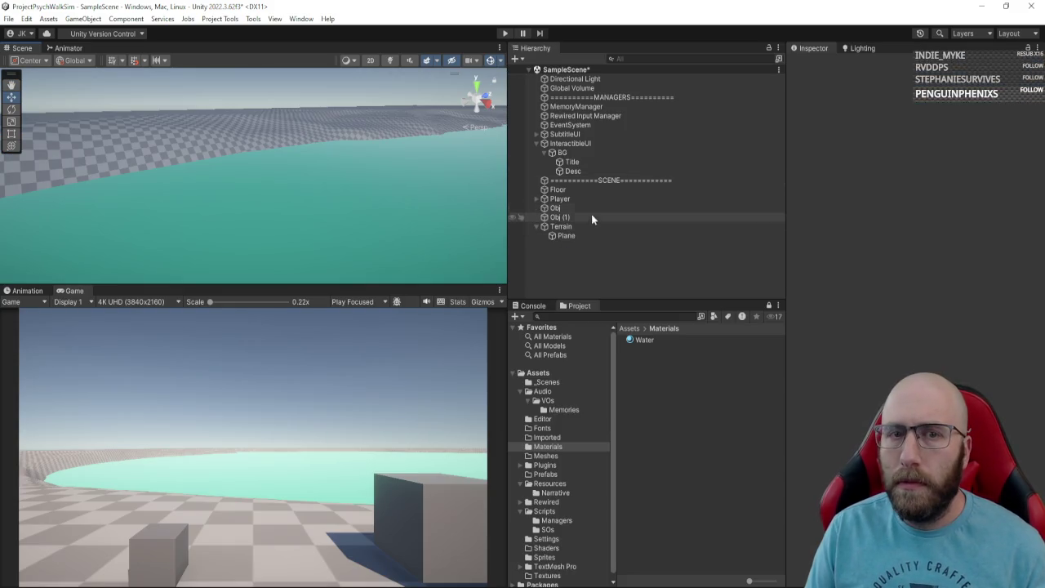
{"action": "left_click", "coordinate": [600, 226]}
{"action": "left_click", "coordinate": [901, 185]}
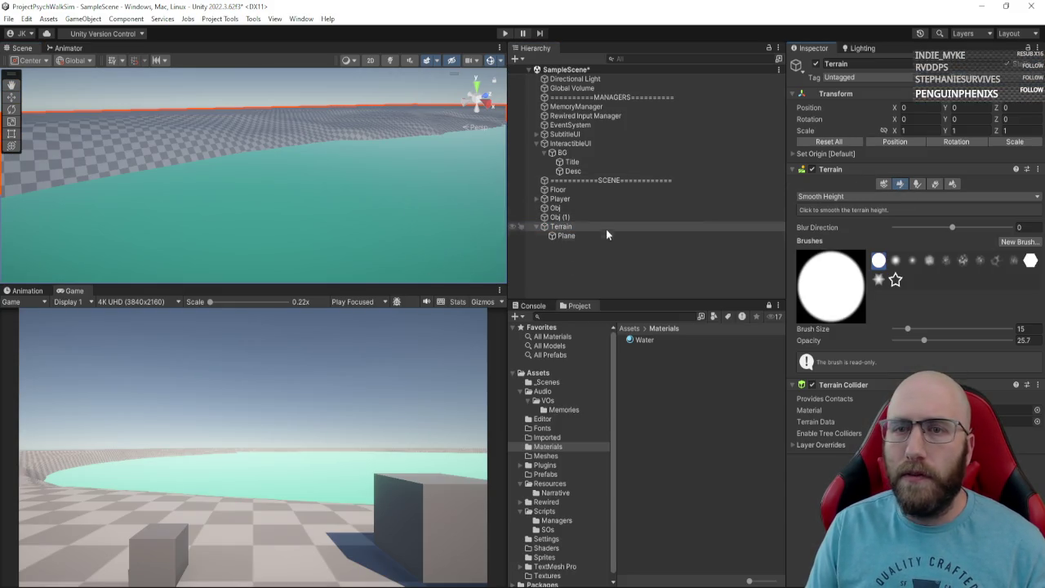
Step: Survey the smoothed shoreline in the maximized Scene view, then restore the full editor layout
{"action": "key", "text": "shift+space"}
{"action": "mouse_move", "coordinate": [296, 204]}
{"action": "left_mouse_down"}
{"action": "mouse_move", "coordinate": [354, 231]}
{"action": "mouse_move", "coordinate": [408, 224]}
{"action": "left_mouse_up"}
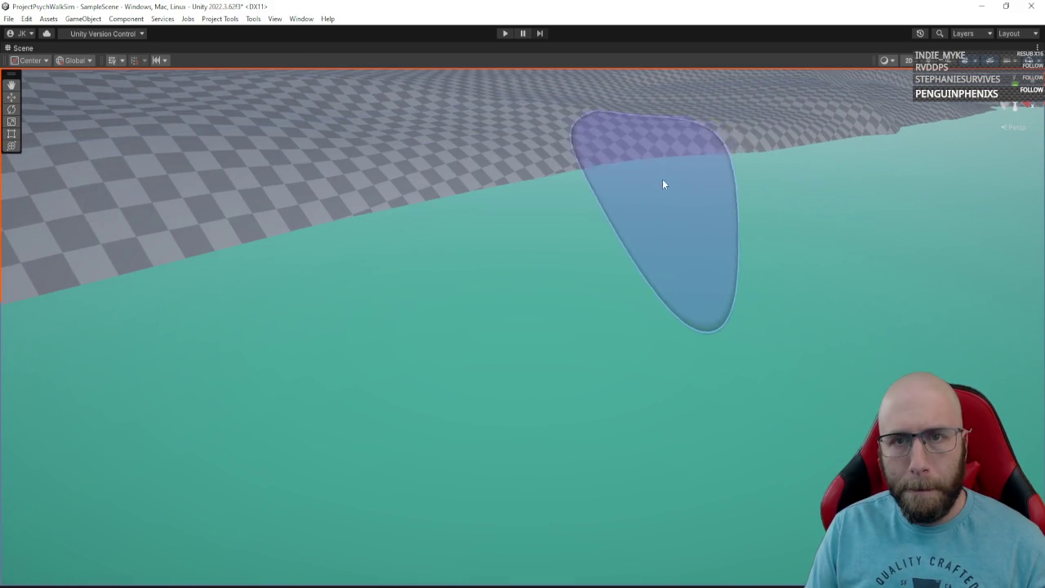
{"action": "mouse_move", "coordinate": [664, 182]}
{"action": "left_mouse_down"}
{"action": "mouse_move", "coordinate": [637, 233]}
{"action": "mouse_move", "coordinate": [759, 199]}
{"action": "mouse_move", "coordinate": [744, 190]}
{"action": "mouse_move", "coordinate": [545, 257]}
{"action": "left_mouse_up"}
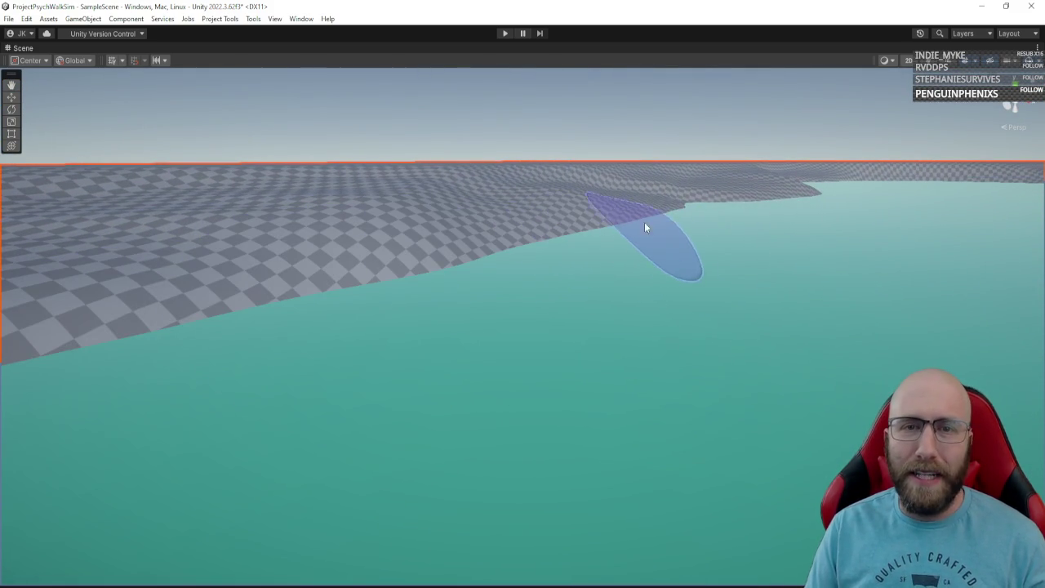
{"action": "mouse_move", "coordinate": [588, 332]}
{"action": "left_mouse_down"}
{"action": "mouse_move", "coordinate": [658, 296]}
{"action": "mouse_move", "coordinate": [329, 409]}
{"action": "left_mouse_up"}
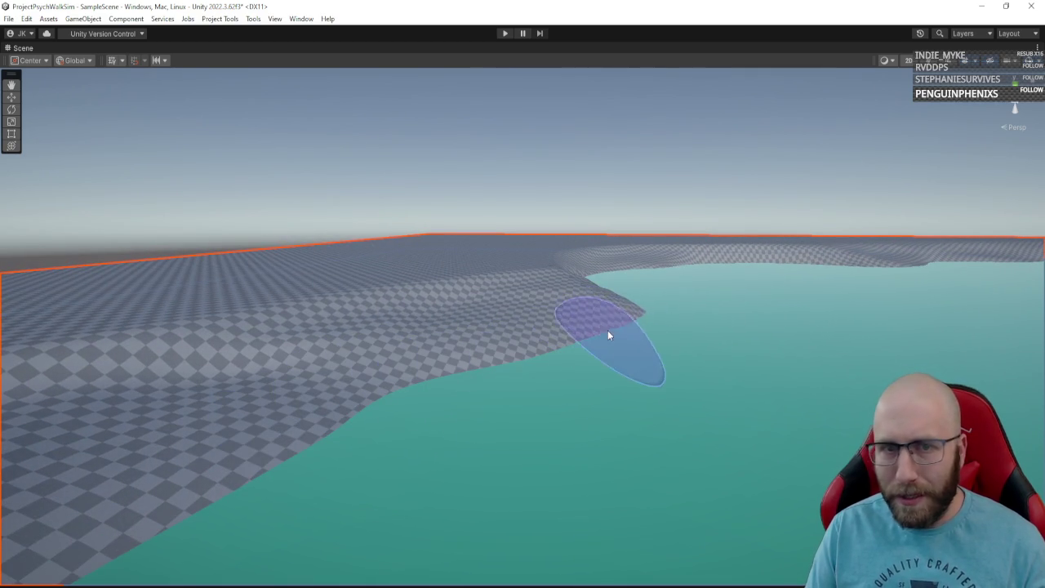
{"action": "mouse_move", "coordinate": [607, 334]}
{"action": "left_mouse_down"}
{"action": "mouse_move", "coordinate": [563, 312]}
{"action": "mouse_move", "coordinate": [480, 325]}
{"action": "left_mouse_up"}
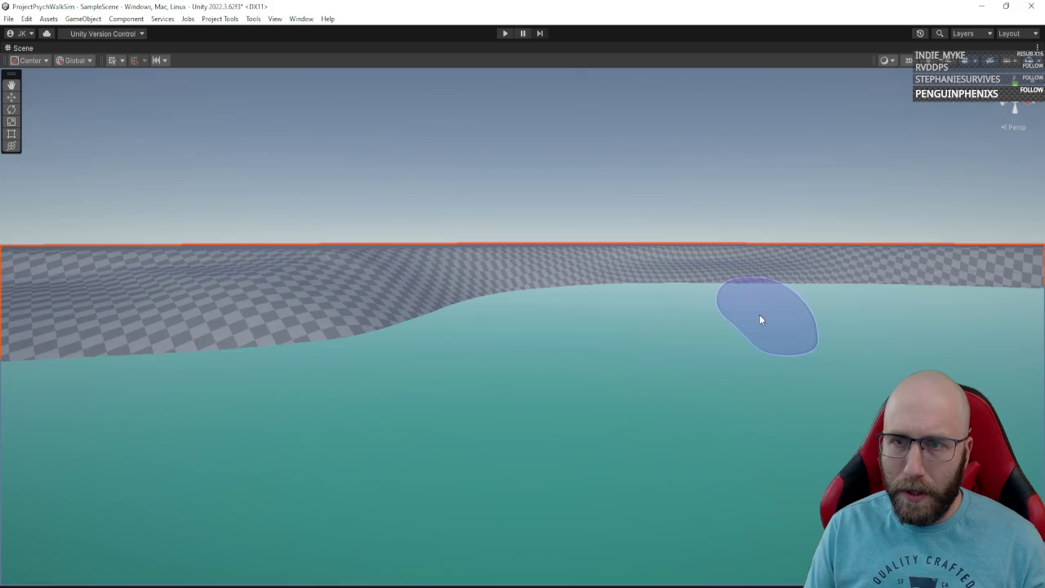
{"action": "mouse_move", "coordinate": [760, 319]}
{"action": "left_mouse_down"}
{"action": "mouse_move", "coordinate": [868, 299]}
{"action": "mouse_move", "coordinate": [865, 337]}
{"action": "left_mouse_up"}
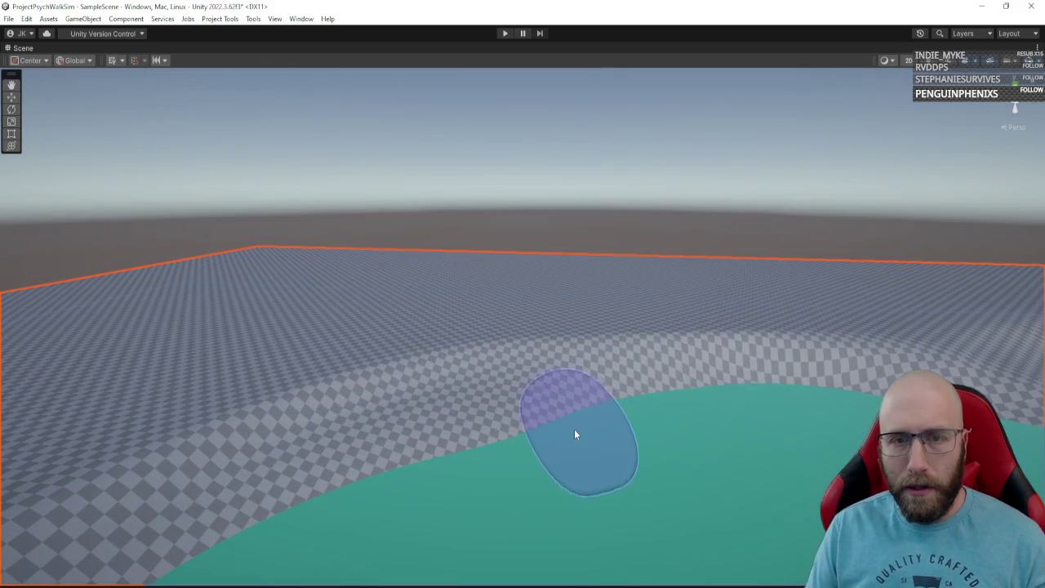
{"action": "left_click_drag", "start_coordinate": [845, 400], "coordinate": [695, 419]}
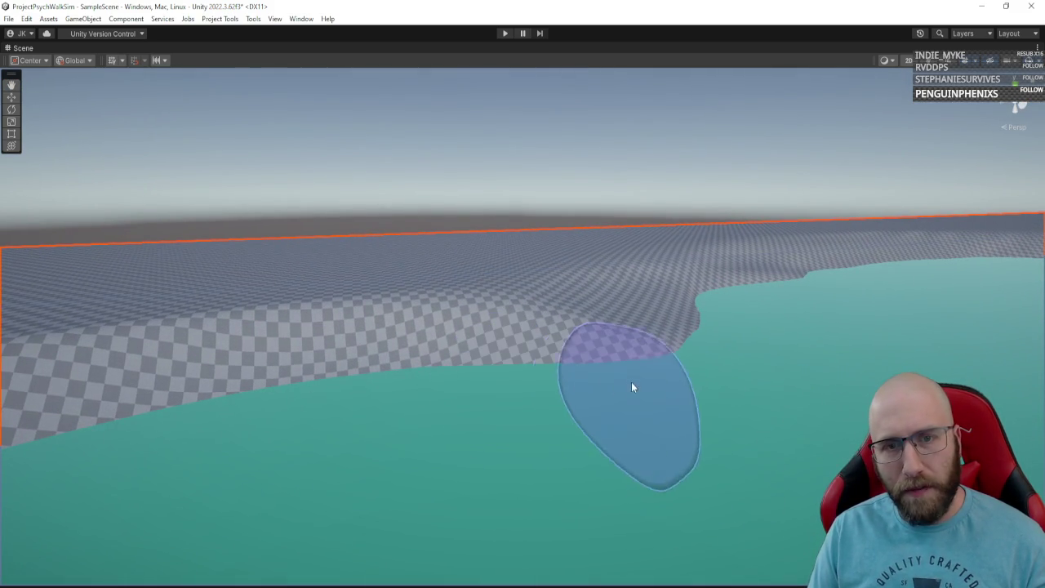
{"action": "mouse_move", "coordinate": [734, 345]}
{"action": "left_mouse_down"}
{"action": "mouse_move", "coordinate": [743, 351]}
{"action": "mouse_move", "coordinate": [644, 343]}
{"action": "mouse_move", "coordinate": [629, 373]}
{"action": "left_mouse_up"}
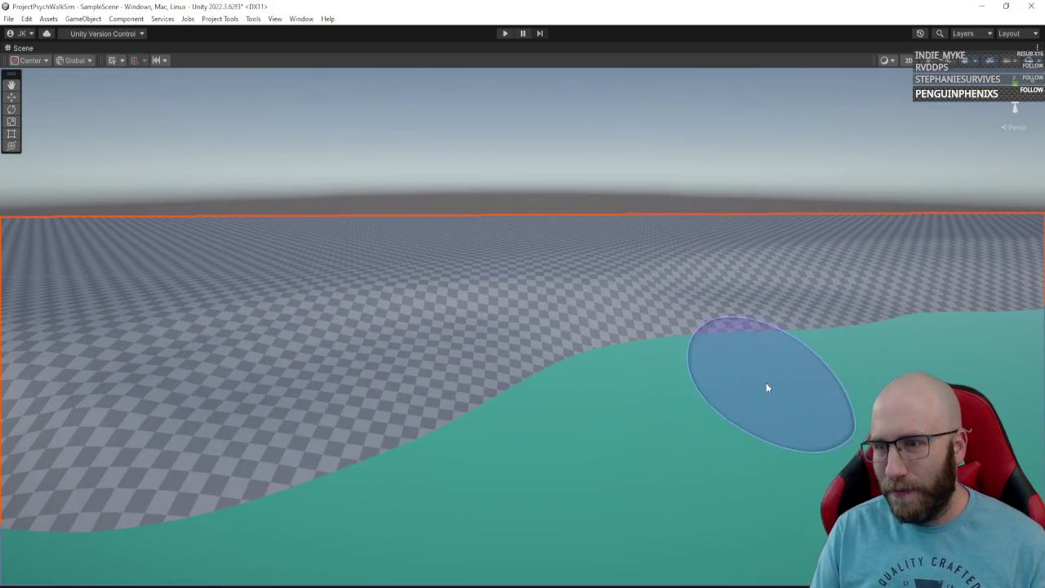
{"action": "mouse_move", "coordinate": [767, 384]}
{"action": "left_mouse_down"}
{"action": "mouse_move", "coordinate": [845, 360]}
{"action": "mouse_move", "coordinate": [804, 372]}
{"action": "left_mouse_up"}
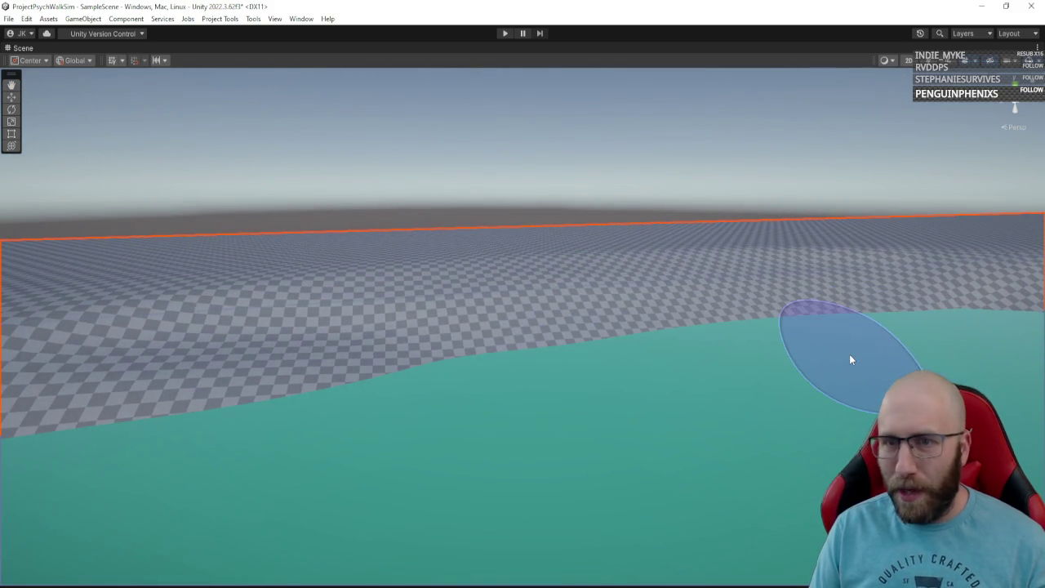
{"action": "mouse_move", "coordinate": [793, 360]}
{"action": "left_mouse_down"}
{"action": "mouse_move", "coordinate": [879, 342]}
{"action": "mouse_move", "coordinate": [841, 367]}
{"action": "left_mouse_up"}
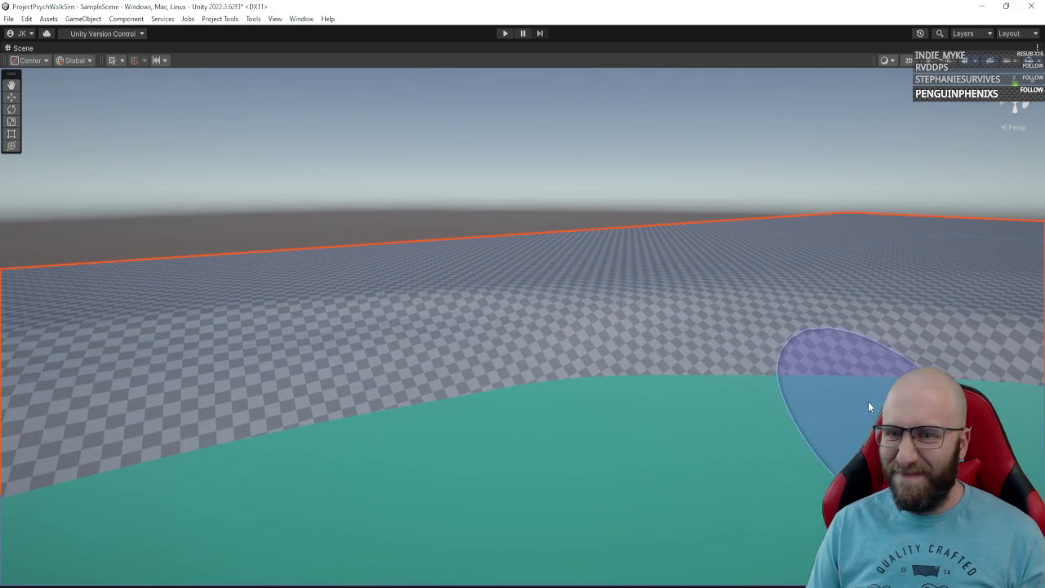
{"action": "mouse_move", "coordinate": [868, 401]}
{"action": "left_mouse_down"}
{"action": "mouse_move", "coordinate": [824, 391]}
{"action": "mouse_move", "coordinate": [865, 440]}
{"action": "left_mouse_up"}
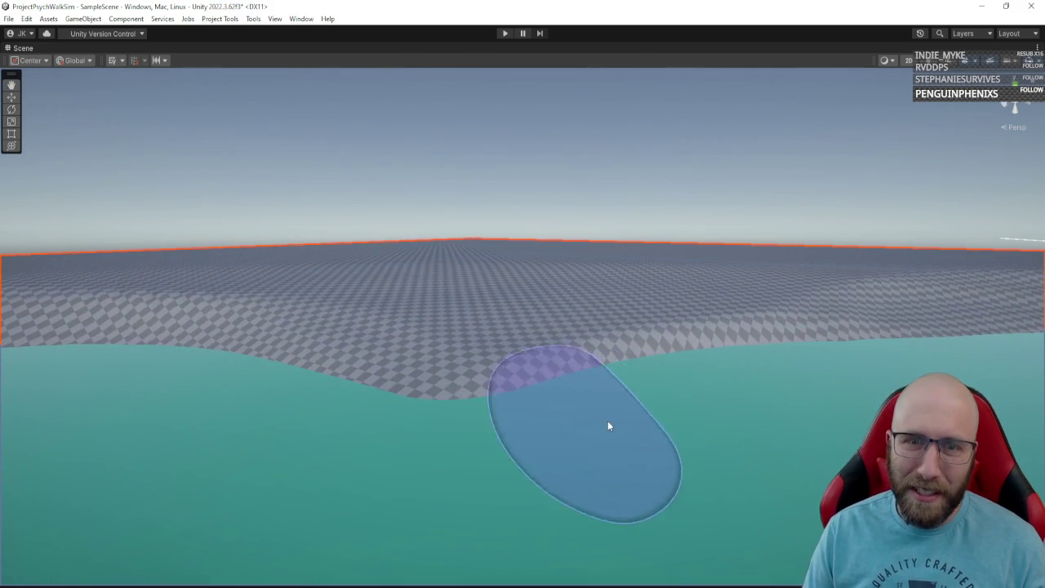
{"action": "left_click_drag", "start_coordinate": [902, 383], "coordinate": [784, 433]}
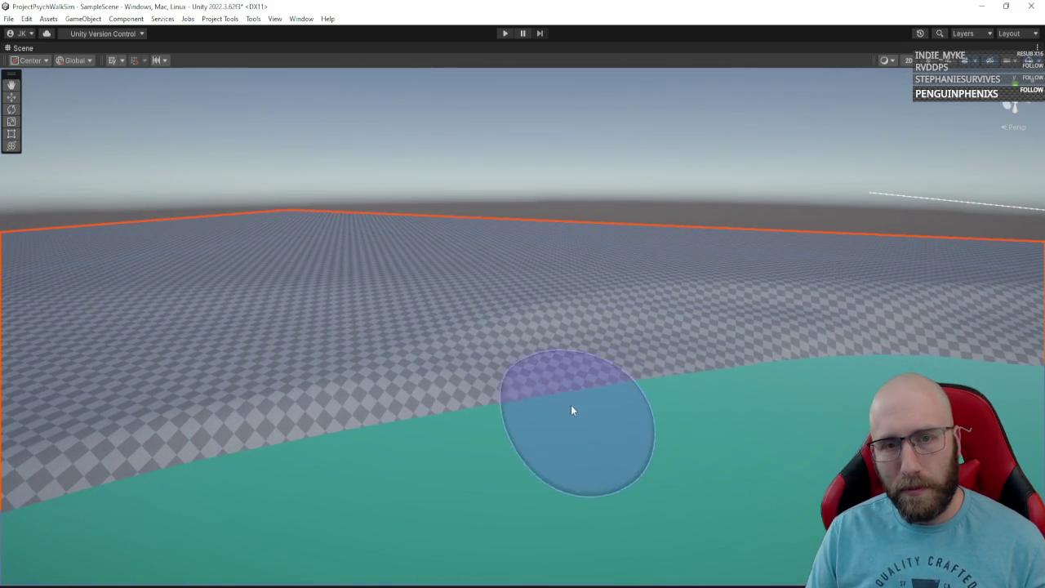
{"action": "left_click_drag", "start_coordinate": [898, 363], "coordinate": [547, 369]}
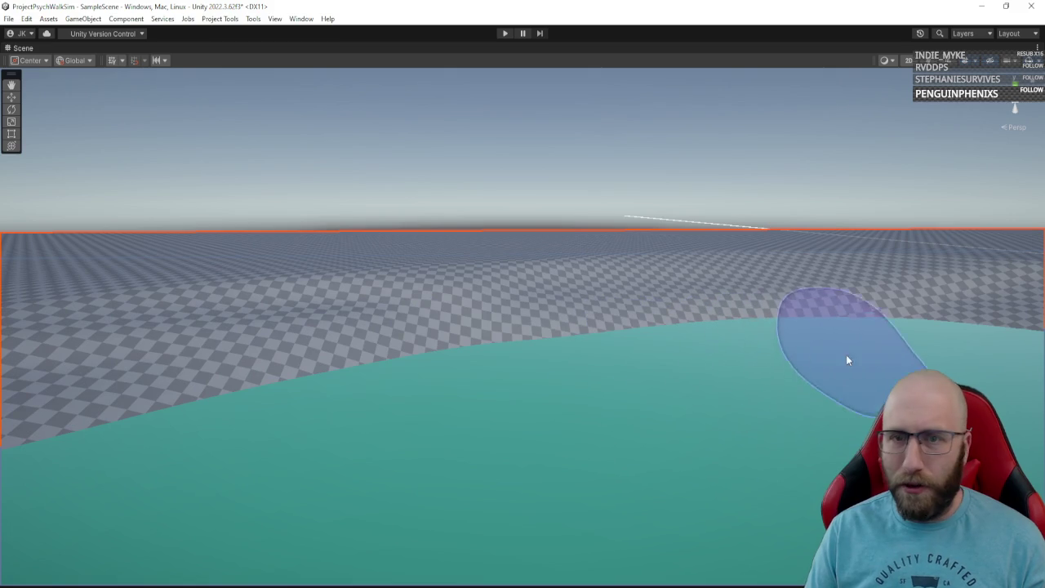
{"action": "mouse_move", "coordinate": [790, 368]}
{"action": "left_mouse_down"}
{"action": "mouse_move", "coordinate": [874, 351]}
{"action": "mouse_move", "coordinate": [829, 386]}
{"action": "mouse_move", "coordinate": [816, 412]}
{"action": "mouse_move", "coordinate": [784, 408]}
{"action": "mouse_move", "coordinate": [849, 404]}
{"action": "left_mouse_up"}
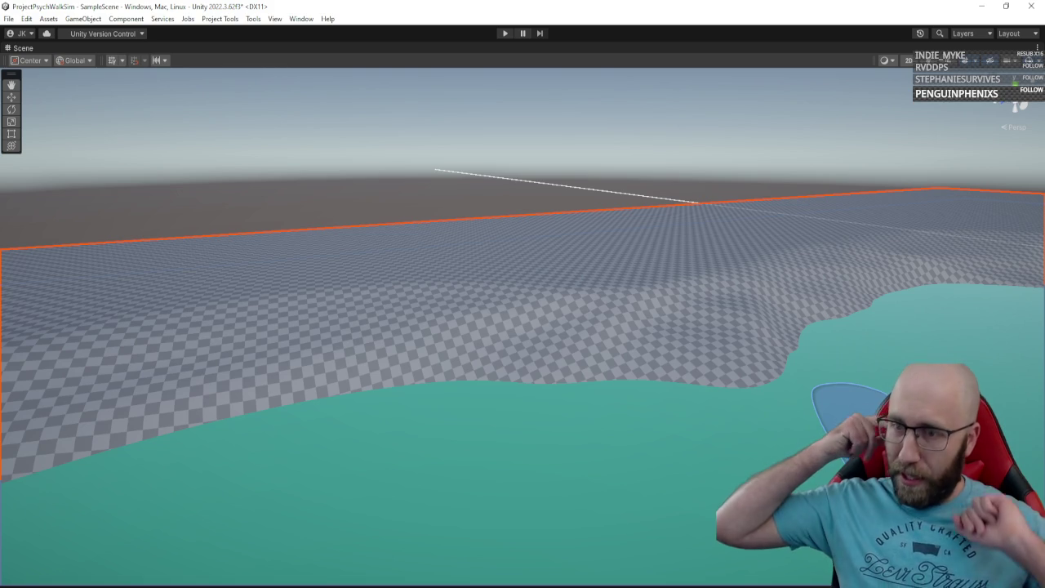
{"action": "left_click_drag", "start_coordinate": [849, 404], "coordinate": [446, 324]}
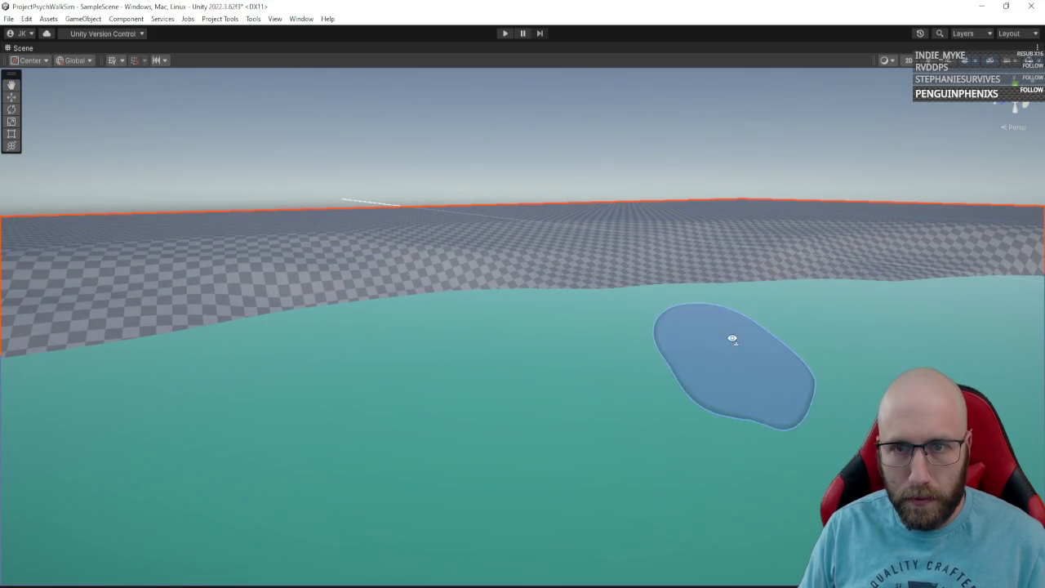
{"action": "mouse_move", "coordinate": [732, 338]}
{"action": "left_mouse_down"}
{"action": "mouse_move", "coordinate": [828, 334]}
{"action": "mouse_move", "coordinate": [821, 343]}
{"action": "mouse_move", "coordinate": [505, 362]}
{"action": "left_mouse_up"}
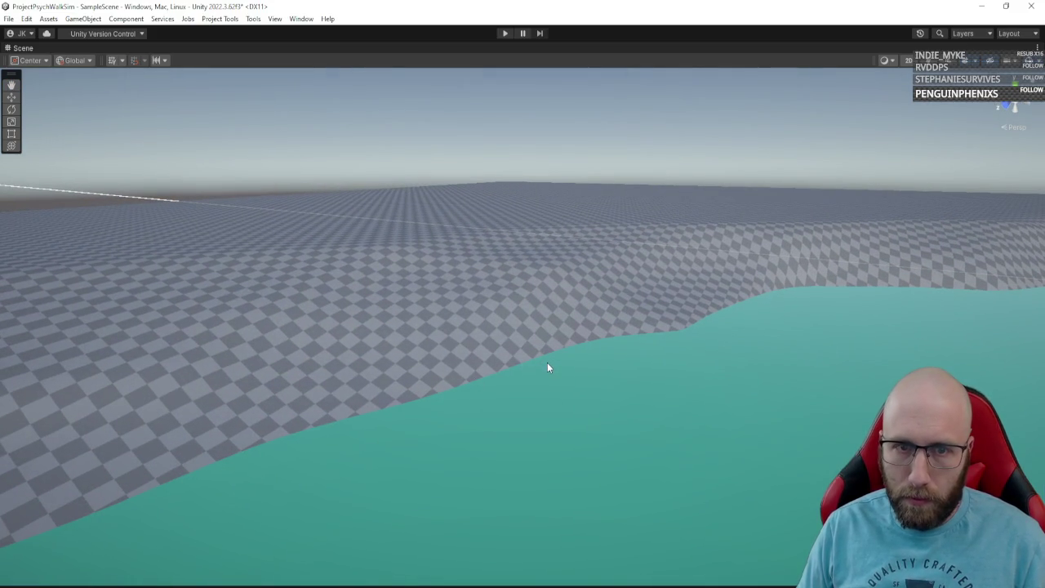
{"action": "key", "text": "shift+space"}
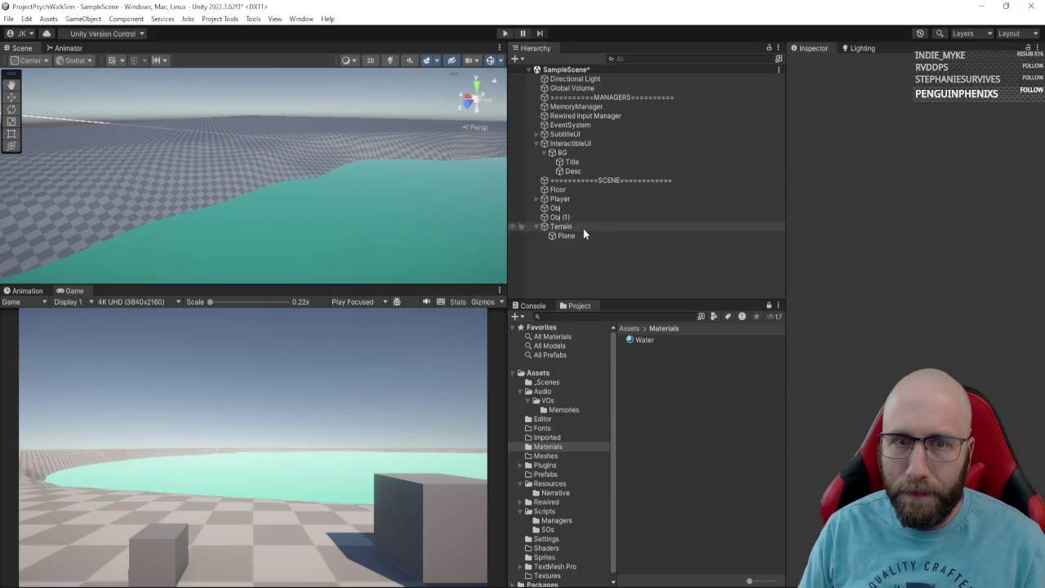
Step: Select the Terrain and maximize the Scene view, angled toward the water's edge
{"action": "left_click", "coordinate": [583, 228]}
{"action": "key", "text": "shift+space"}
{"action": "mouse_move", "coordinate": [486, 378]}
{"action": "left_mouse_down"}
{"action": "mouse_move", "coordinate": [467, 387]}
{"action": "mouse_move", "coordinate": [433, 374]}
{"action": "left_mouse_up"}
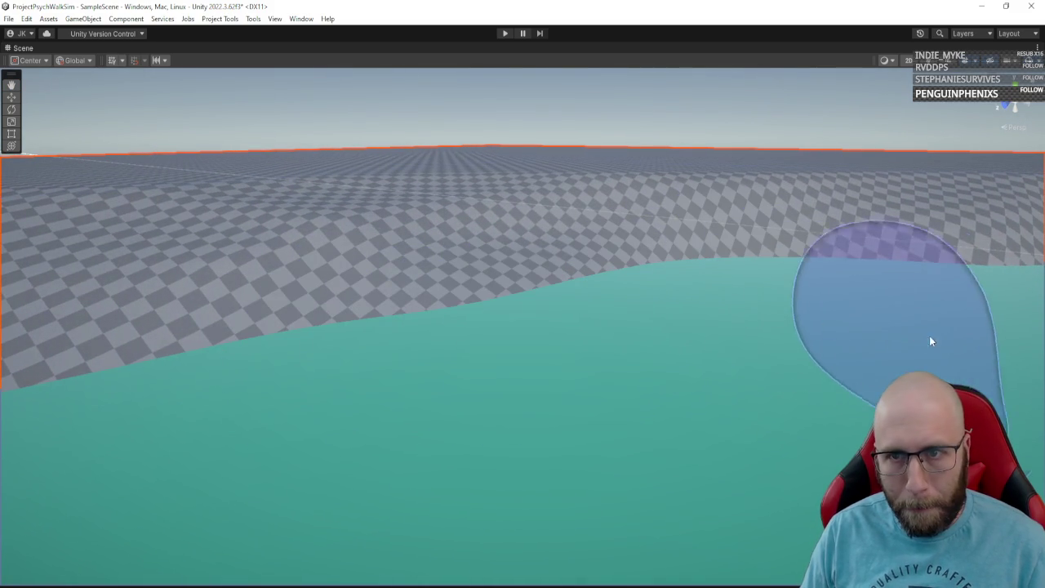
{"action": "mouse_move", "coordinate": [943, 335]}
{"action": "left_mouse_down"}
{"action": "mouse_move", "coordinate": [882, 362]}
{"action": "mouse_move", "coordinate": [959, 354]}
{"action": "mouse_move", "coordinate": [939, 353]}
{"action": "left_mouse_up"}
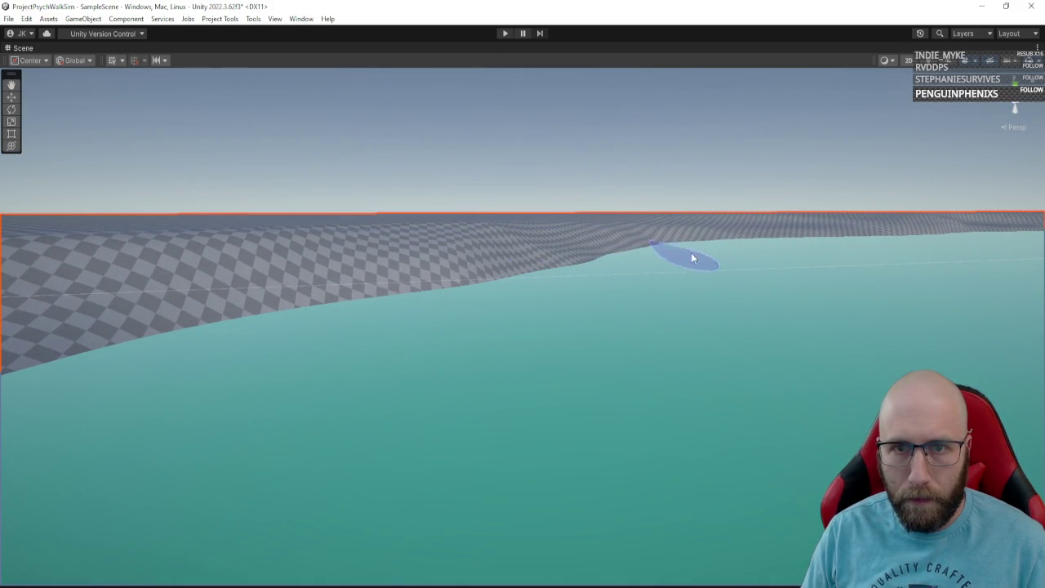
{"action": "mouse_move", "coordinate": [644, 254]}
{"action": "left_mouse_down"}
{"action": "mouse_move", "coordinate": [675, 269]}
{"action": "mouse_move", "coordinate": [716, 250]}
{"action": "mouse_move", "coordinate": [681, 303]}
{"action": "mouse_move", "coordinate": [469, 313]}
{"action": "left_mouse_up"}
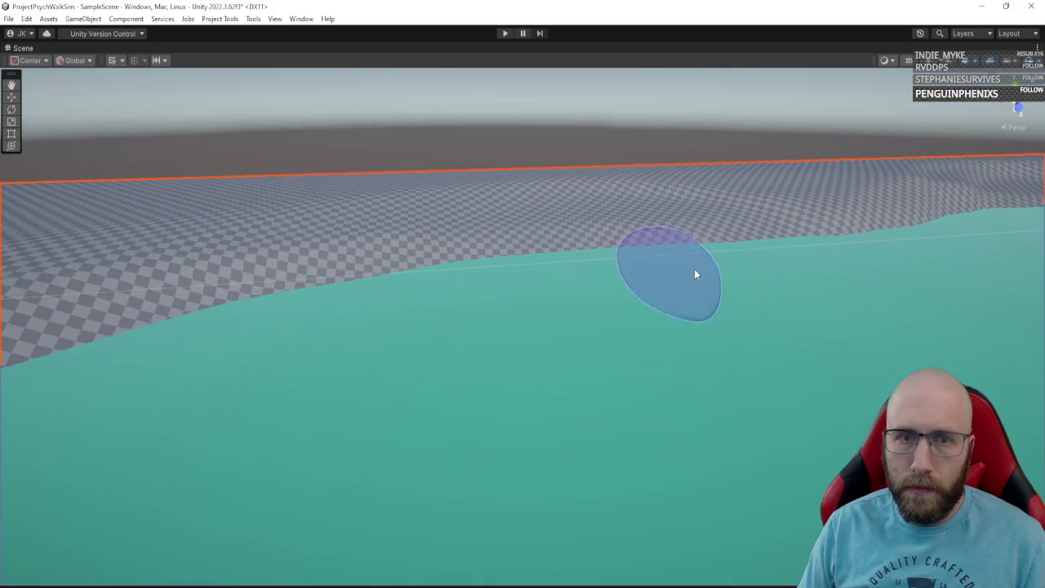
{"action": "mouse_move", "coordinate": [964, 237]}
{"action": "left_mouse_down"}
{"action": "mouse_move", "coordinate": [868, 264]}
{"action": "mouse_move", "coordinate": [933, 261]}
{"action": "mouse_move", "coordinate": [956, 250]}
{"action": "mouse_move", "coordinate": [644, 336]}
{"action": "left_mouse_up"}
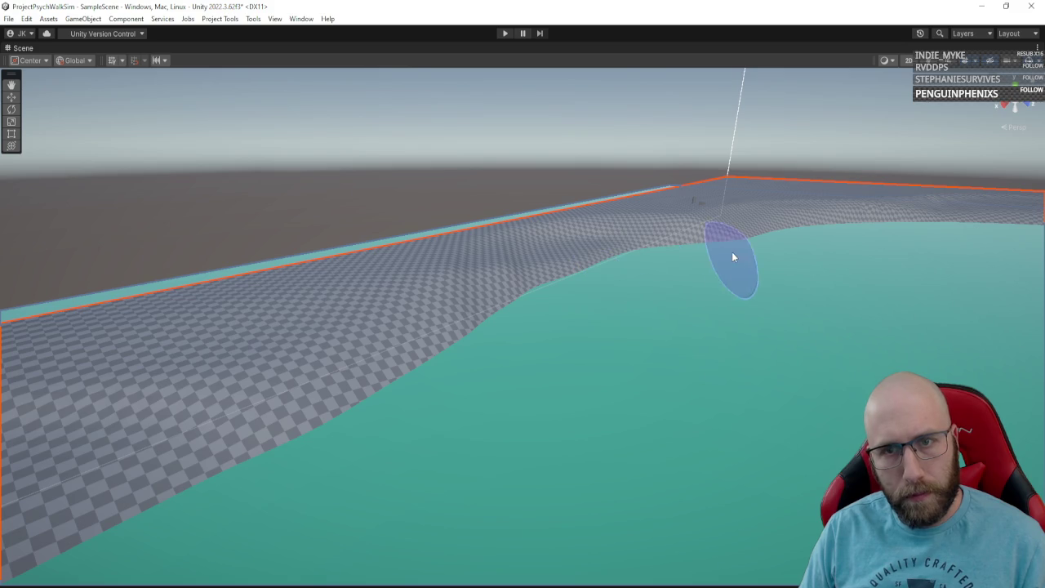
{"action": "mouse_move", "coordinate": [731, 251]}
{"action": "left_mouse_down"}
{"action": "mouse_move", "coordinate": [756, 275]}
{"action": "mouse_move", "coordinate": [789, 266]}
{"action": "mouse_move", "coordinate": [763, 295]}
{"action": "mouse_move", "coordinate": [648, 305]}
{"action": "left_mouse_up"}
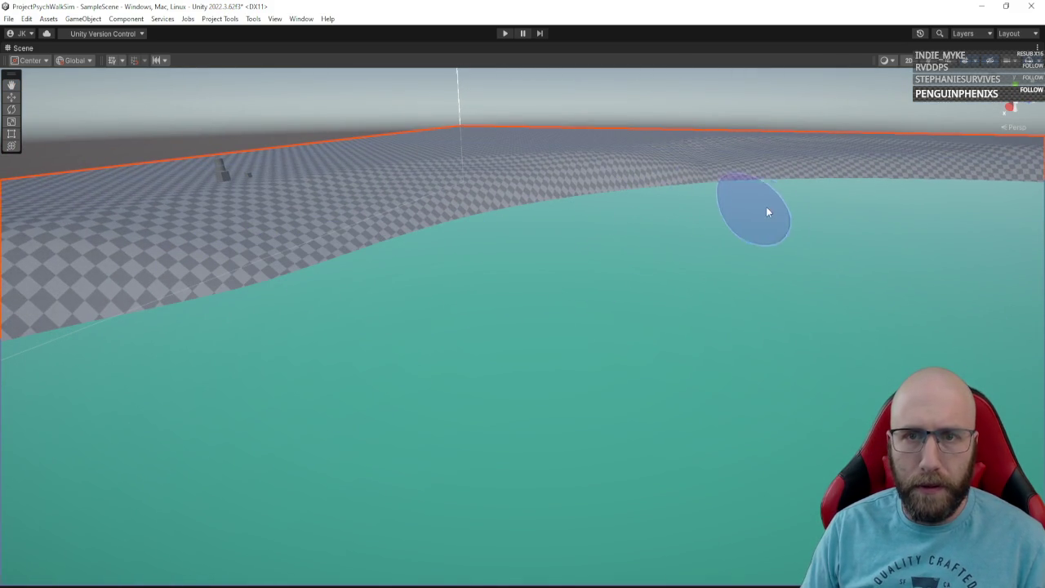
{"action": "mouse_move", "coordinate": [766, 207]}
{"action": "left_mouse_down"}
{"action": "mouse_move", "coordinate": [678, 273]}
{"action": "mouse_move", "coordinate": [923, 256]}
{"action": "mouse_move", "coordinate": [14, 259]}
{"action": "mouse_move", "coordinate": [714, 289]}
{"action": "mouse_move", "coordinate": [593, 310]}
{"action": "left_mouse_up"}
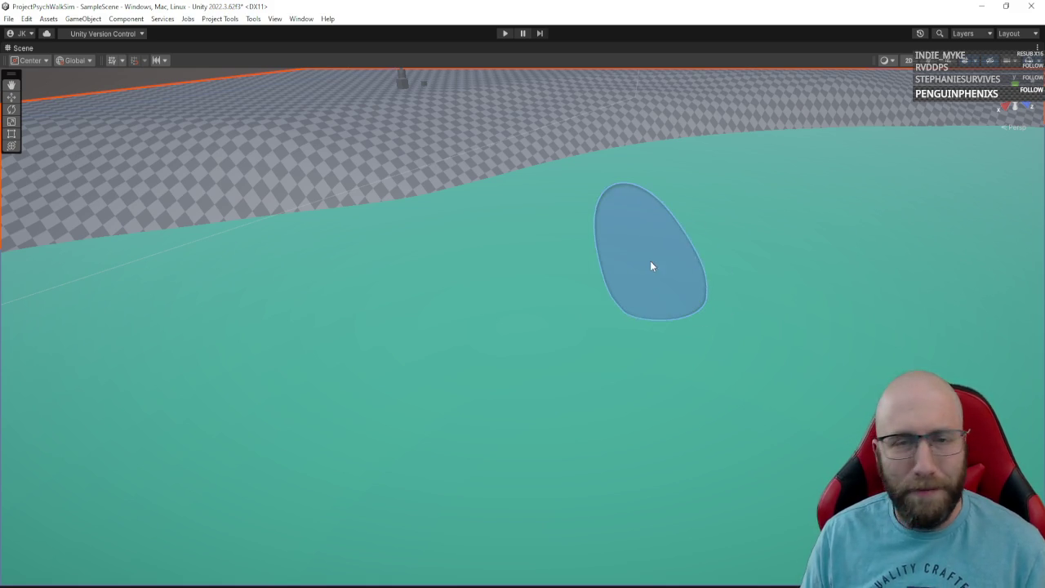
Step: Smooth the terrain around the teal pond into a sweeping shoreline, then restore the editor layout
{"action": "mouse_move", "coordinate": [650, 261]}
{"action": "left_mouse_down"}
{"action": "mouse_move", "coordinate": [537, 182]}
{"action": "mouse_move", "coordinate": [560, 183]}
{"action": "mouse_move", "coordinate": [555, 241]}
{"action": "mouse_move", "coordinate": [728, 257]}
{"action": "mouse_move", "coordinate": [727, 226]}
{"action": "mouse_move", "coordinate": [753, 224]}
{"action": "left_mouse_up"}
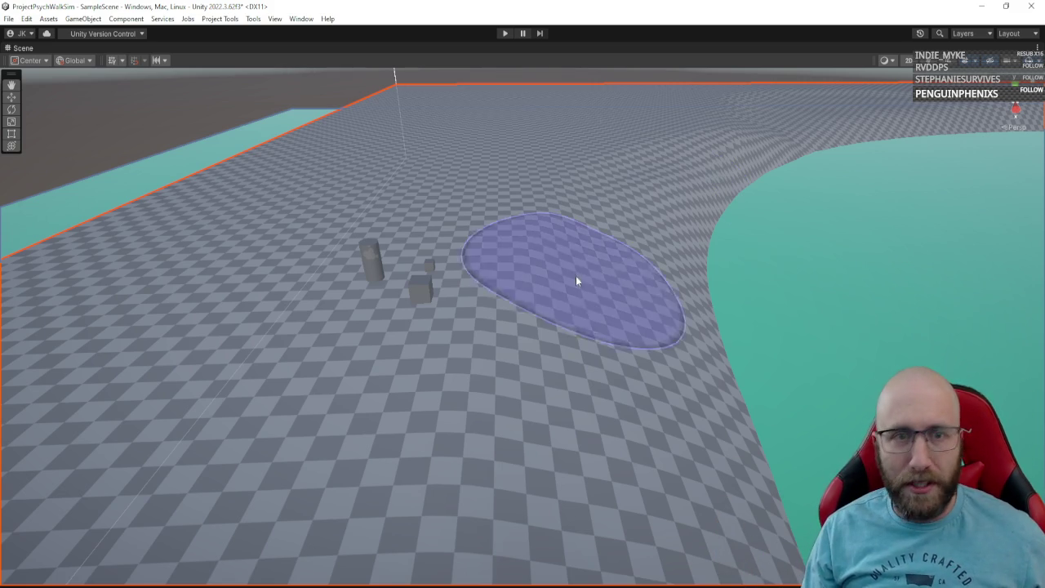
{"action": "mouse_move", "coordinate": [627, 289]}
{"action": "left_mouse_down"}
{"action": "mouse_move", "coordinate": [672, 262]}
{"action": "mouse_move", "coordinate": [504, 299]}
{"action": "mouse_move", "coordinate": [631, 320]}
{"action": "mouse_move", "coordinate": [583, 338]}
{"action": "mouse_move", "coordinate": [616, 345]}
{"action": "mouse_move", "coordinate": [737, 331]}
{"action": "left_mouse_up"}
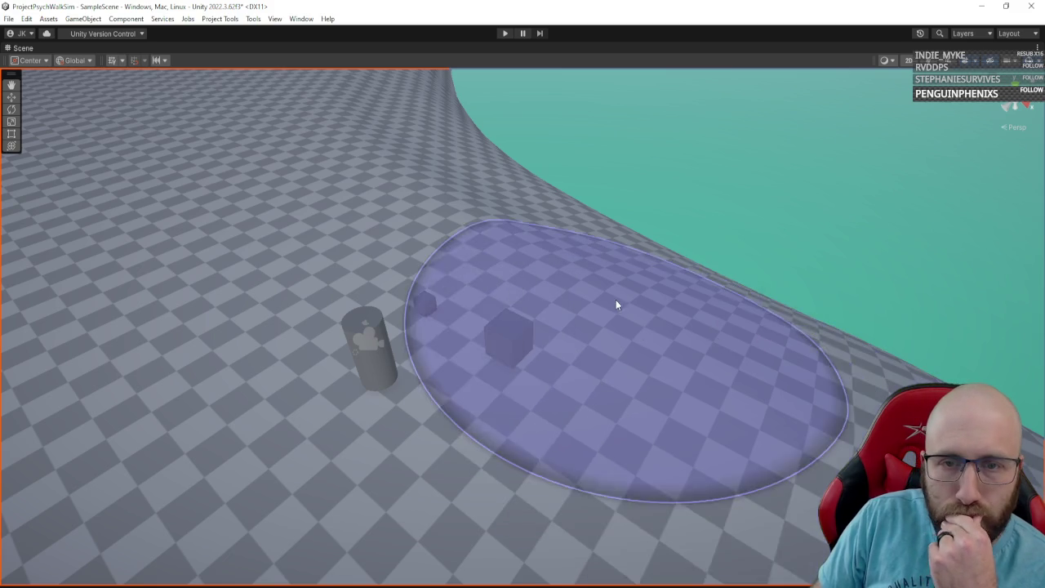
{"action": "mouse_move", "coordinate": [663, 267]}
{"action": "left_mouse_down"}
{"action": "mouse_move", "coordinate": [597, 191]}
{"action": "mouse_move", "coordinate": [437, 251]}
{"action": "mouse_move", "coordinate": [724, 277]}
{"action": "mouse_move", "coordinate": [1024, 383]}
{"action": "mouse_move", "coordinate": [893, 255]}
{"action": "mouse_move", "coordinate": [978, 212]}
{"action": "mouse_move", "coordinate": [751, 212]}
{"action": "mouse_move", "coordinate": [629, 195]}
{"action": "mouse_move", "coordinate": [630, 182]}
{"action": "mouse_move", "coordinate": [618, 195]}
{"action": "left_mouse_up"}
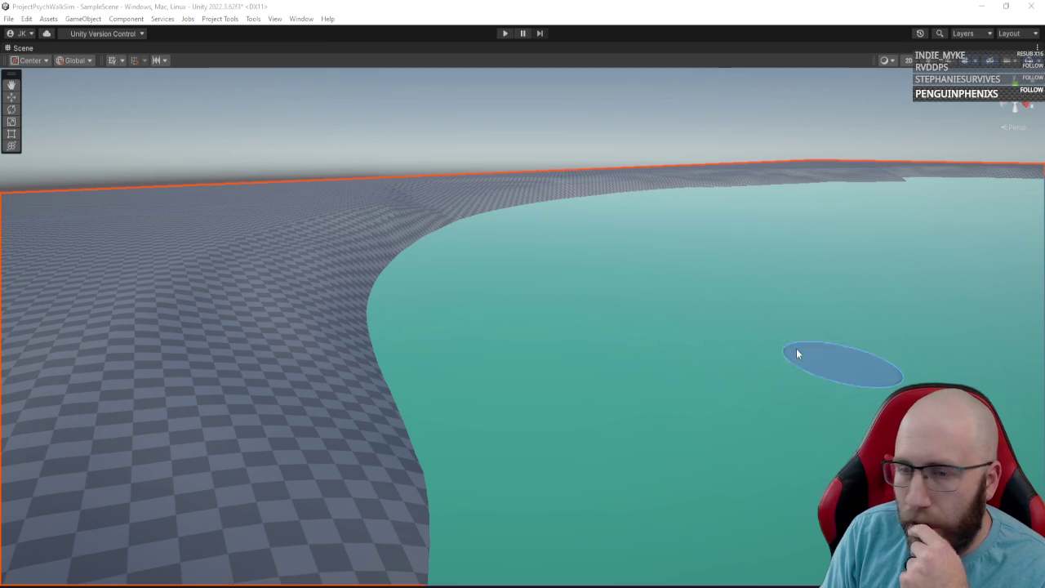
{"action": "mouse_move", "coordinate": [796, 348]}
{"action": "left_mouse_down"}
{"action": "mouse_move", "coordinate": [767, 331]}
{"action": "mouse_move", "coordinate": [891, 118]}
{"action": "mouse_move", "coordinate": [639, 275]}
{"action": "mouse_move", "coordinate": [648, 252]}
{"action": "left_mouse_up"}
{"action": "key", "text": "shift+space"}
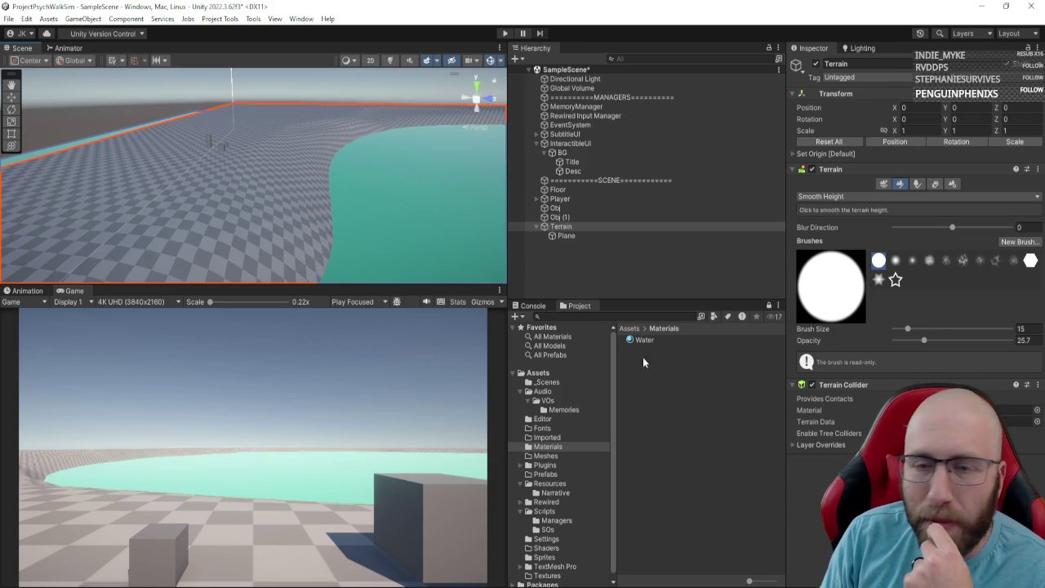
Step: Launch Blender from the system search and dismiss the splash screen
{"action": "key", "text": "super"}
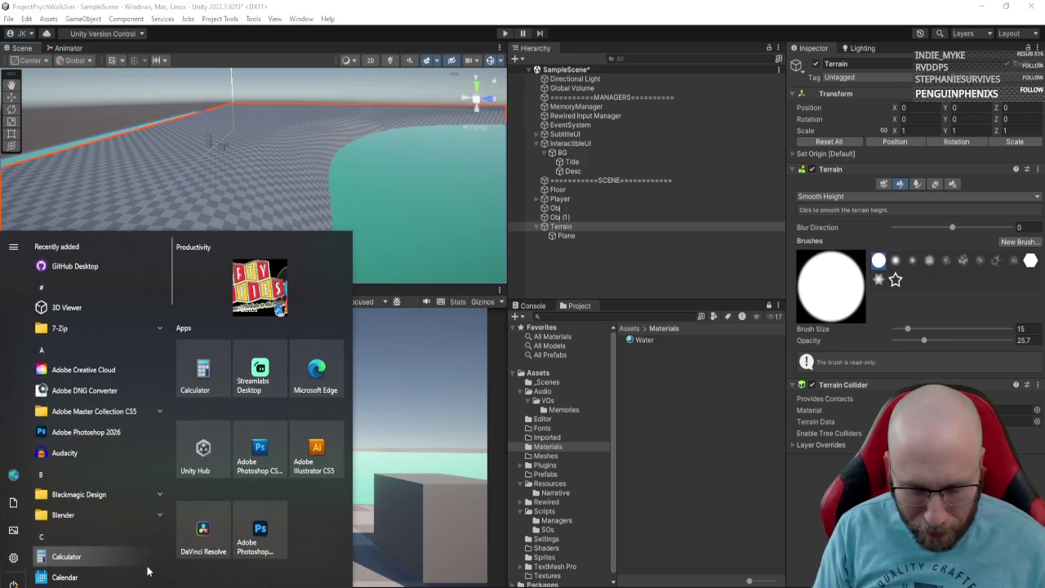
{"action": "type", "text": "blend"}
{"action": "key", "text": "Return"}
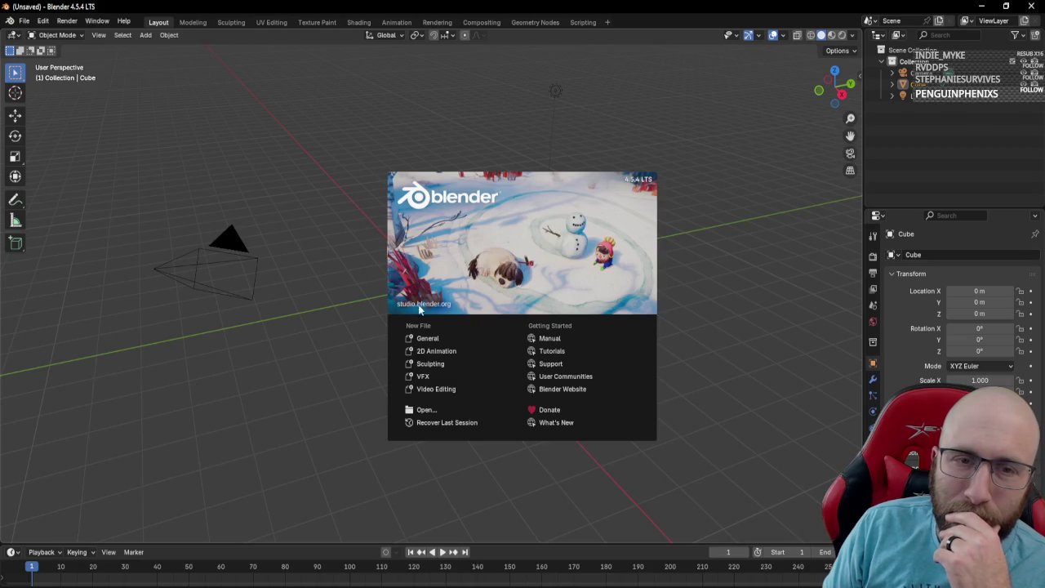
{"action": "left_click", "coordinate": [427, 338]}
Step: Delete the default cube, leaving an empty viewport
{"action": "right_click", "coordinate": [490, 269]}
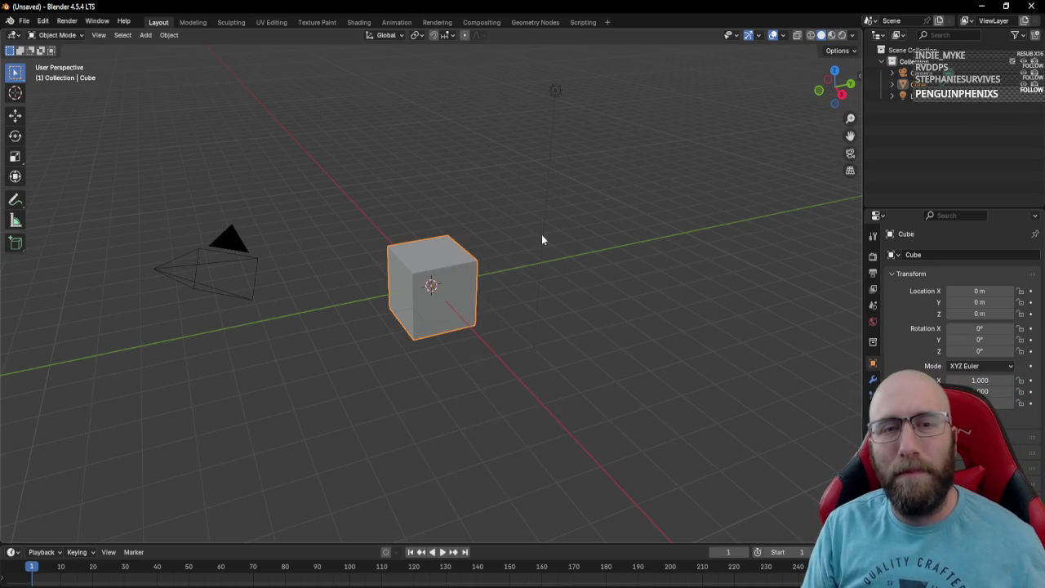
{"action": "mouse_move", "coordinate": [541, 235]}
{"action": "left_mouse_down"}
{"action": "mouse_move", "coordinate": [462, 240]}
{"action": "mouse_move", "coordinate": [441, 294]}
{"action": "left_mouse_up"}
{"action": "scroll", "coordinate": [439, 248], "scroll_direction": "up", "scroll_amount": 3}
{"action": "scroll", "coordinate": [440, 248], "scroll_direction": "down", "scroll_amount": 3}
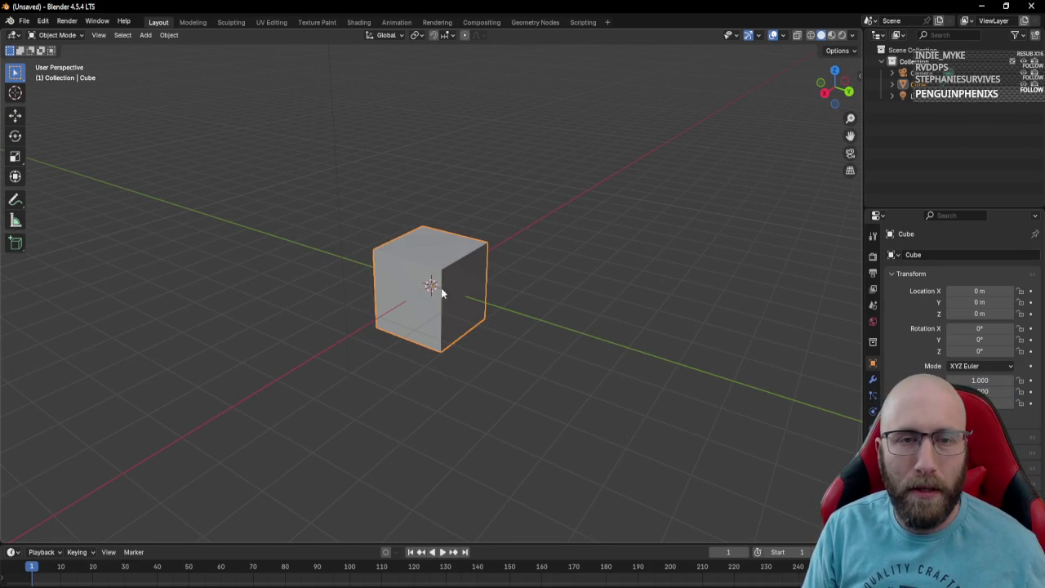
{"action": "key", "text": "x"}
{"action": "left_click", "coordinate": [364, 347]}
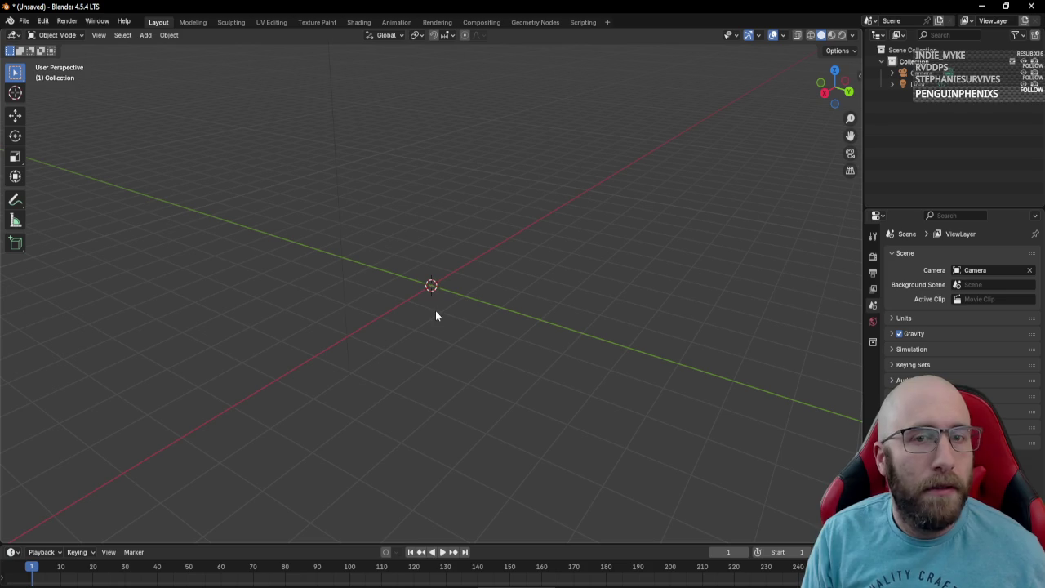
Step: Add a UV sphere and give it smooth shading
{"action": "key", "text": "shift+a"}
{"action": "mouse_move", "coordinate": [424, 327]}
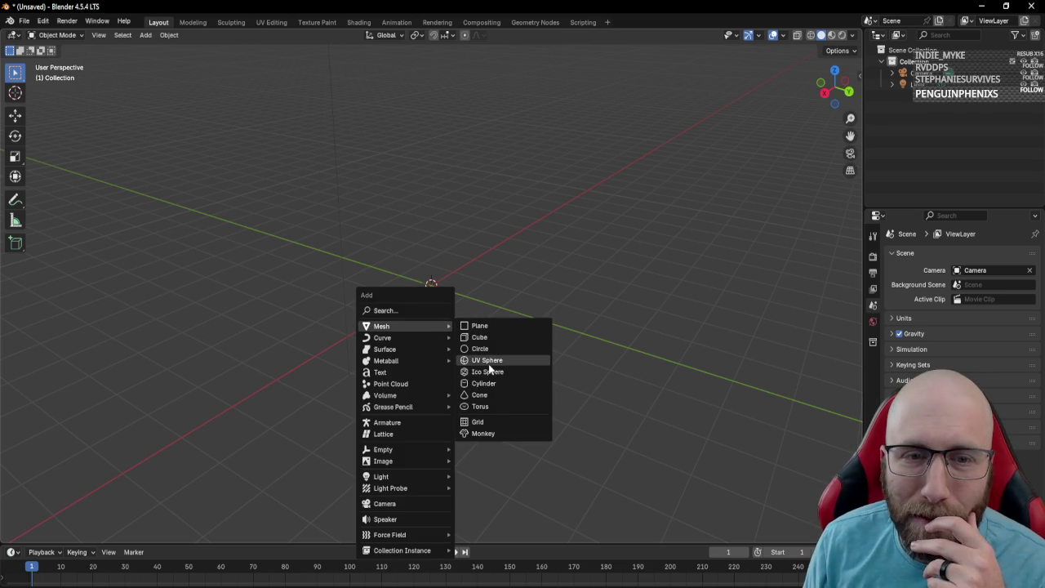
{"action": "left_click", "coordinate": [490, 361]}
{"action": "scroll", "coordinate": [436, 305], "scroll_direction": "up", "scroll_amount": 5}
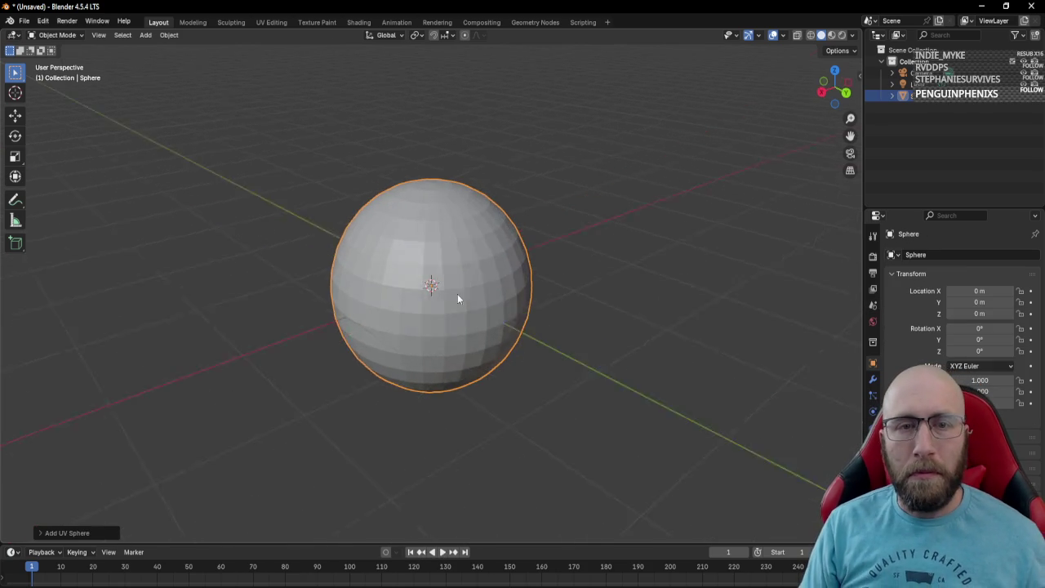
{"action": "right_click", "coordinate": [430, 282]}
{"action": "left_click", "coordinate": [428, 282]}
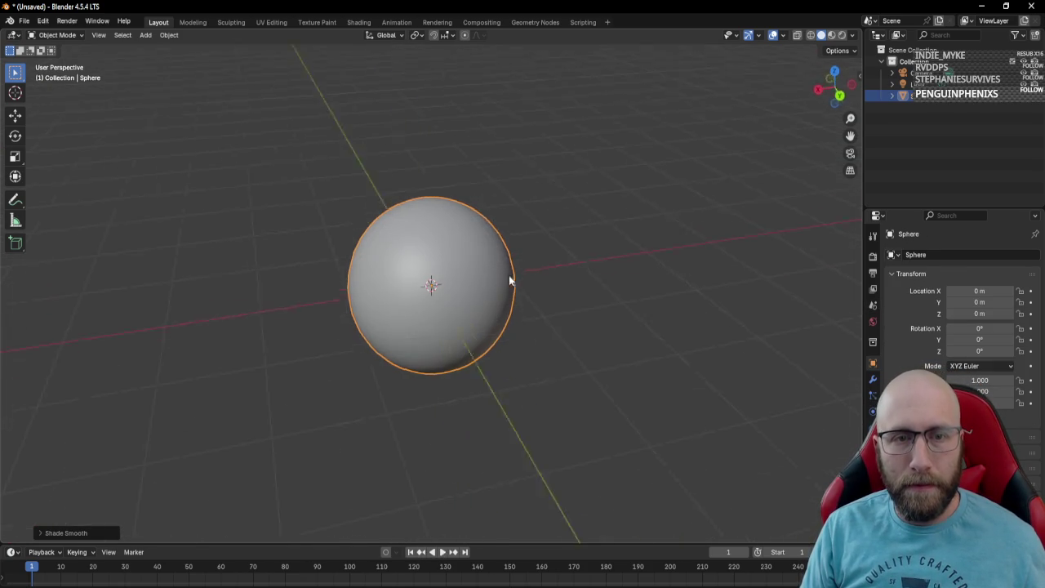
{"action": "scroll", "coordinate": [458, 280], "scroll_direction": "down", "scroll_amount": 1}
{"action": "scroll", "coordinate": [462, 276], "scroll_direction": "up", "scroll_amount": 3}
{"action": "right_click", "coordinate": [462, 277]}
{"action": "left_click", "coordinate": [467, 253]}
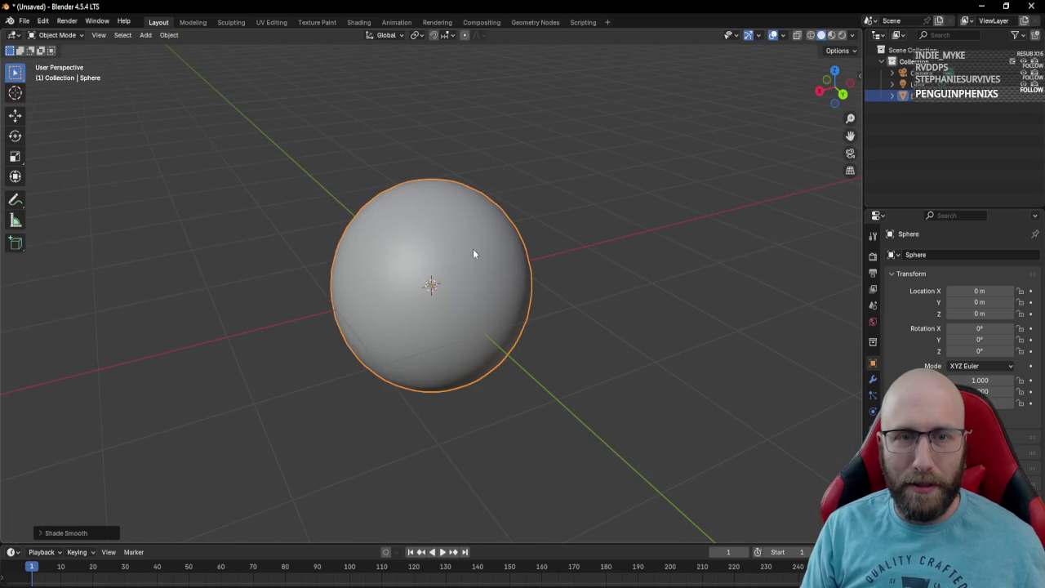
{"action": "mouse_move", "coordinate": [473, 249]}
{"action": "left_mouse_down"}
{"action": "mouse_move", "coordinate": [450, 256]}
{"action": "mouse_move", "coordinate": [408, 238]}
{"action": "left_mouse_up"}
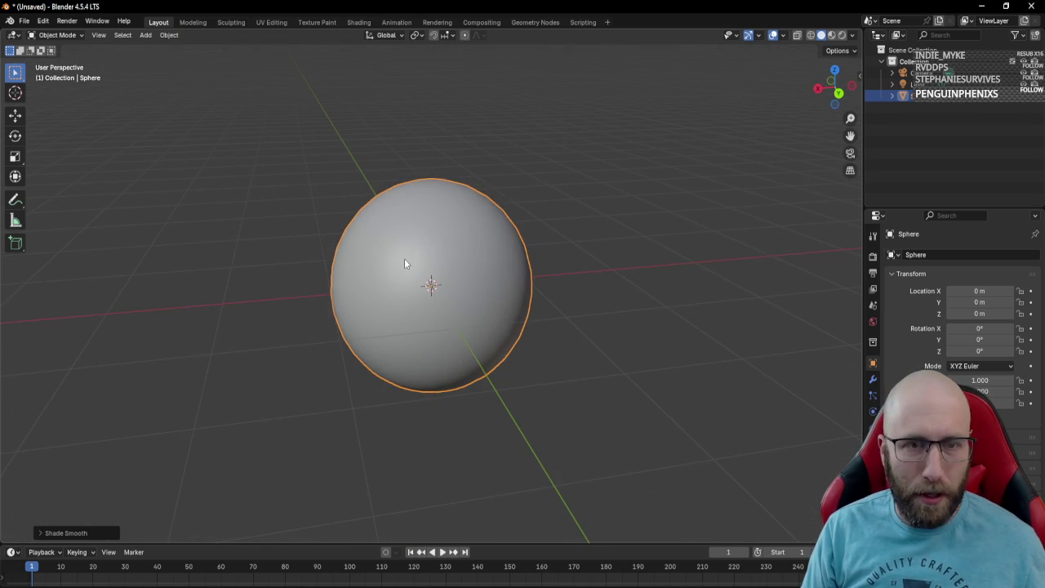
Step: Add a second UV sphere and move it 1.25 m along X
{"action": "key", "text": "shift+a"}
{"action": "mouse_move", "coordinate": [315, 254]}
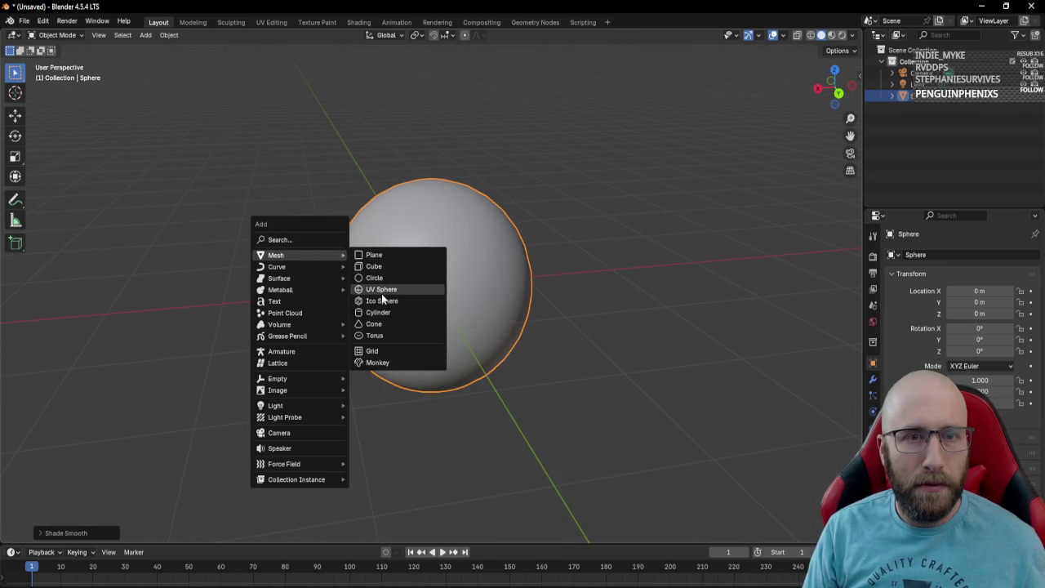
{"action": "left_click", "coordinate": [381, 290]}
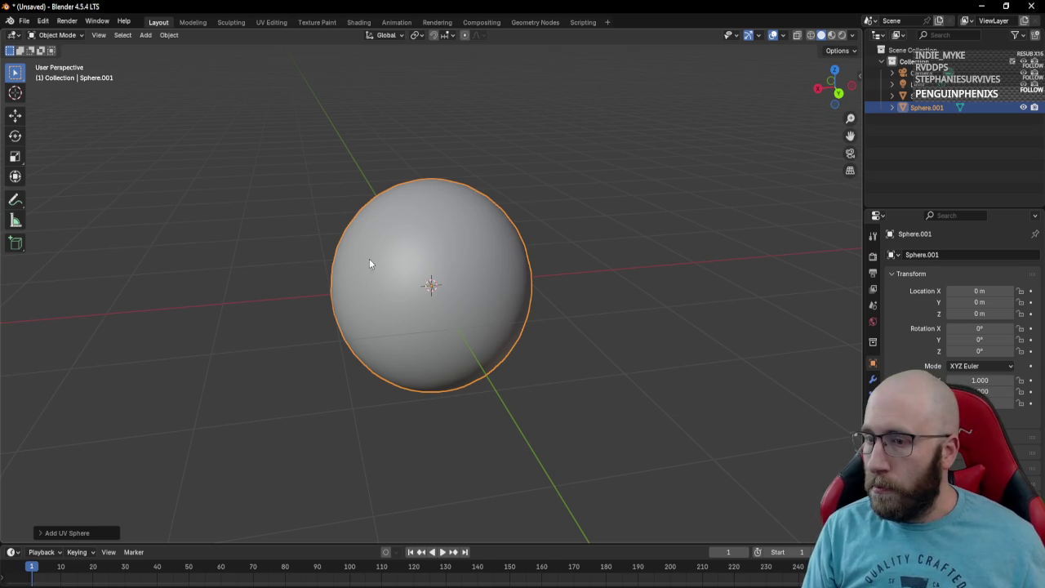
{"action": "key", "text": "g"}
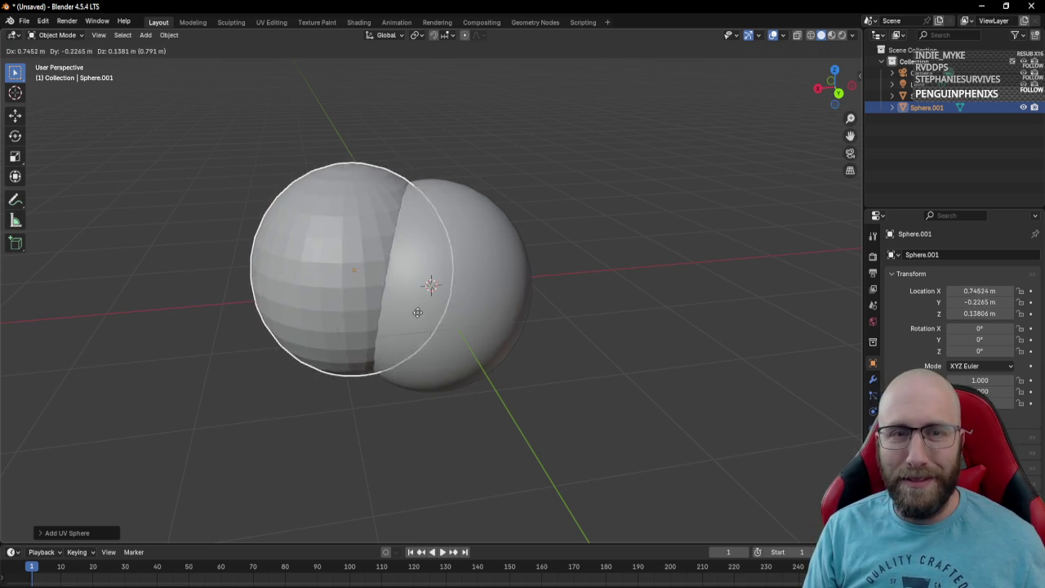
{"action": "key", "text": "x"}
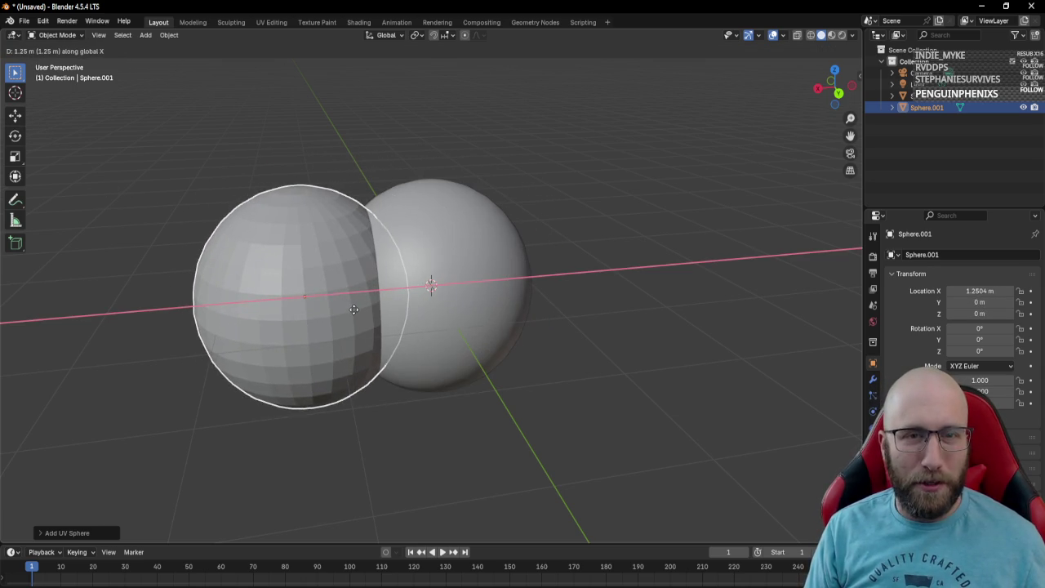
{"action": "left_click", "coordinate": [354, 309]}
{"action": "key", "text": "g"}
{"action": "key", "text": "y"}
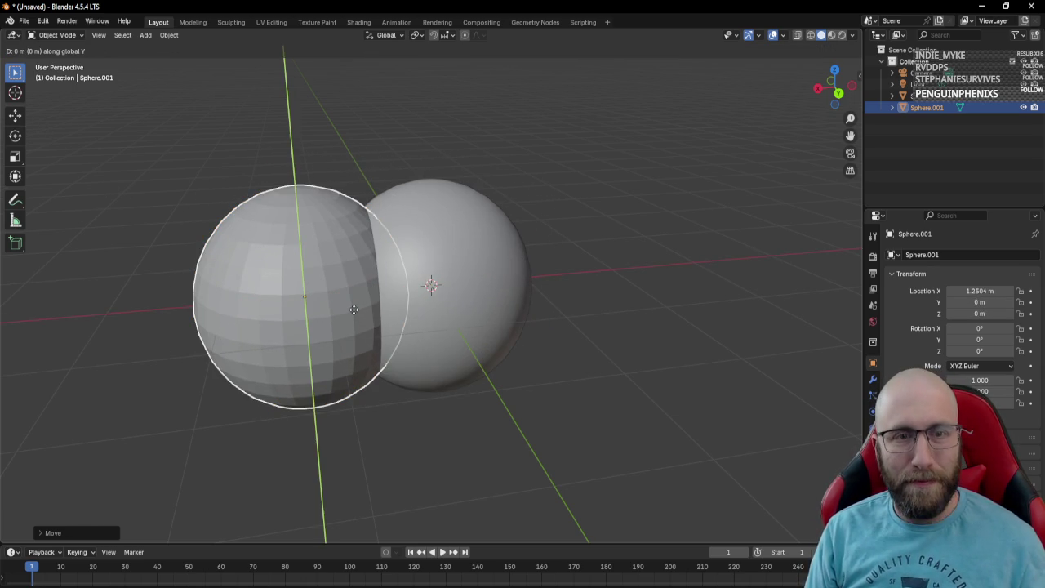
{"action": "right_click", "coordinate": [345, 289]}
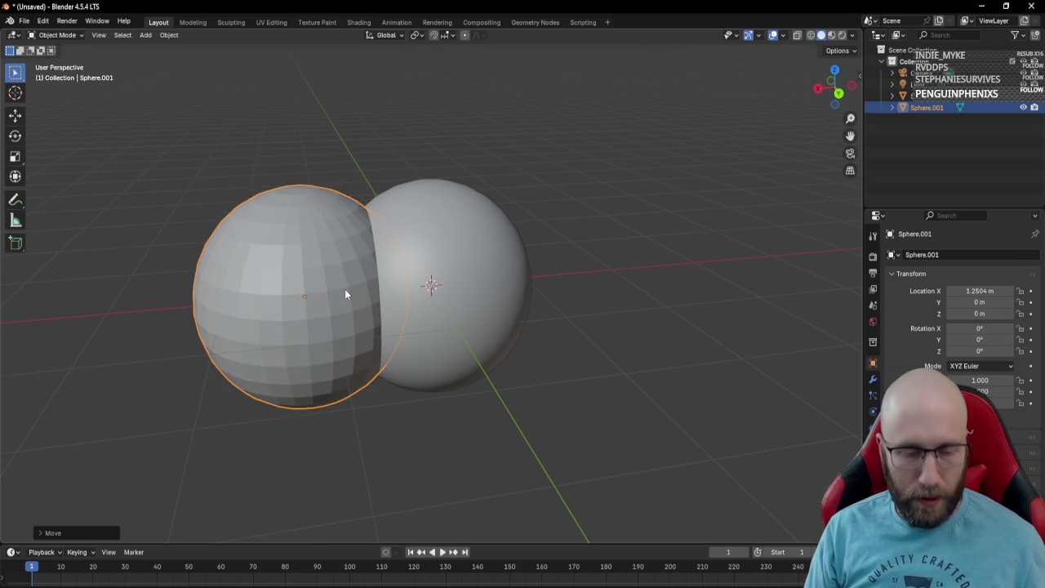
Step: Raise the second sphere, shrink it to scale 0.536, slide it along X and smooth-shade it
{"action": "key", "text": "g"}
{"action": "key", "text": "z"}
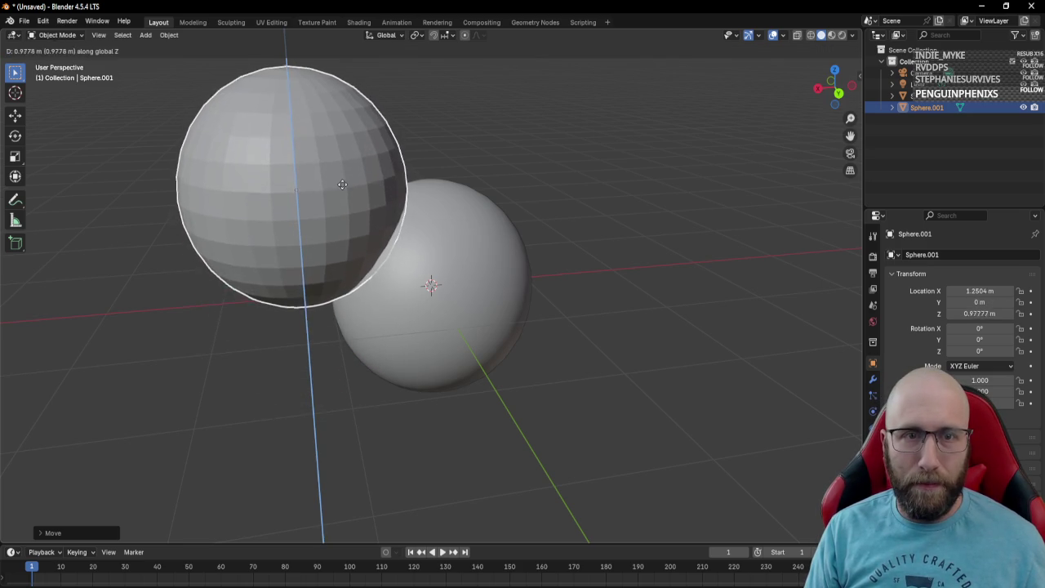
{"action": "left_click", "coordinate": [343, 190]}
{"action": "key", "text": "s"}
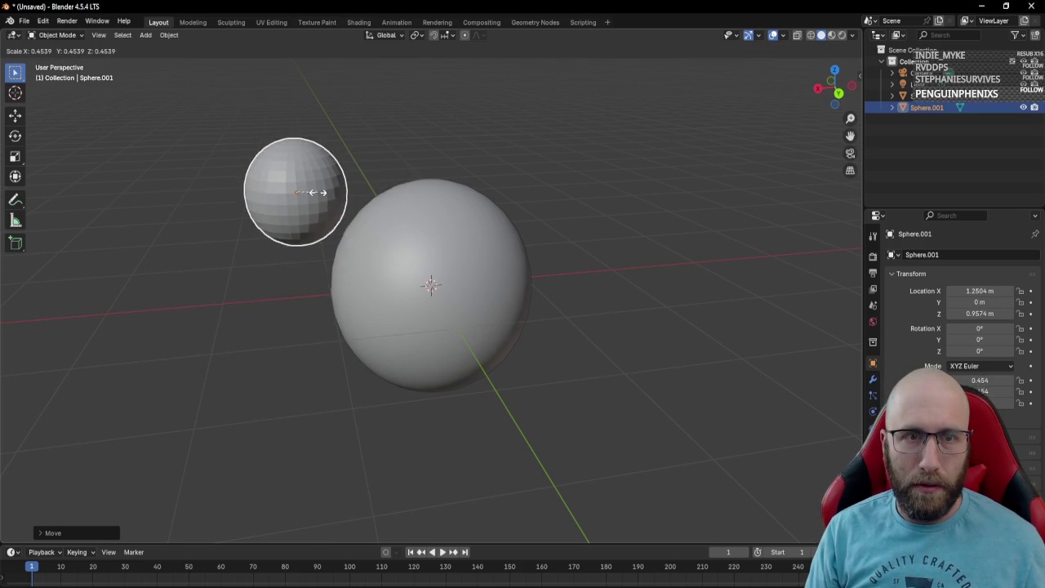
{"action": "left_click", "coordinate": [321, 193]}
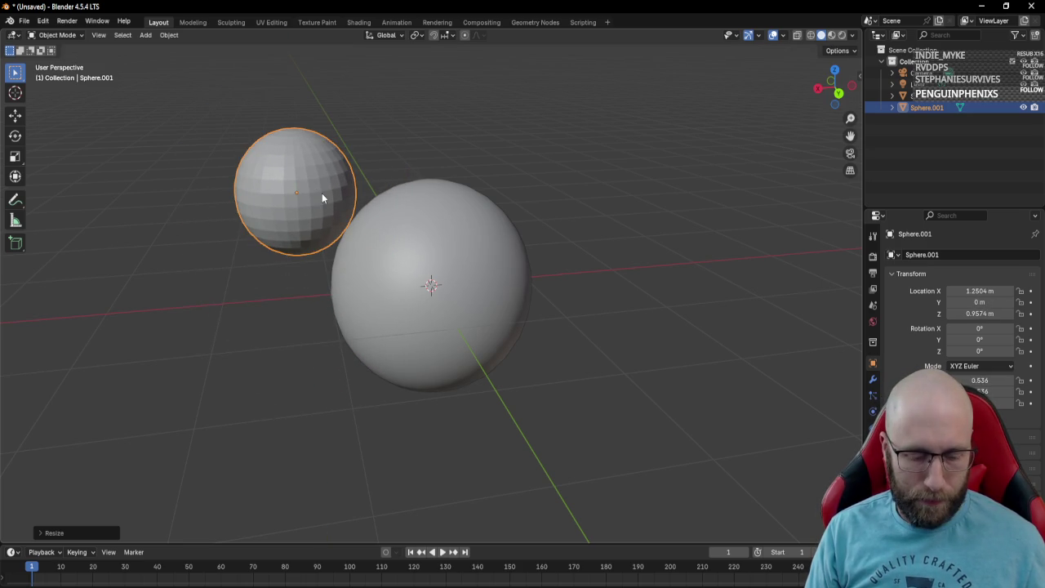
{"action": "key", "text": "g"}
{"action": "key", "text": "x"}
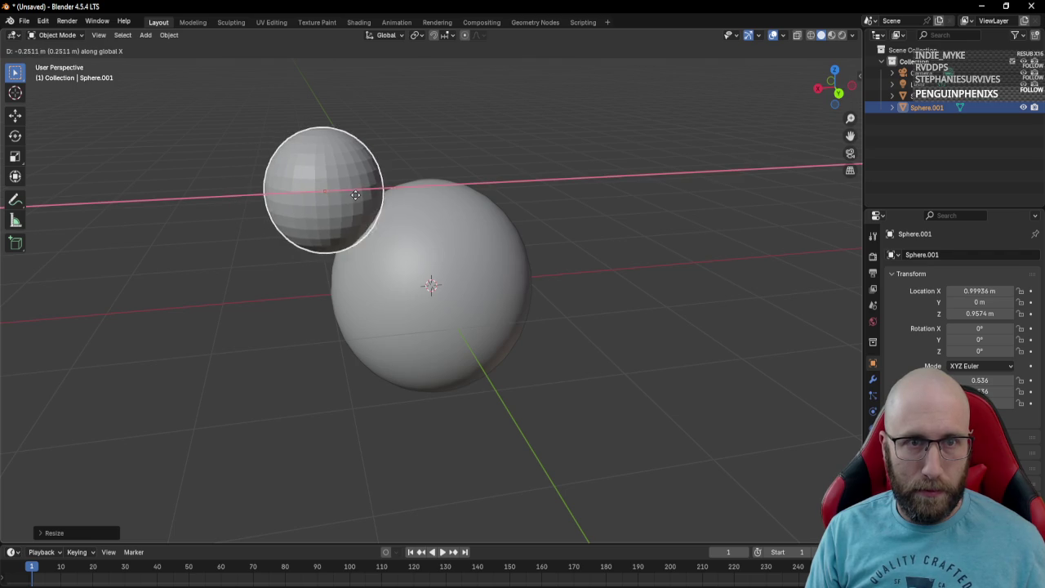
{"action": "left_click", "coordinate": [366, 199]}
{"action": "right_click", "coordinate": [379, 214]}
{"action": "left_click", "coordinate": [380, 216]}
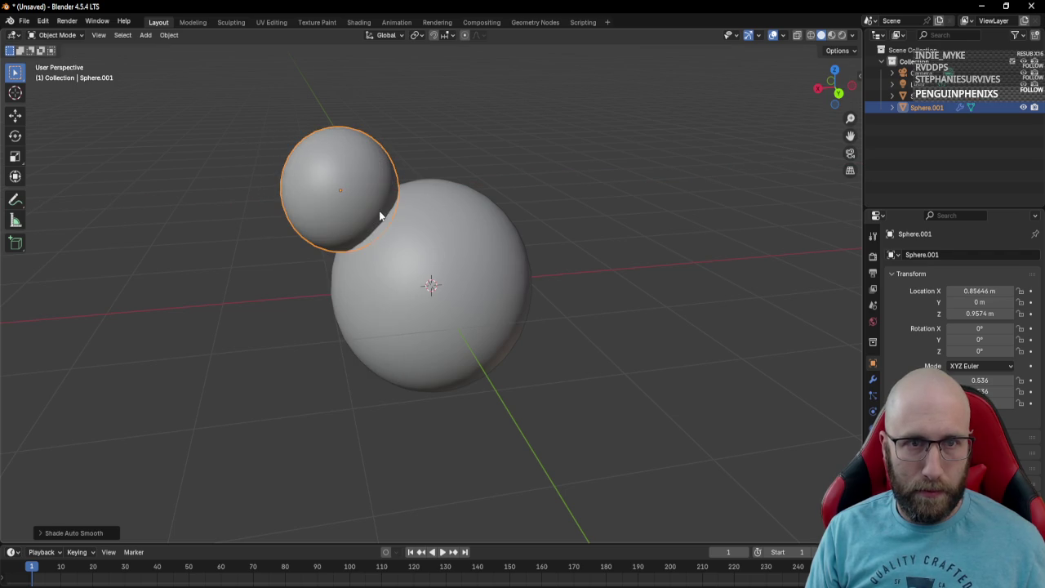
Step: Position the small sphere as the head at X 0.96566, Z 0.69898 on the body
{"action": "mouse_move", "coordinate": [433, 182]}
{"action": "left_mouse_down"}
{"action": "mouse_move", "coordinate": [465, 158]}
{"action": "mouse_move", "coordinate": [533, 182]}
{"action": "mouse_move", "coordinate": [415, 175]}
{"action": "left_mouse_up"}
{"action": "key", "text": "g"}
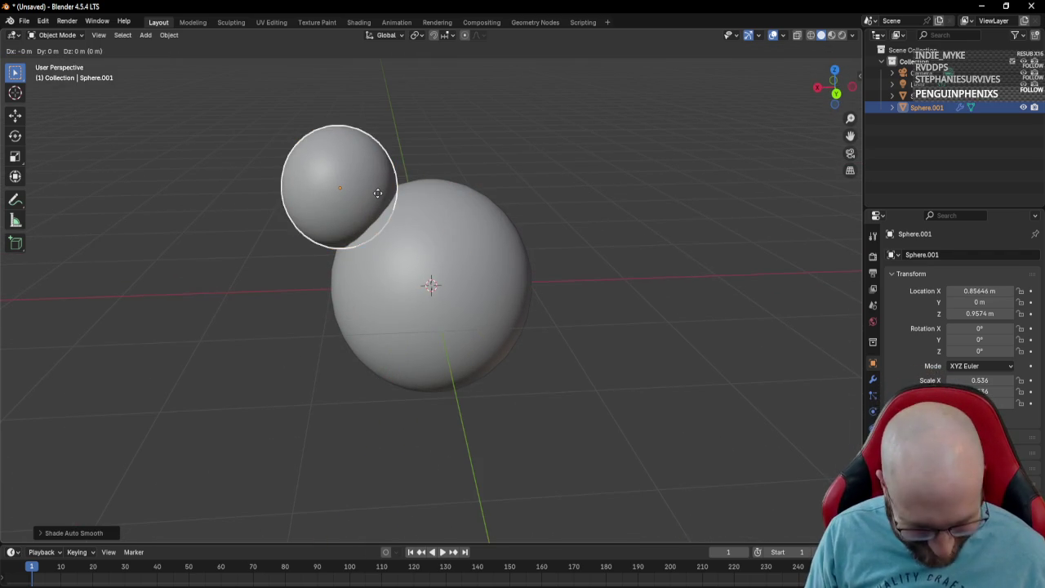
{"action": "key", "text": "z"}
{"action": "left_click", "coordinate": [382, 220]}
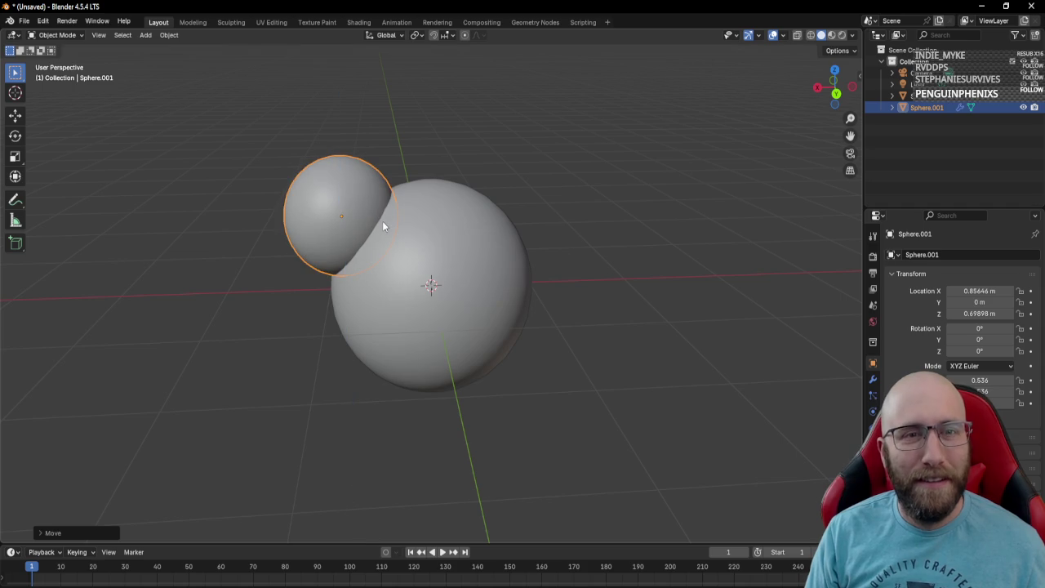
{"action": "key", "text": "g"}
{"action": "key", "text": "x"}
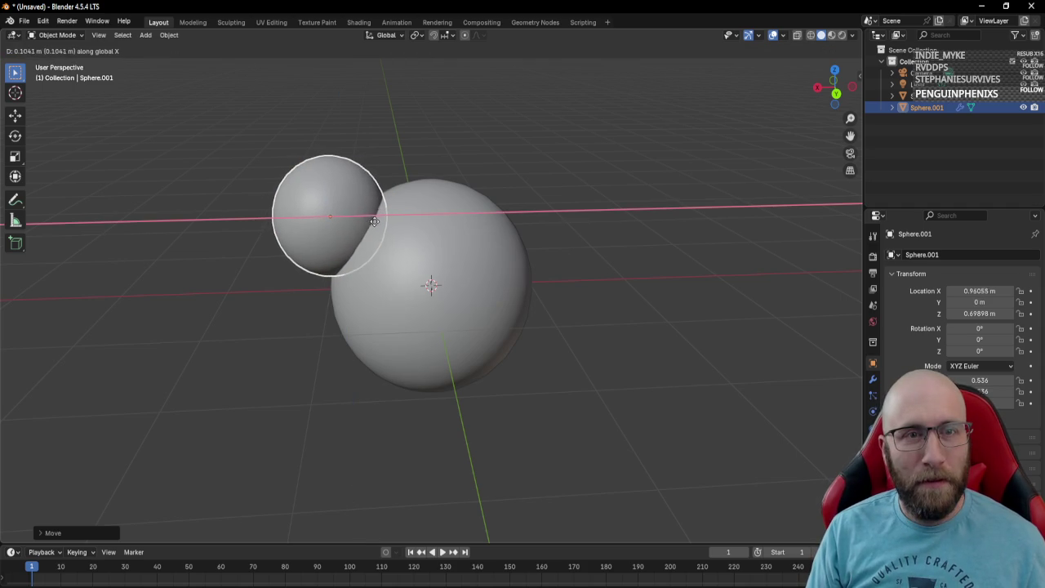
{"action": "left_click", "coordinate": [381, 210]}
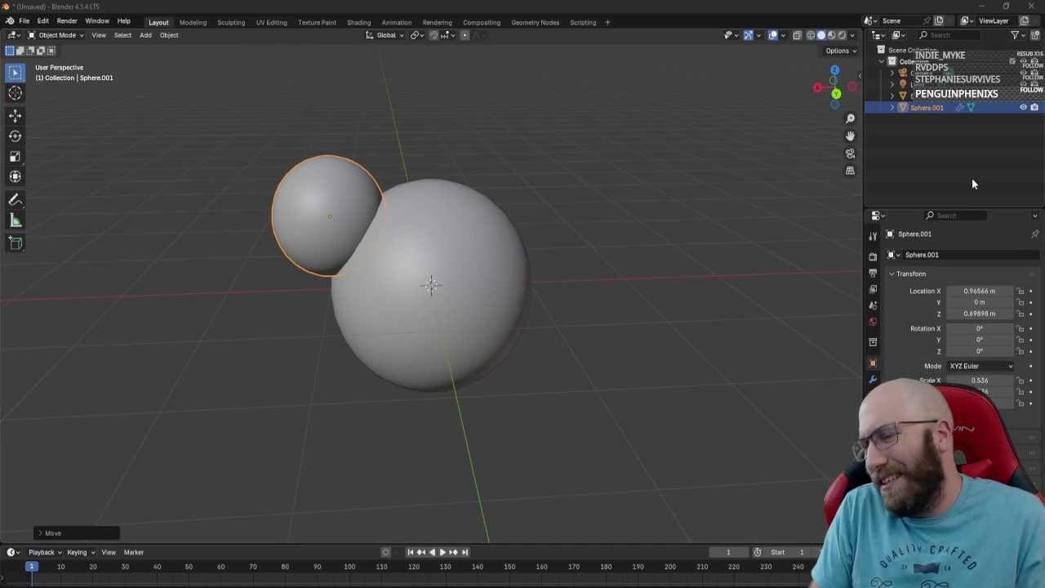
{"action": "left_click", "coordinate": [962, 167]}
{"action": "left_click", "coordinate": [930, 107]}
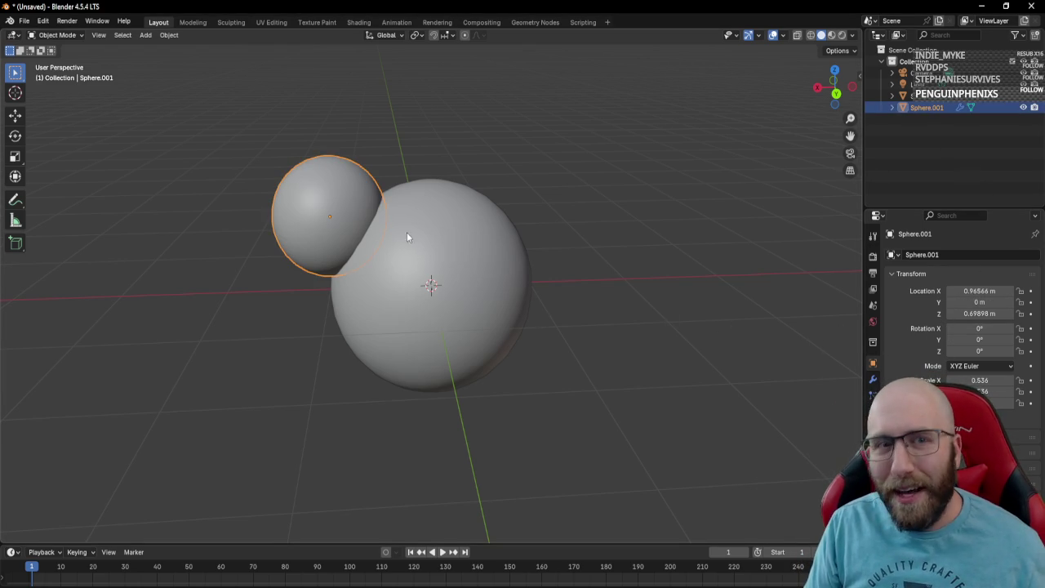
Step: Flatten the big Sphere along Z into an oval and give it smooth shading
{"action": "left_click", "coordinate": [930, 96]}
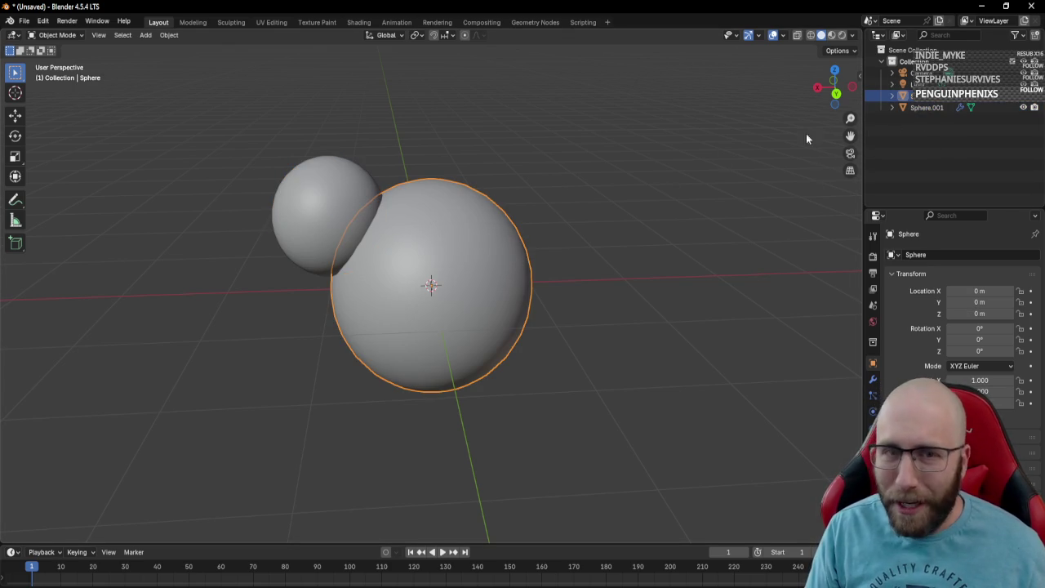
{"action": "key", "text": "s"}
{"action": "key", "text": "Escape"}
{"action": "key", "text": "s"}
{"action": "key", "text": "z"}
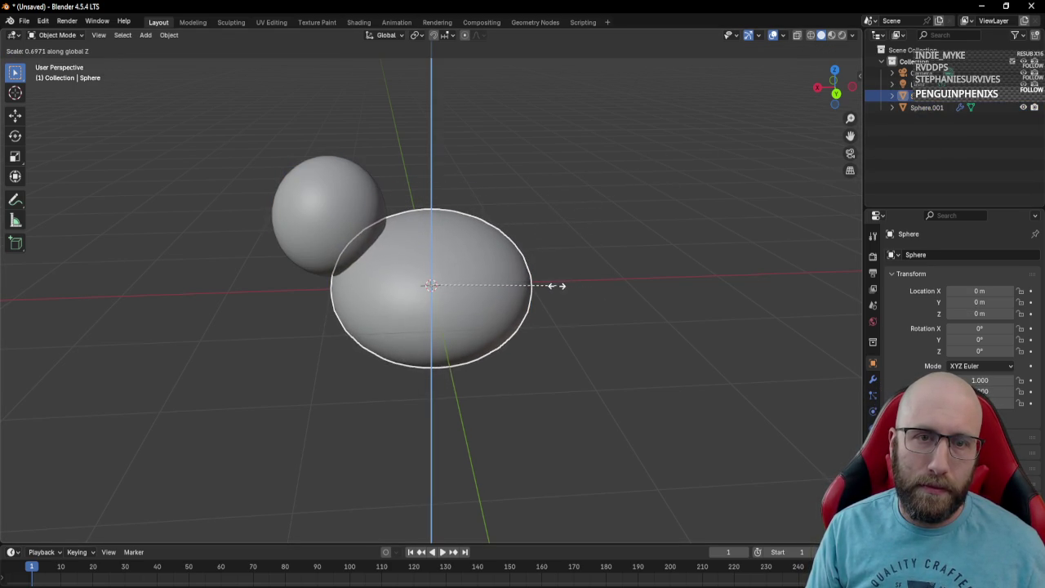
{"action": "left_click", "coordinate": [558, 285]}
{"action": "right_click", "coordinate": [555, 234]}
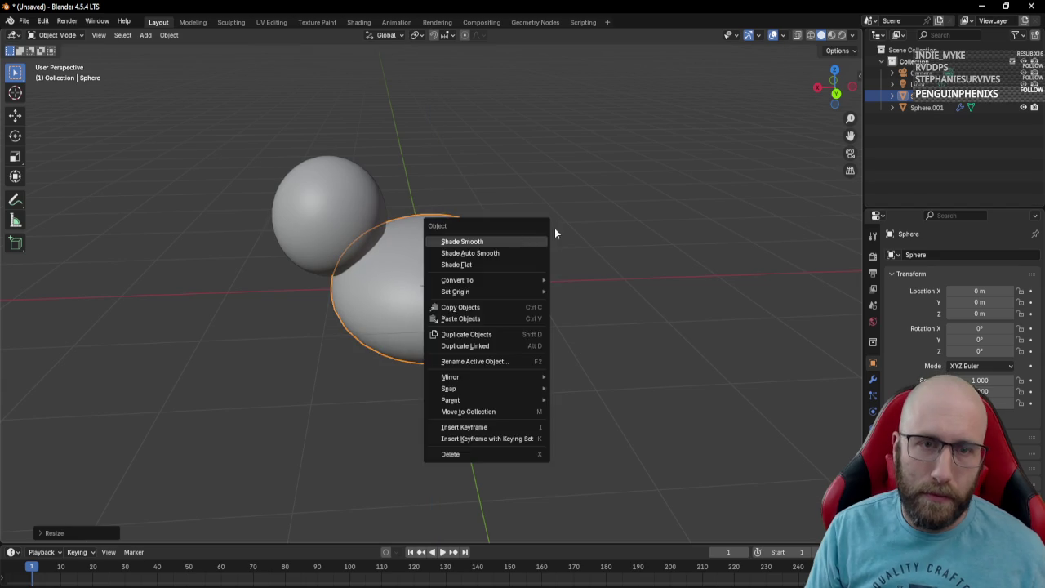
{"action": "left_click", "coordinate": [497, 239]}
{"action": "mouse_move", "coordinate": [497, 238]}
{"action": "left_mouse_down"}
{"action": "mouse_move", "coordinate": [604, 210]}
{"action": "mouse_move", "coordinate": [618, 289]}
{"action": "mouse_move", "coordinate": [445, 248]}
{"action": "mouse_move", "coordinate": [531, 245]}
{"action": "mouse_move", "coordinate": [468, 236]}
{"action": "mouse_move", "coordinate": [502, 243]}
{"action": "left_mouse_up"}
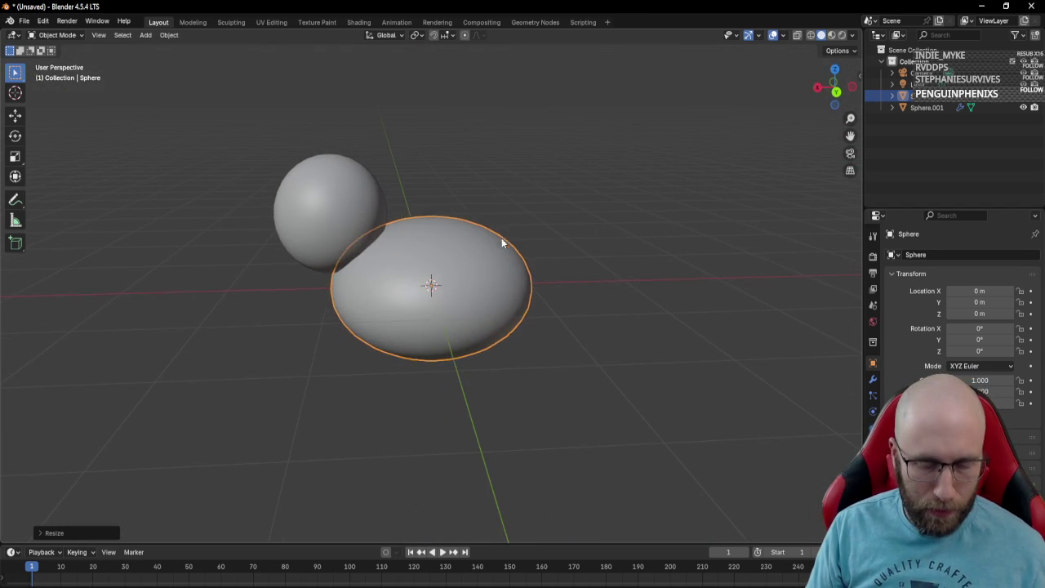
Step: Nudge the big sphere to X 0.06128, Z -0.045673 beneath the head and inspect the duck
{"action": "key", "text": "g"}
{"action": "key", "text": "x"}
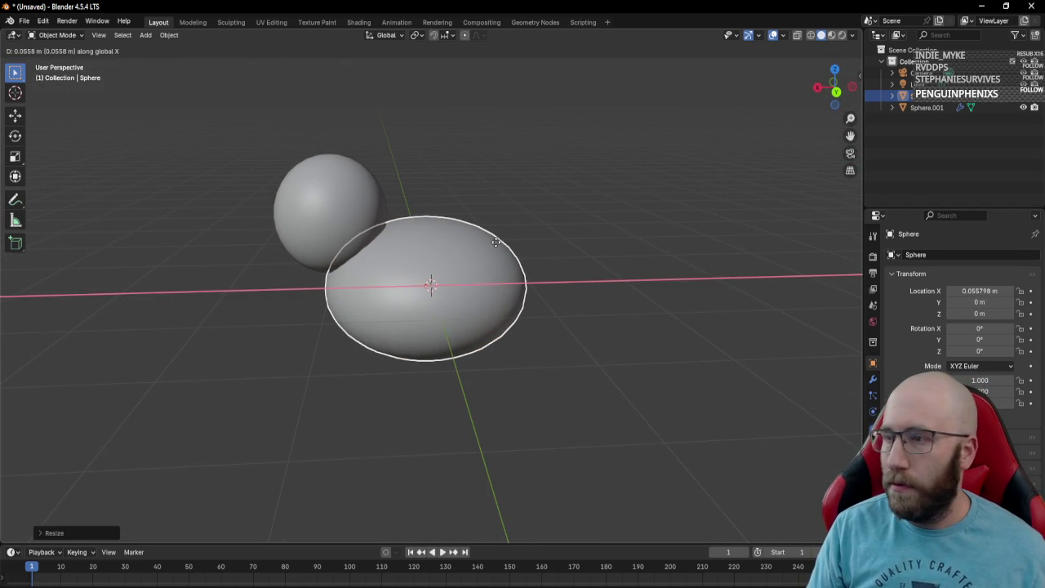
{"action": "left_click", "coordinate": [496, 246]}
{"action": "key", "text": "g"}
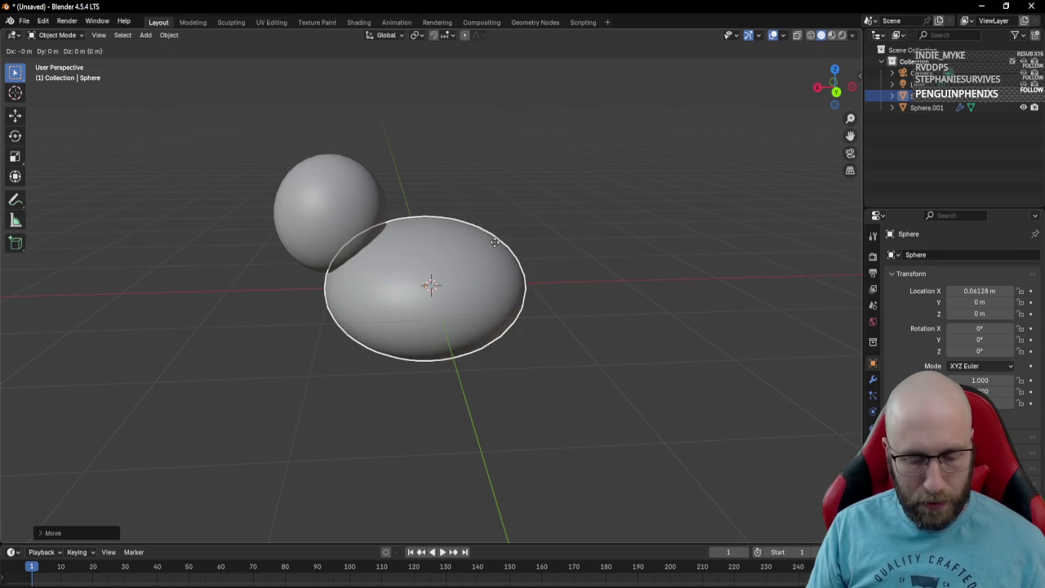
{"action": "key", "text": "z"}
{"action": "left_click", "coordinate": [556, 212]}
{"action": "mouse_move", "coordinate": [556, 212]}
{"action": "left_mouse_down"}
{"action": "mouse_move", "coordinate": [502, 209]}
{"action": "mouse_move", "coordinate": [576, 215]}
{"action": "mouse_move", "coordinate": [413, 217]}
{"action": "mouse_move", "coordinate": [421, 228]}
{"action": "mouse_move", "coordinate": [486, 230]}
{"action": "left_mouse_up"}
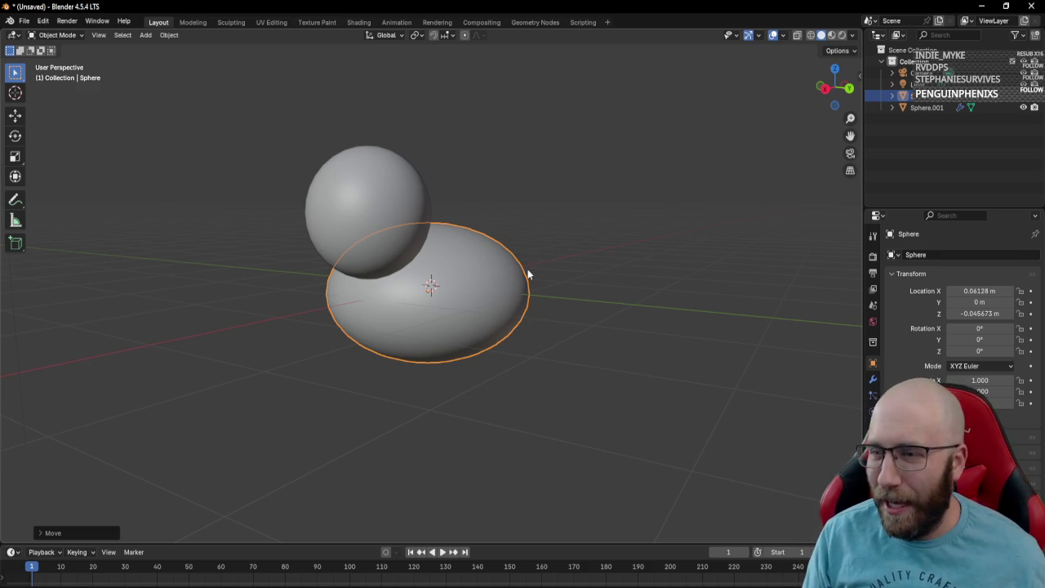
{"action": "mouse_move", "coordinate": [448, 240]}
{"action": "left_mouse_down"}
{"action": "mouse_move", "coordinate": [522, 249]}
{"action": "mouse_move", "coordinate": [341, 251]}
{"action": "mouse_move", "coordinate": [351, 250]}
{"action": "left_mouse_up"}
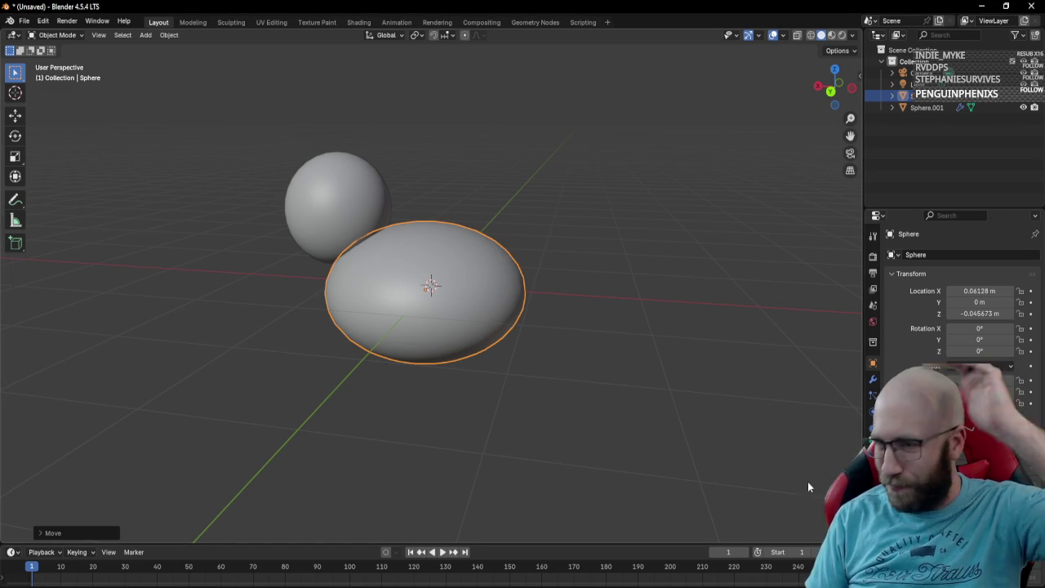
{"action": "mouse_move", "coordinate": [459, 271]}
{"action": "left_mouse_down"}
{"action": "mouse_move", "coordinate": [504, 242]}
{"action": "mouse_move", "coordinate": [432, 257]}
{"action": "mouse_move", "coordinate": [459, 266]}
{"action": "left_mouse_up"}
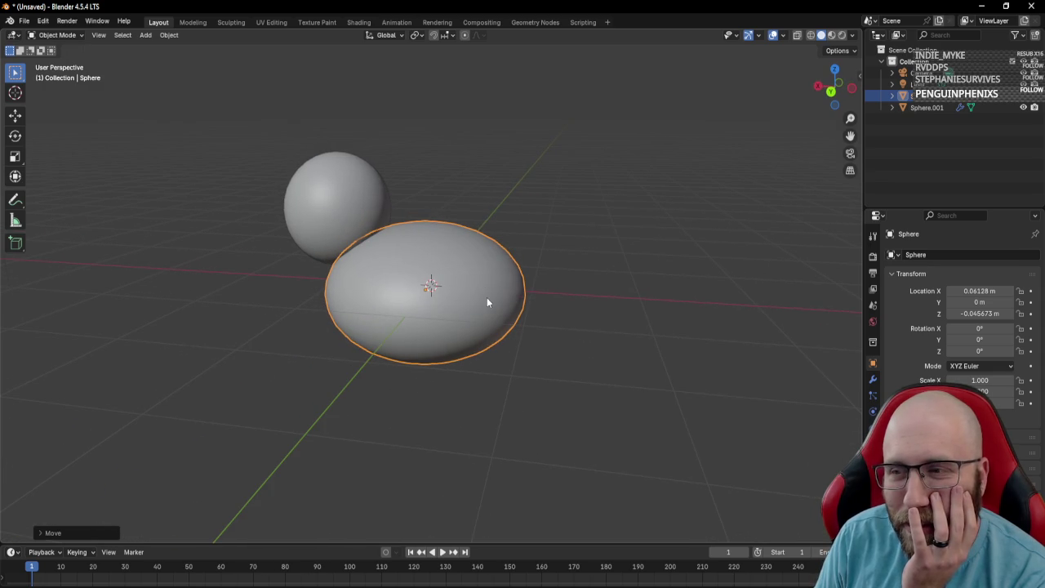
{"action": "mouse_move", "coordinate": [400, 279]}
{"action": "left_mouse_down"}
{"action": "mouse_move", "coordinate": [454, 283]}
{"action": "mouse_move", "coordinate": [383, 286]}
{"action": "left_mouse_up"}
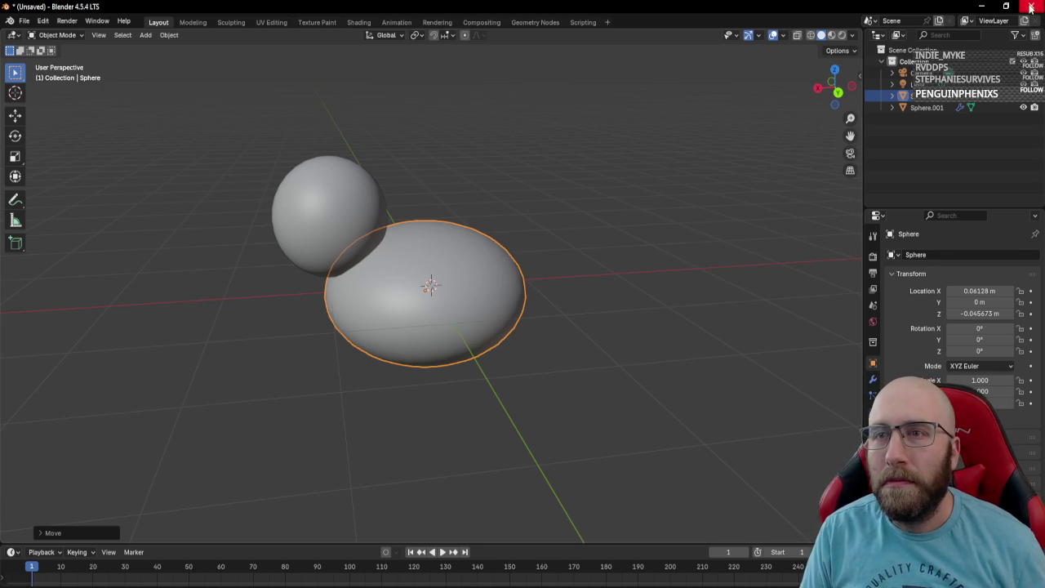
Step: Quit Blender without saving and create an empty GameObject named Duck in Unity's Hierarchy
{"action": "left_click", "coordinate": [1031, 6]}
{"action": "left_click", "coordinate": [513, 322]}
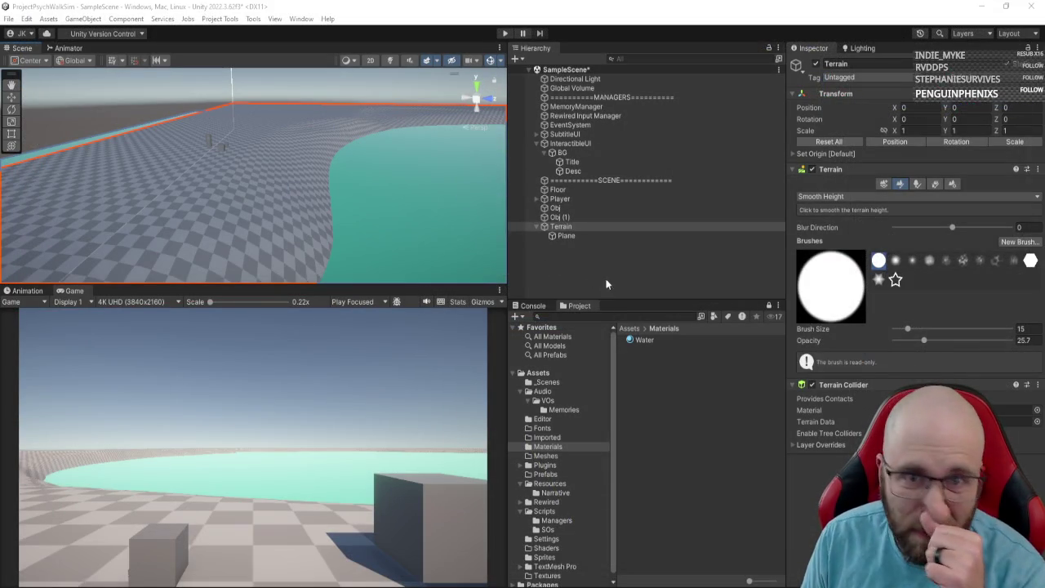
{"action": "left_click", "coordinate": [607, 284]}
{"action": "right_click", "coordinate": [558, 257]}
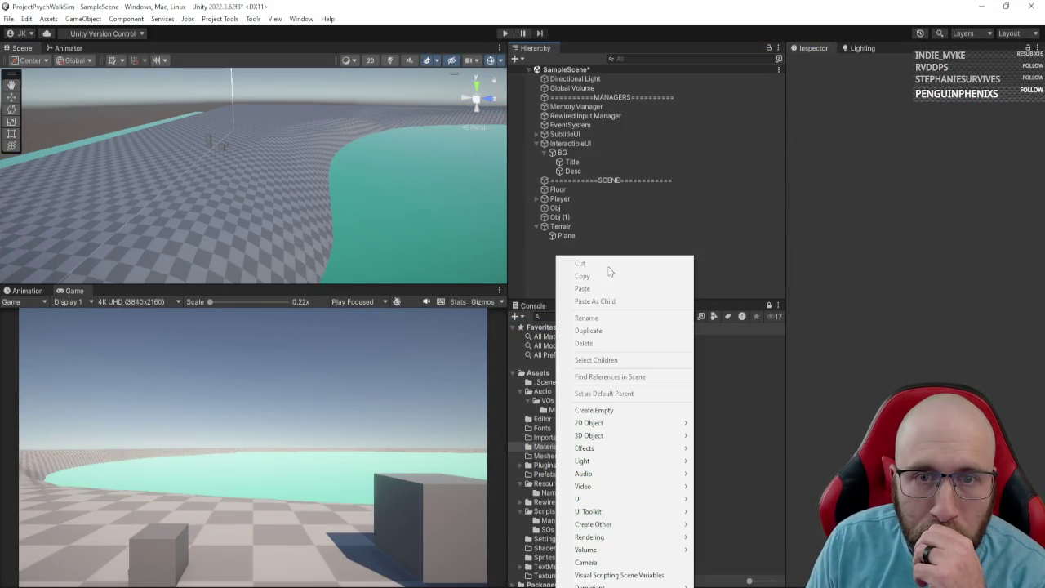
{"action": "left_click", "coordinate": [615, 415]}
{"action": "type", "text": "Duck"}
{"action": "key", "text": "Return"}
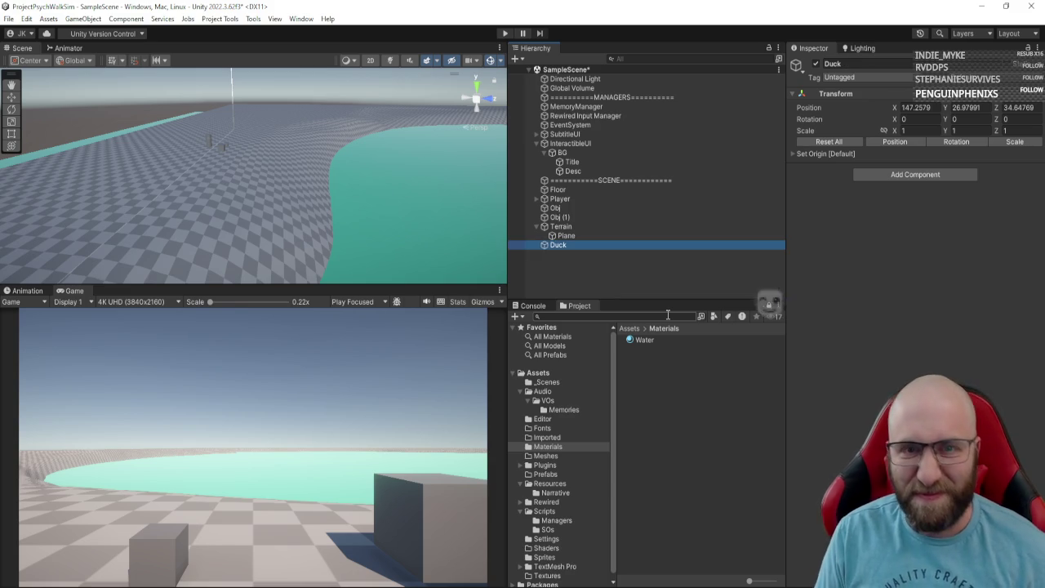
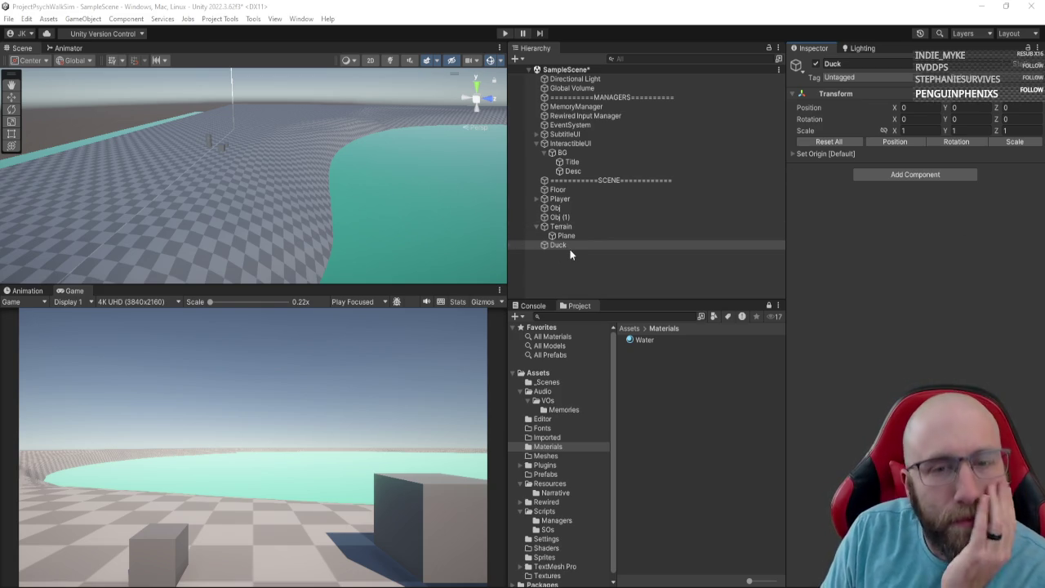
Step: Delete the Floor object from the scene
{"action": "mouse_move", "coordinate": [319, 214]}
{"action": "left_mouse_down"}
{"action": "mouse_move", "coordinate": [431, 217]}
{"action": "mouse_move", "coordinate": [373, 205]}
{"action": "mouse_move", "coordinate": [431, 180]}
{"action": "mouse_move", "coordinate": [499, 196]}
{"action": "left_mouse_up"}
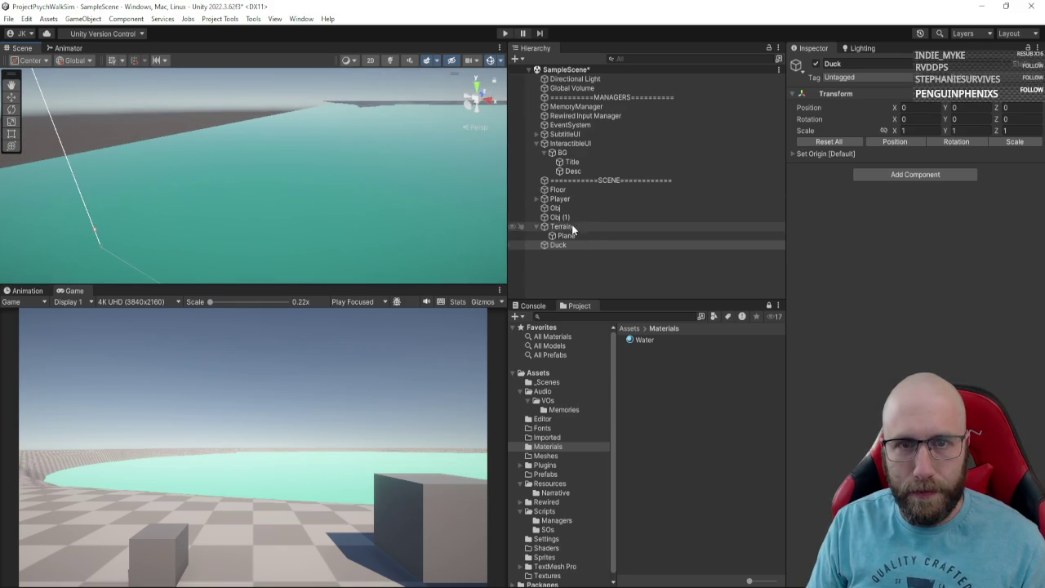
{"action": "left_click", "coordinate": [574, 189]}
{"action": "key", "text": "Delete"}
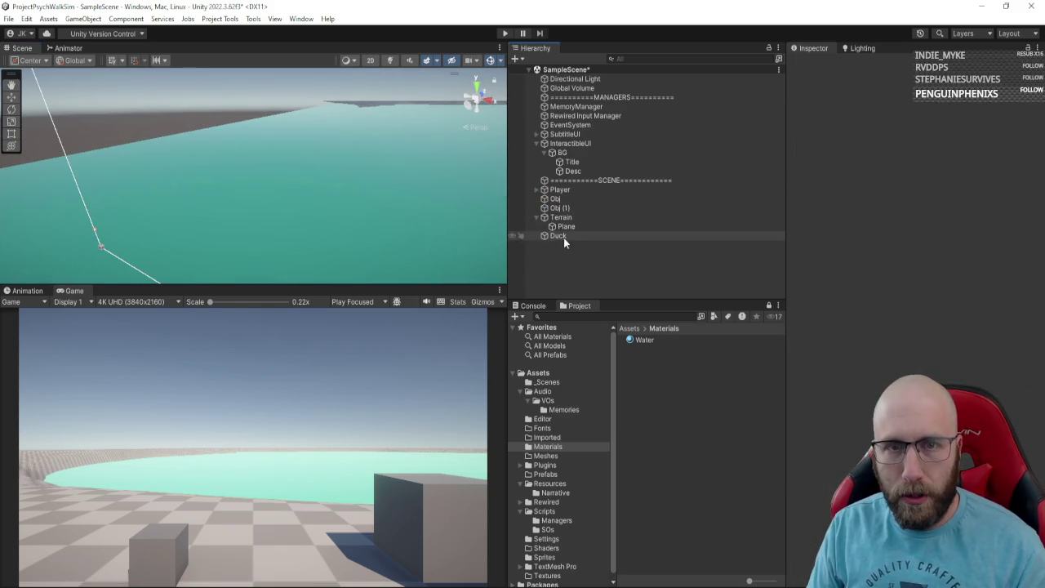
Step: Frame the Duck, nudge it down slightly, and give it a green icon
{"action": "left_click", "coordinate": [563, 236]}
{"action": "key", "text": "f"}
{"action": "mouse_move", "coordinate": [392, 187]}
{"action": "left_mouse_down"}
{"action": "mouse_move", "coordinate": [265, 172]}
{"action": "mouse_move", "coordinate": [459, 139]}
{"action": "mouse_move", "coordinate": [489, 97]}
{"action": "mouse_move", "coordinate": [490, 115]}
{"action": "mouse_move", "coordinate": [334, 187]}
{"action": "mouse_move", "coordinate": [189, 192]}
{"action": "mouse_move", "coordinate": [231, 202]}
{"action": "left_mouse_up"}
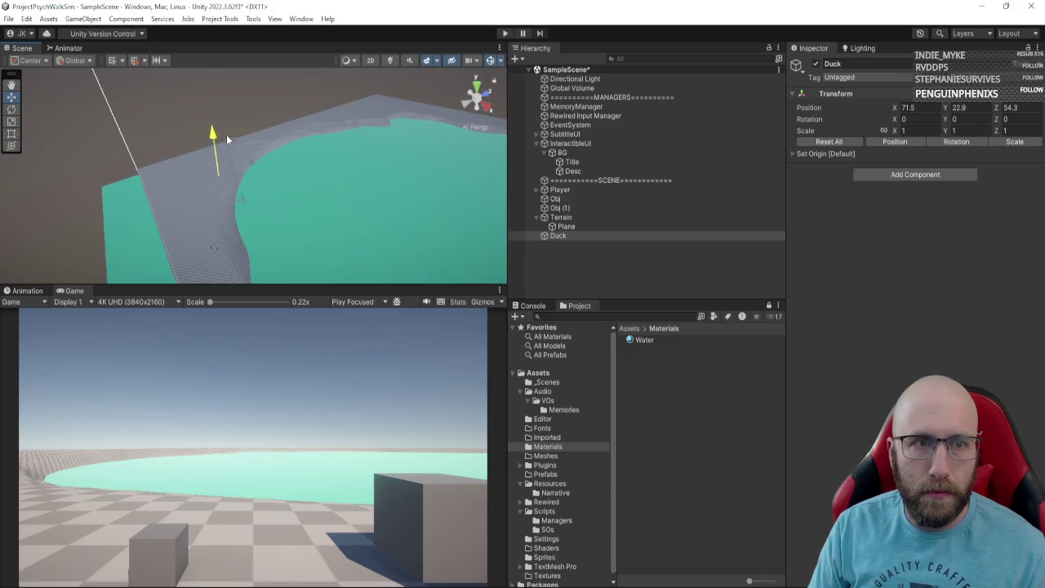
{"action": "left_click_drag", "start_coordinate": [233, 119], "coordinate": [235, 109]}
{"action": "key", "text": "f"}
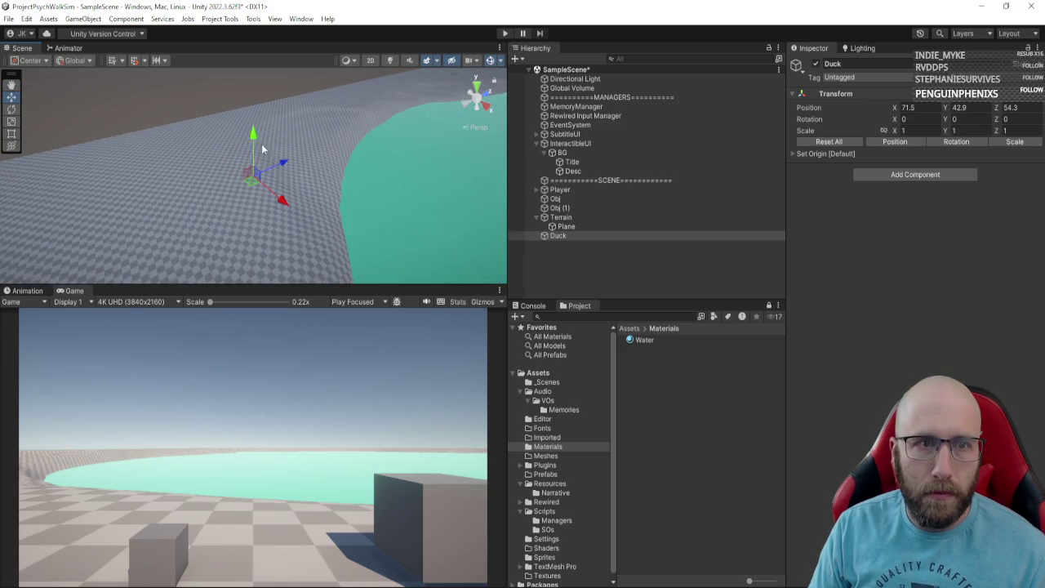
{"action": "key", "text": "f"}
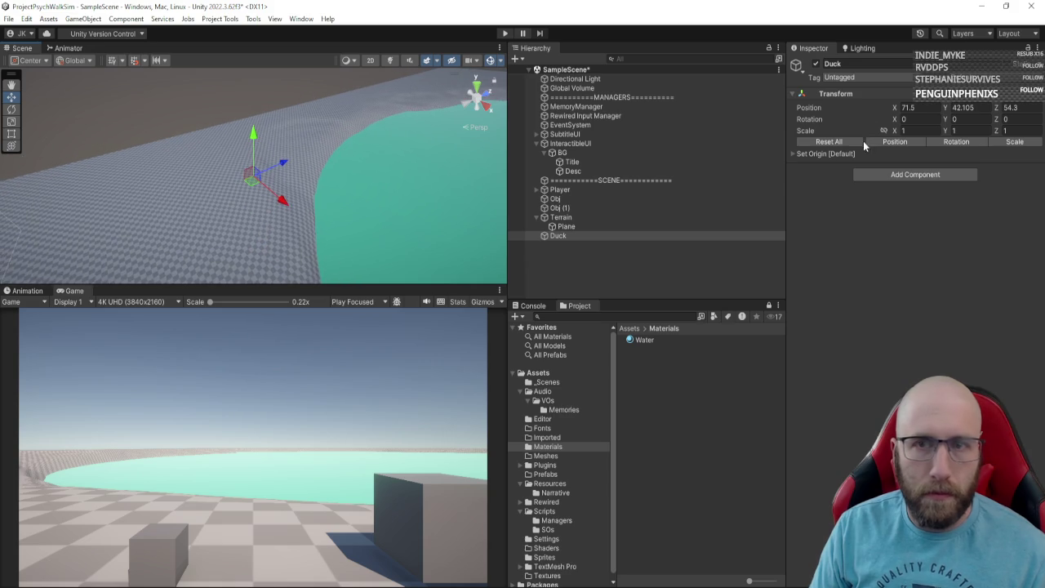
{"action": "left_click", "coordinate": [796, 65]}
{"action": "left_click", "coordinate": [823, 115]}
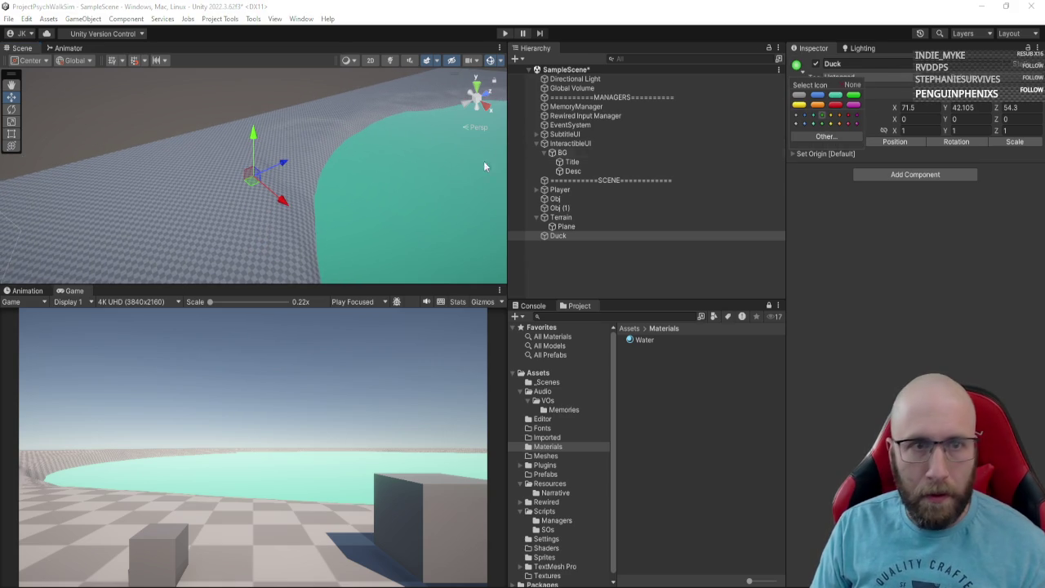
Step: Lower the Duck to Position Y 19.47, just above the ground
{"action": "mouse_move", "coordinate": [484, 160]}
{"action": "left_mouse_down"}
{"action": "mouse_move", "coordinate": [313, 185]}
{"action": "mouse_move", "coordinate": [280, 173]}
{"action": "mouse_move", "coordinate": [391, 164]}
{"action": "left_mouse_up"}
{"action": "key", "text": "f"}
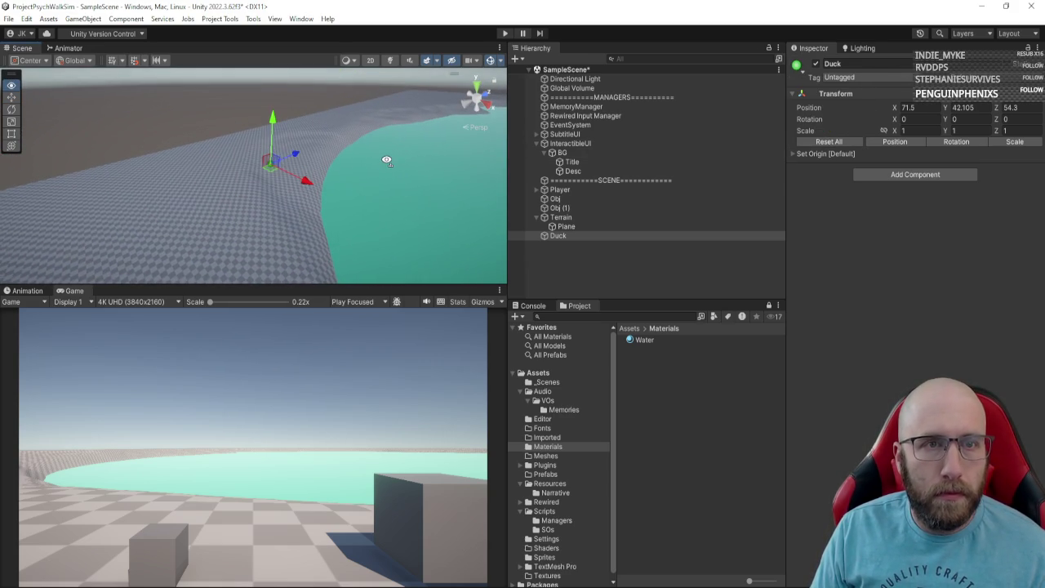
{"action": "mouse_move", "coordinate": [272, 140]}
{"action": "left_mouse_down"}
{"action": "mouse_move", "coordinate": [269, 260]}
{"action": "mouse_move", "coordinate": [309, 236]}
{"action": "mouse_move", "coordinate": [288, 126]}
{"action": "mouse_move", "coordinate": [277, 169]}
{"action": "left_mouse_up"}
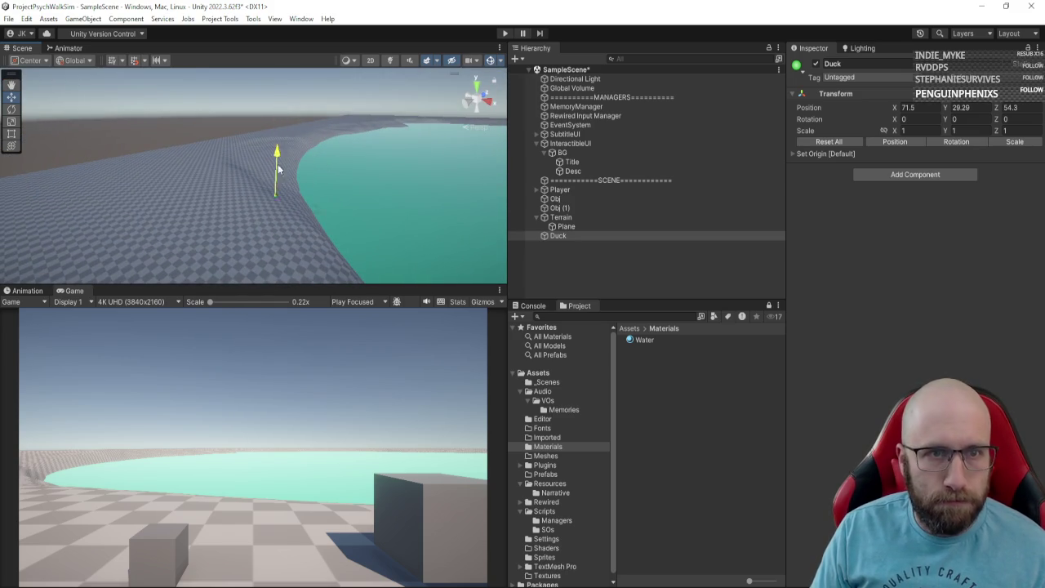
{"action": "mouse_move", "coordinate": [270, 249]}
{"action": "left_mouse_down"}
{"action": "mouse_move", "coordinate": [287, 313]}
{"action": "mouse_move", "coordinate": [544, 323]}
{"action": "left_mouse_up"}
{"action": "mouse_move", "coordinate": [122, 187]}
{"action": "left_mouse_down"}
{"action": "mouse_move", "coordinate": [156, 240]}
{"action": "mouse_move", "coordinate": [189, 265]}
{"action": "mouse_move", "coordinate": [226, 238]}
{"action": "mouse_move", "coordinate": [223, 156]}
{"action": "mouse_move", "coordinate": [204, 122]}
{"action": "mouse_move", "coordinate": [207, 98]}
{"action": "left_mouse_up"}
{"action": "mouse_move", "coordinate": [207, 98]}
{"action": "left_mouse_down"}
{"action": "mouse_move", "coordinate": [227, 174]}
{"action": "mouse_move", "coordinate": [281, 119]}
{"action": "mouse_move", "coordinate": [279, 147]}
{"action": "mouse_move", "coordinate": [253, 156]}
{"action": "mouse_move", "coordinate": [288, 137]}
{"action": "mouse_move", "coordinate": [210, 163]}
{"action": "mouse_move", "coordinate": [190, 143]}
{"action": "mouse_move", "coordinate": [209, 120]}
{"action": "mouse_move", "coordinate": [209, 77]}
{"action": "left_mouse_up"}
{"action": "key", "text": "f"}
{"action": "left_click_drag", "start_coordinate": [221, 119], "coordinate": [201, 111]}
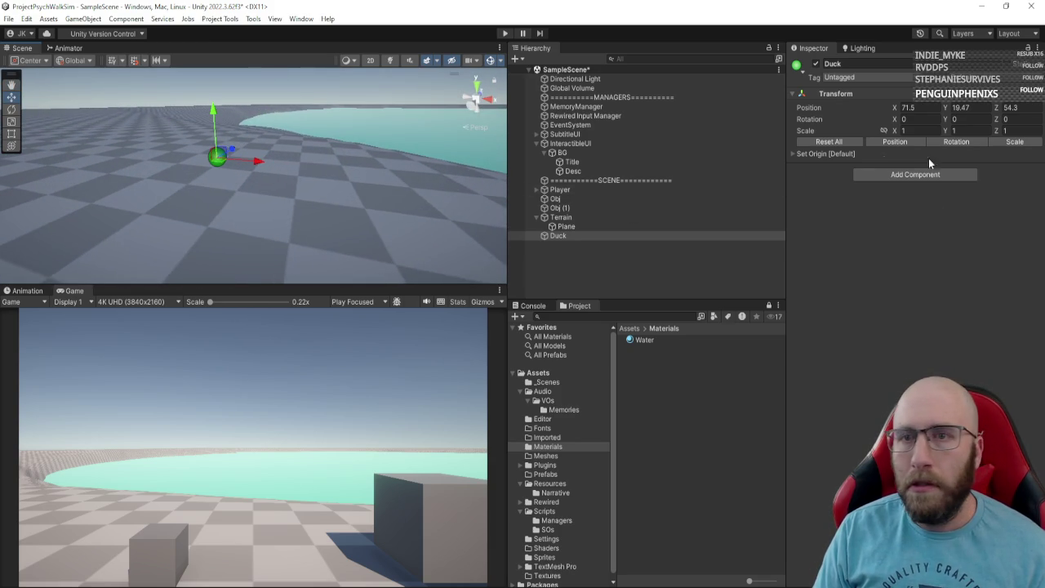
Step: Set the Duck's custom origin to Y 19.4, Z 54 and apply it, placing the Duck at 71.5, 19.4, 54
{"action": "left_click", "coordinate": [778, 154]}
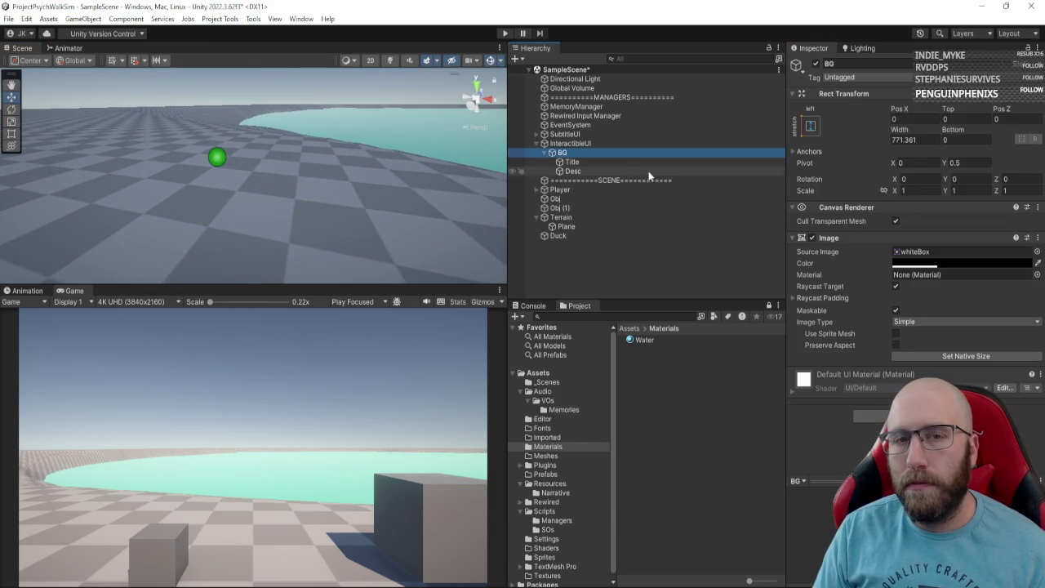
{"action": "left_click", "coordinate": [579, 235]}
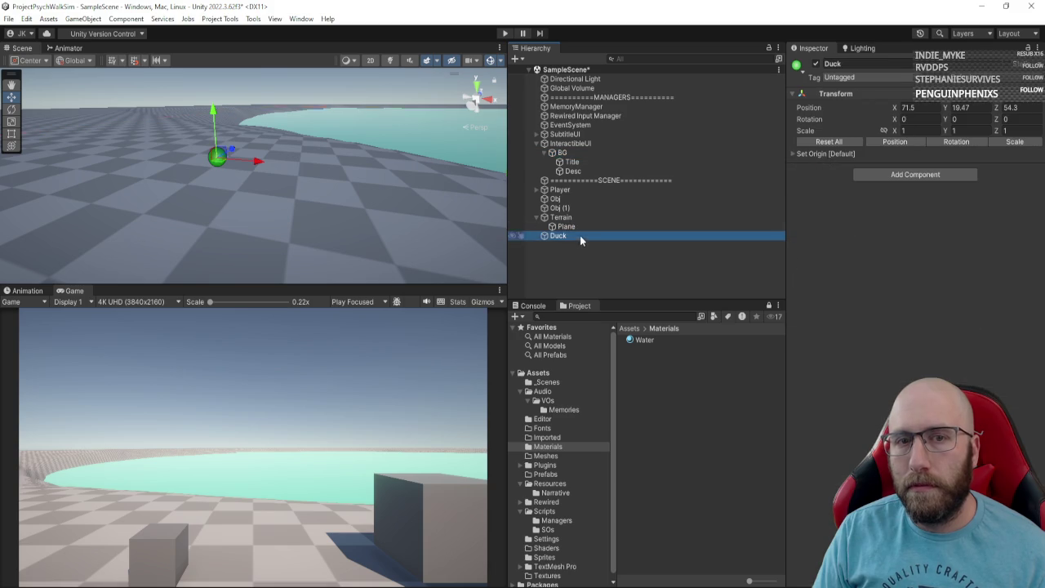
{"action": "left_click", "coordinate": [802, 153]}
{"action": "type", "text": "71.5"}
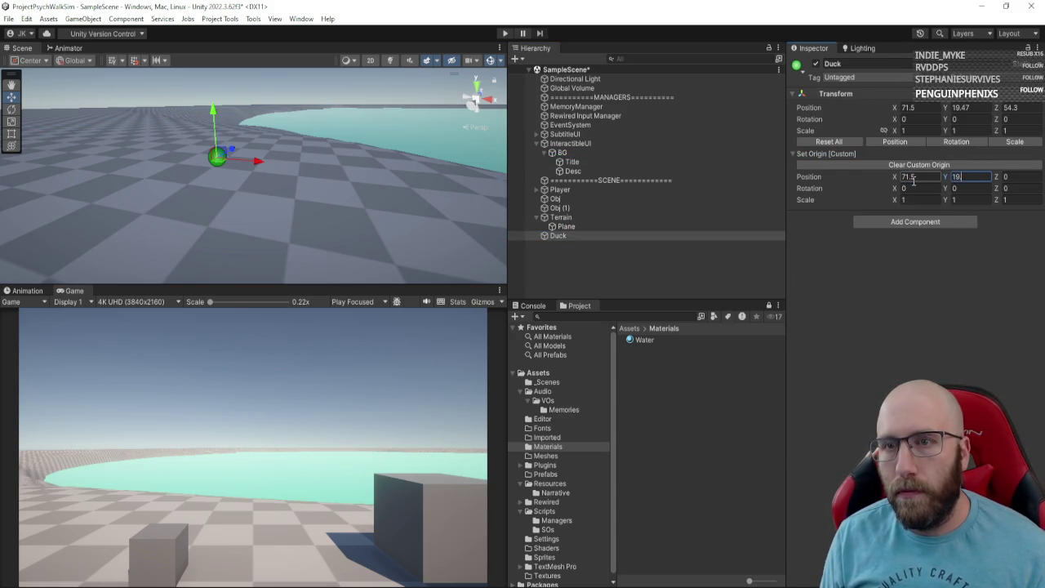
{"action": "type", "text": ".4"}
{"action": "key", "text": "Tab"}
{"action": "type", "text": "5"}
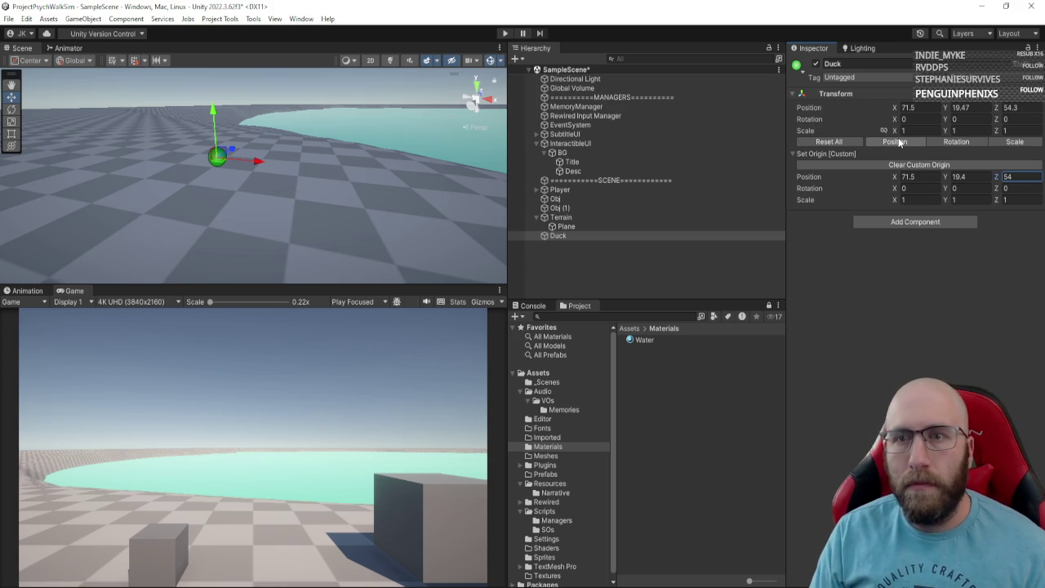
{"action": "left_click", "coordinate": [899, 143]}
{"action": "left_click_drag", "start_coordinate": [290, 181], "coordinate": [492, 219]}
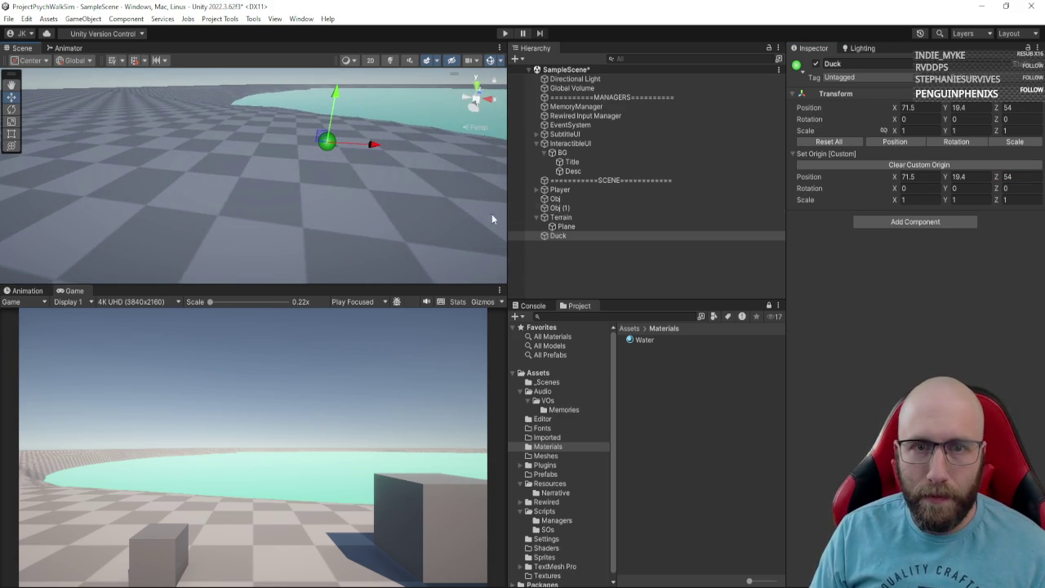
{"action": "left_click_drag", "start_coordinate": [412, 227], "coordinate": [369, 211]}
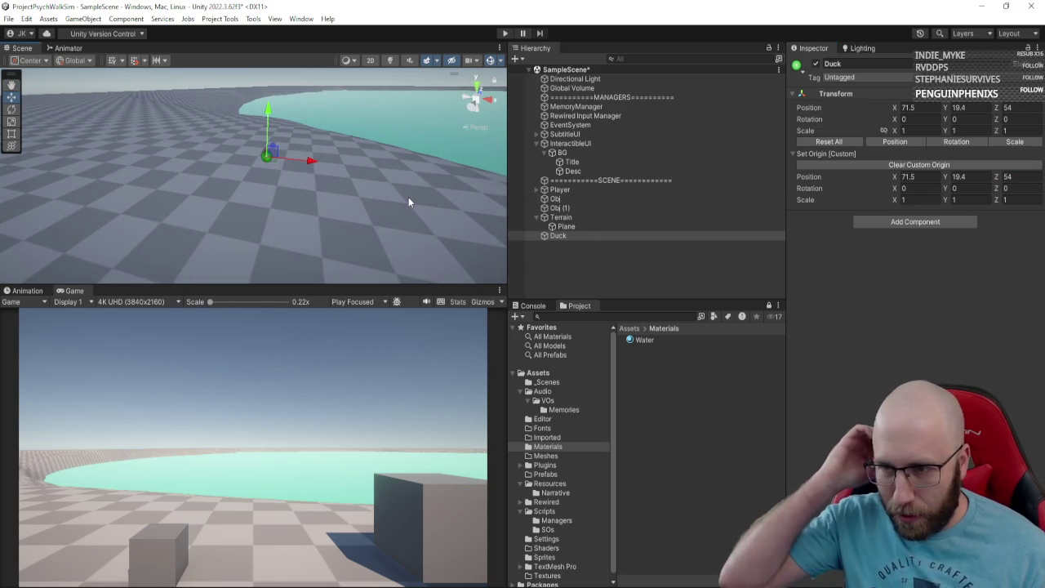
{"action": "left_click_drag", "start_coordinate": [394, 188], "coordinate": [364, 160]}
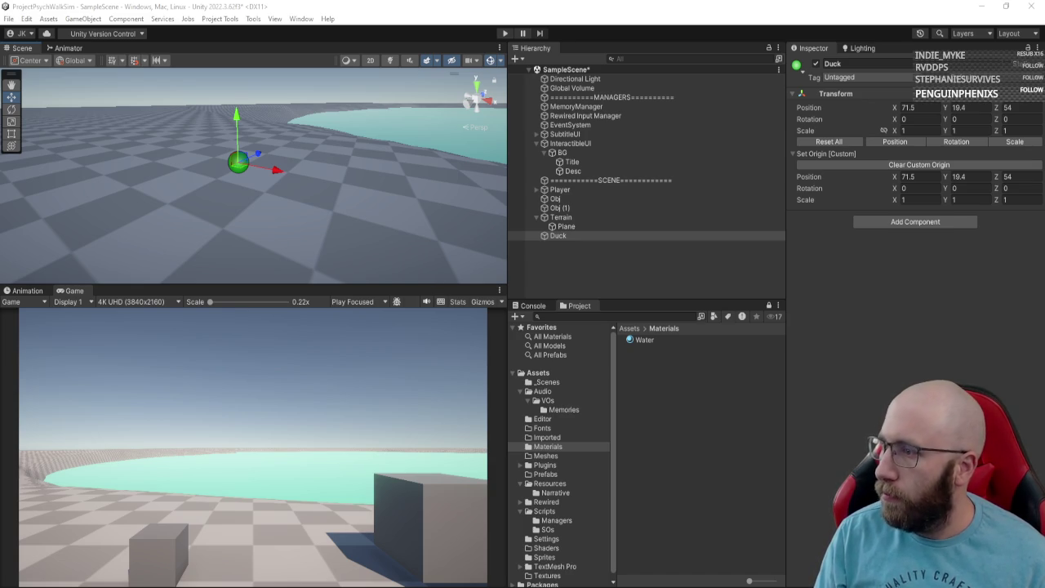
{"action": "mouse_move", "coordinate": [49, 156]}
{"action": "left_mouse_down"}
{"action": "mouse_move", "coordinate": [26, 183]}
{"action": "mouse_move", "coordinate": [73, 167]}
{"action": "left_mouse_up"}
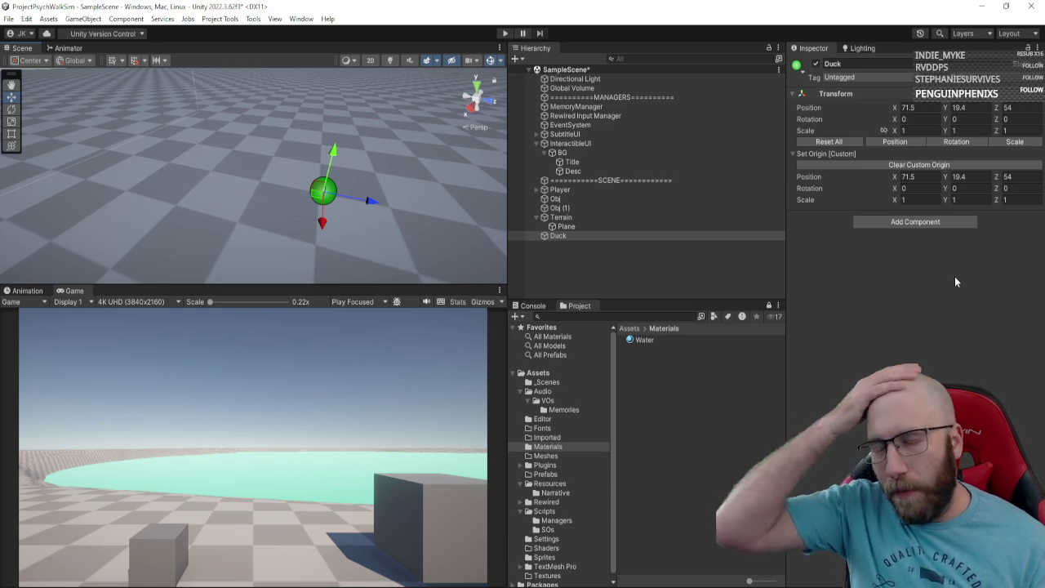
Step: Add a sphere as a child of Duck and name it Bod
{"action": "key", "text": "f"}
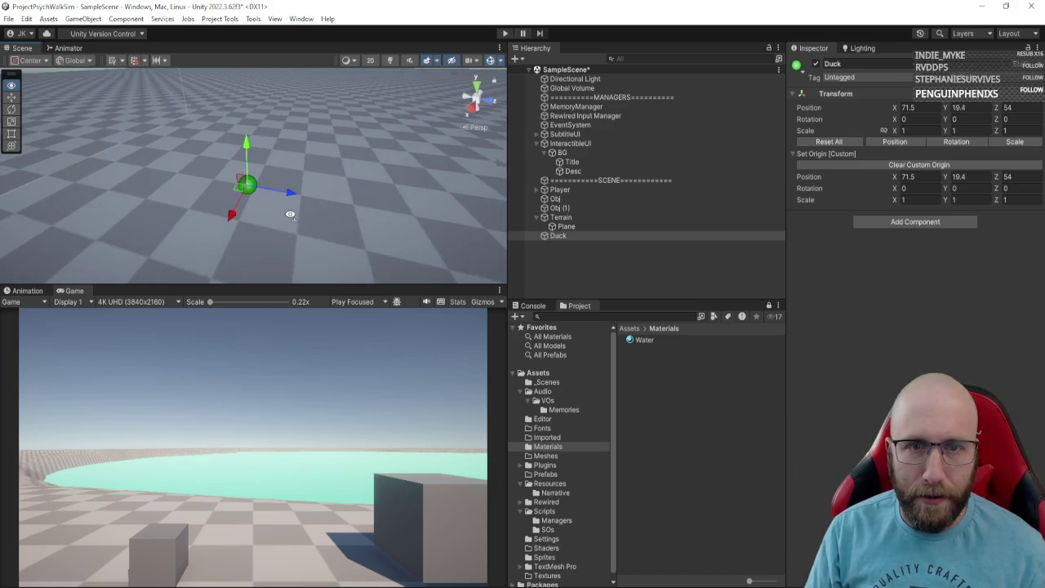
{"action": "right_click", "coordinate": [567, 237]}
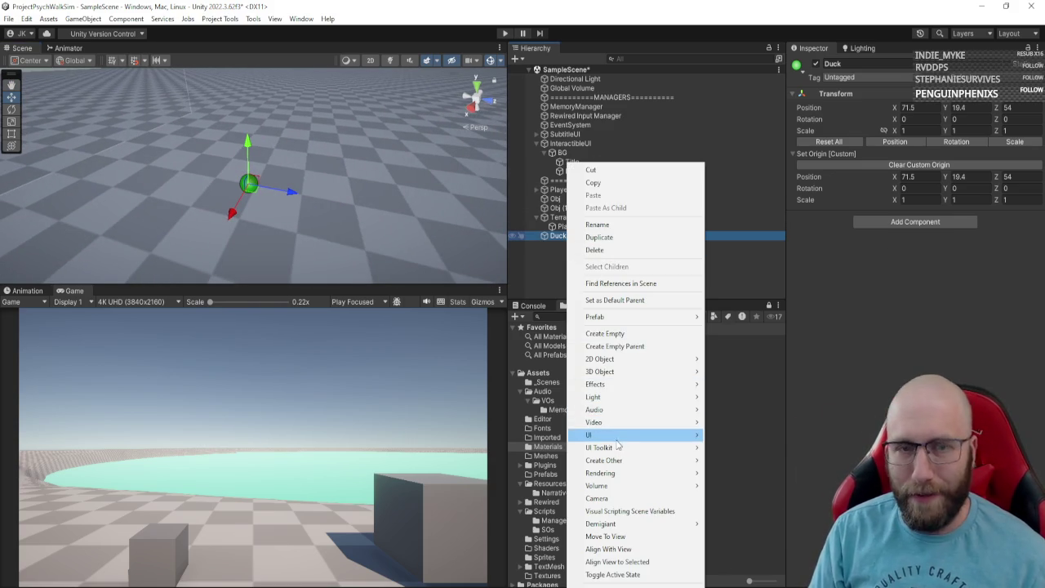
{"action": "mouse_move", "coordinate": [617, 371]}
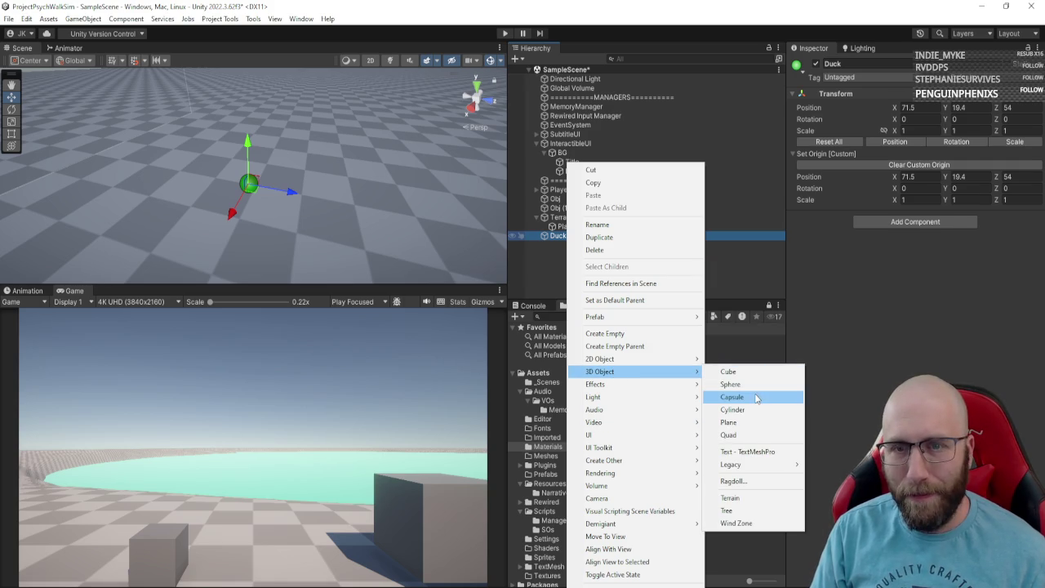
{"action": "left_click", "coordinate": [759, 385]}
{"action": "left_click_drag", "start_coordinate": [182, 274], "coordinate": [245, 245]}
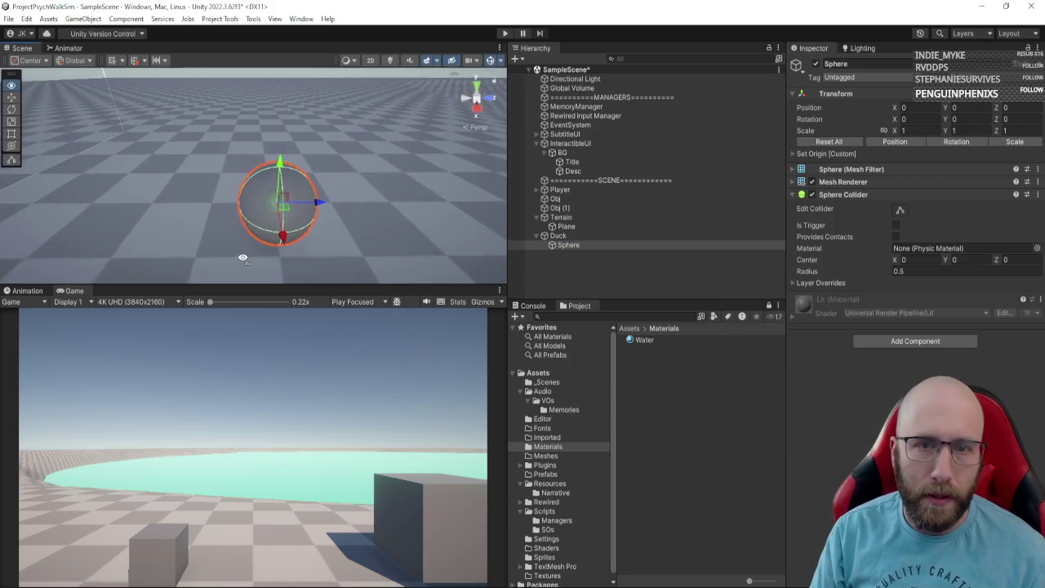
{"action": "left_click", "coordinate": [572, 246]}
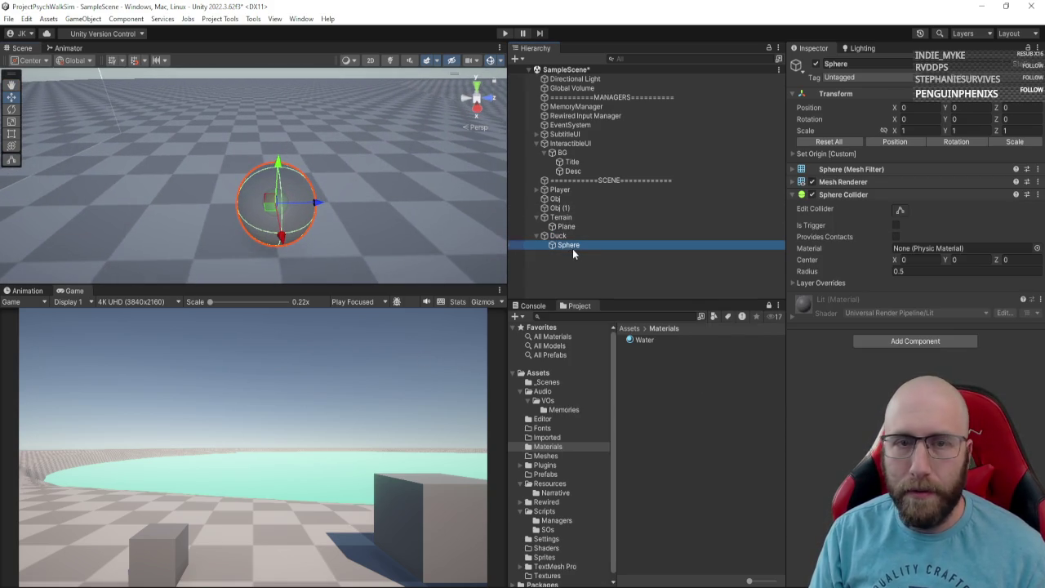
{"action": "key", "text": "F2"}
{"action": "type", "text": "Bod"}
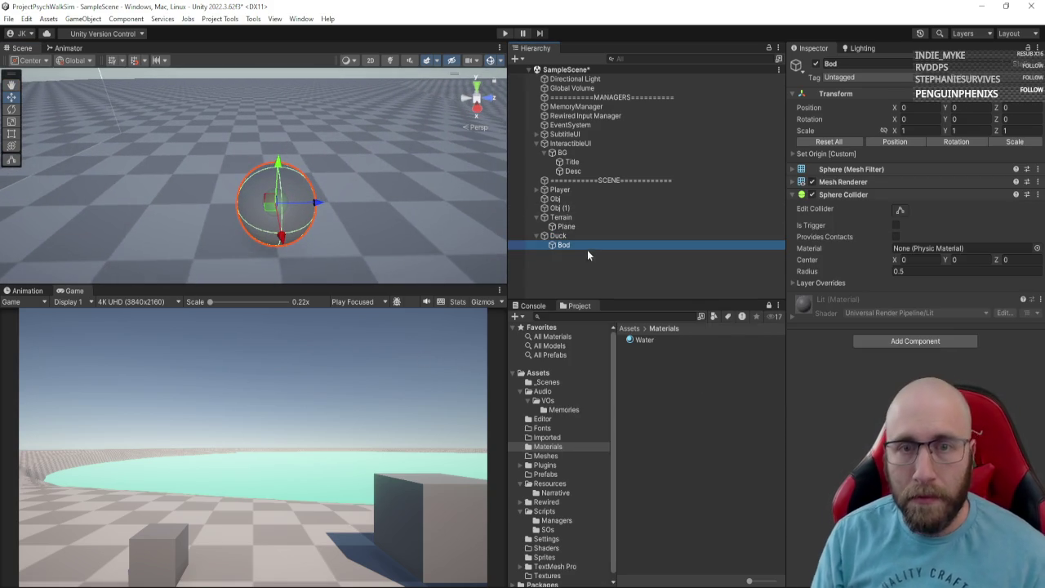
Step: Flatten the Bod sphere to a Y scale of 0.46963
{"action": "left_click_drag", "start_coordinate": [229, 216], "coordinate": [405, 217]}
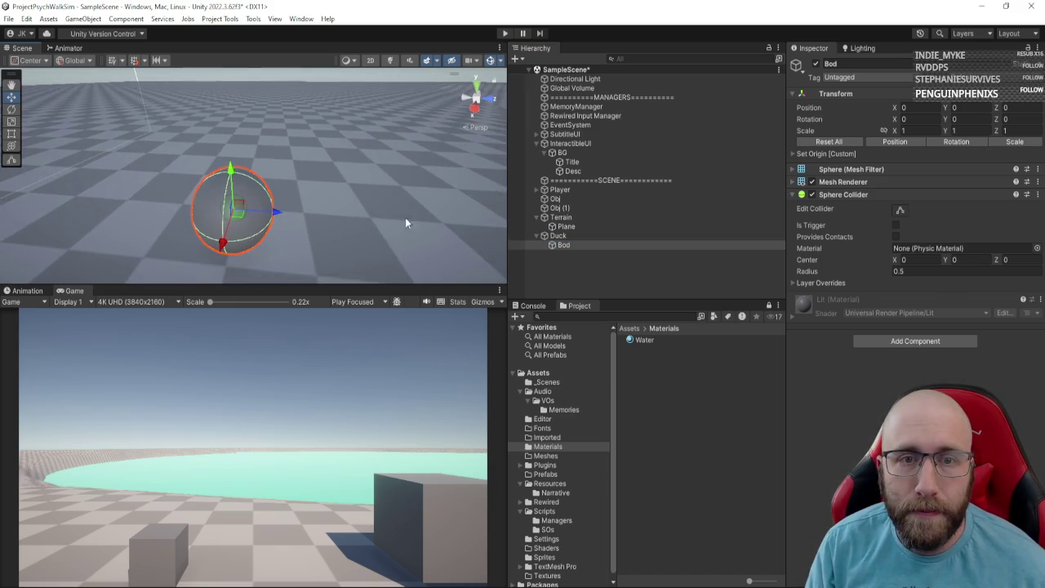
{"action": "mouse_move", "coordinate": [299, 239]}
{"action": "left_mouse_down"}
{"action": "mouse_move", "coordinate": [296, 229]}
{"action": "mouse_move", "coordinate": [369, 234]}
{"action": "mouse_move", "coordinate": [318, 234]}
{"action": "left_mouse_up"}
{"action": "key", "text": "r"}
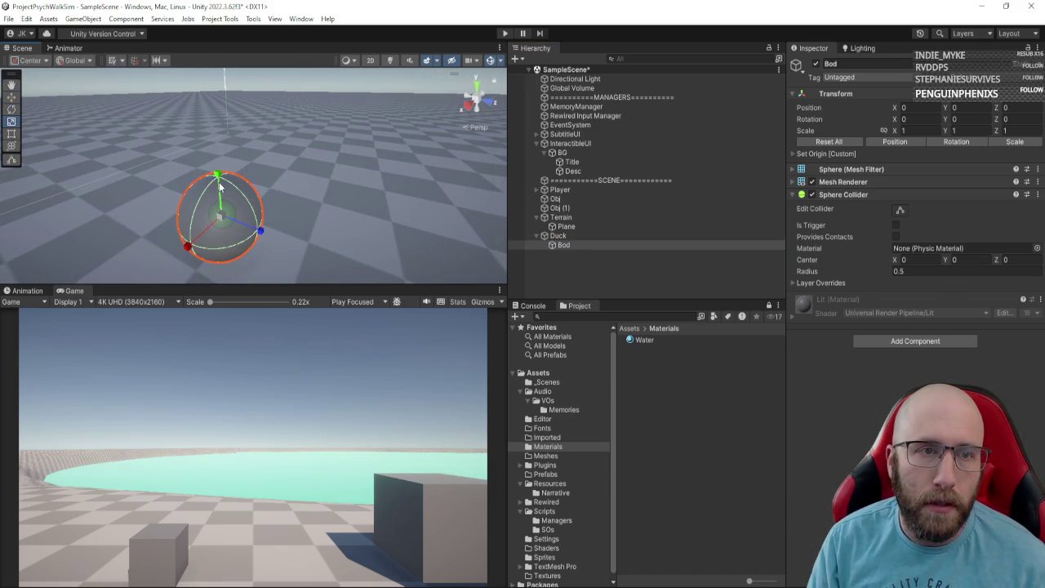
{"action": "mouse_move", "coordinate": [219, 181]}
{"action": "left_mouse_down"}
{"action": "mouse_move", "coordinate": [228, 204]}
{"action": "mouse_move", "coordinate": [220, 213]}
{"action": "mouse_move", "coordinate": [233, 208]}
{"action": "mouse_move", "coordinate": [224, 210]}
{"action": "left_mouse_up"}
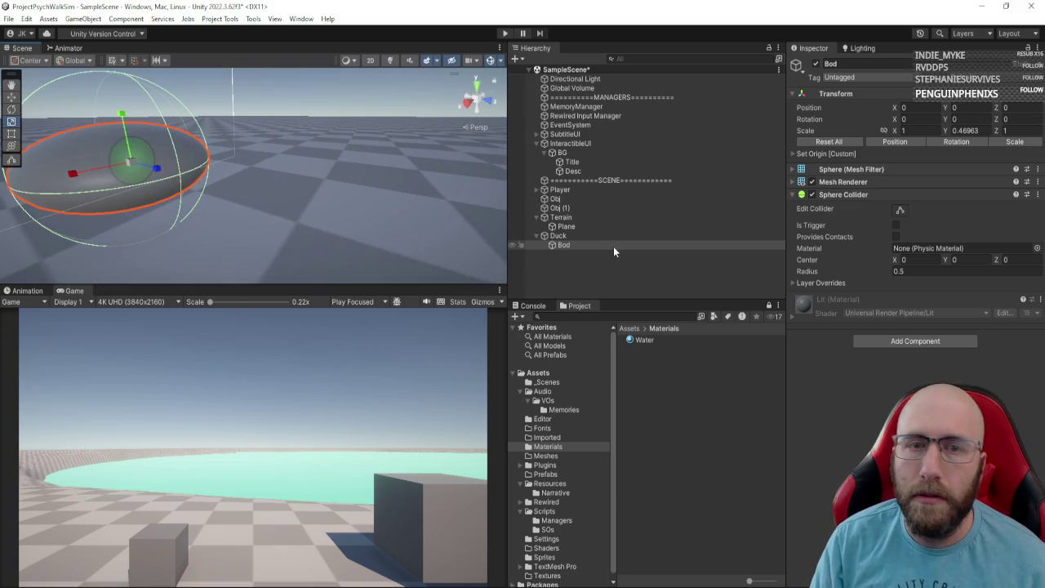
Step: Reset the Duck's icon to none, removing the green icon
{"action": "left_click", "coordinate": [591, 238]}
{"action": "left_click", "coordinate": [798, 66]}
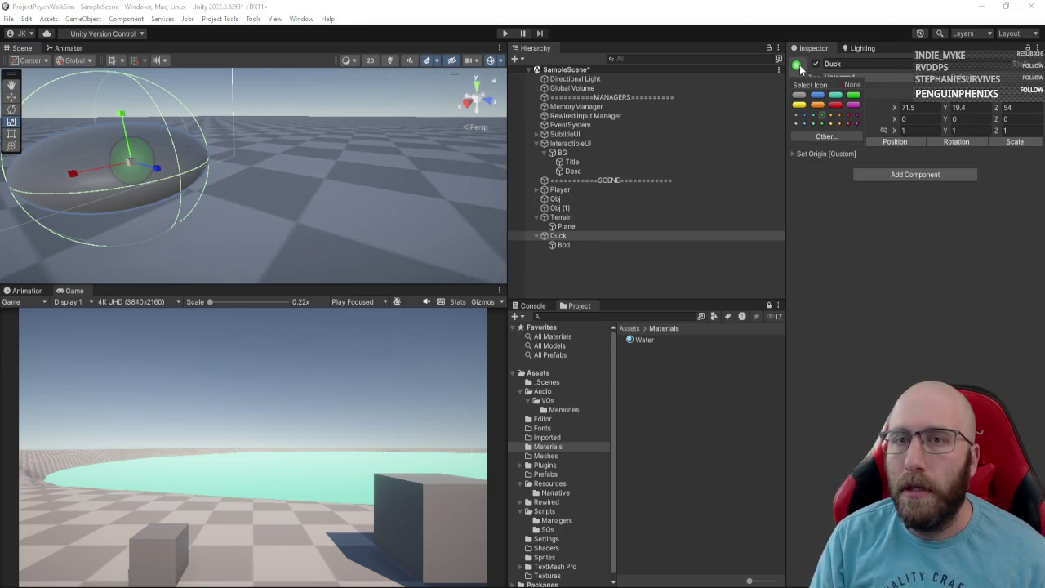
{"action": "left_click", "coordinate": [845, 87]}
{"action": "left_click", "coordinate": [823, 279]}
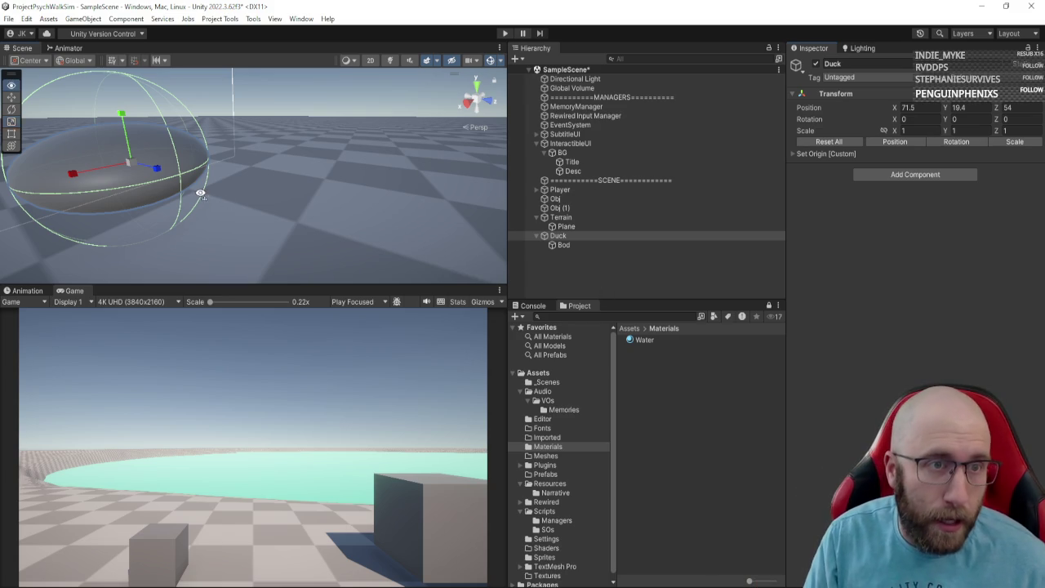
{"action": "mouse_move", "coordinate": [200, 194]}
{"action": "left_mouse_down"}
{"action": "mouse_move", "coordinate": [193, 182]}
{"action": "mouse_move", "coordinate": [287, 179]}
{"action": "mouse_move", "coordinate": [275, 168]}
{"action": "mouse_move", "coordinate": [61, 160]}
{"action": "left_mouse_up"}
{"action": "left_click", "coordinate": [563, 245]}
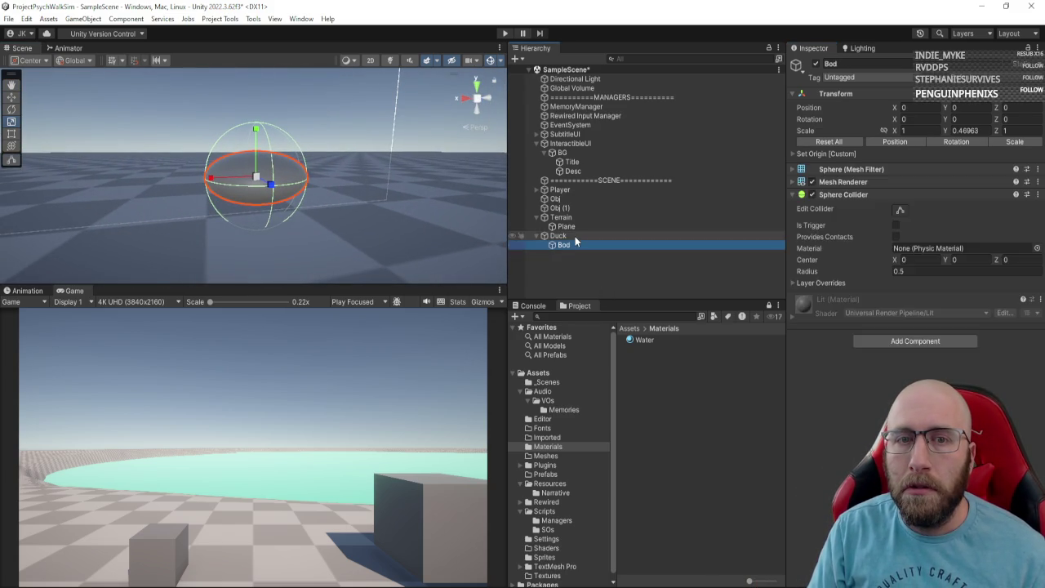
{"action": "left_click", "coordinate": [575, 237]}
{"action": "left_click", "coordinate": [576, 245]}
Step: Add a second child sphere under Duck, scaled to 0.42548 and placed at 0.336, 0.25 as a head
{"action": "right_click", "coordinate": [572, 236]}
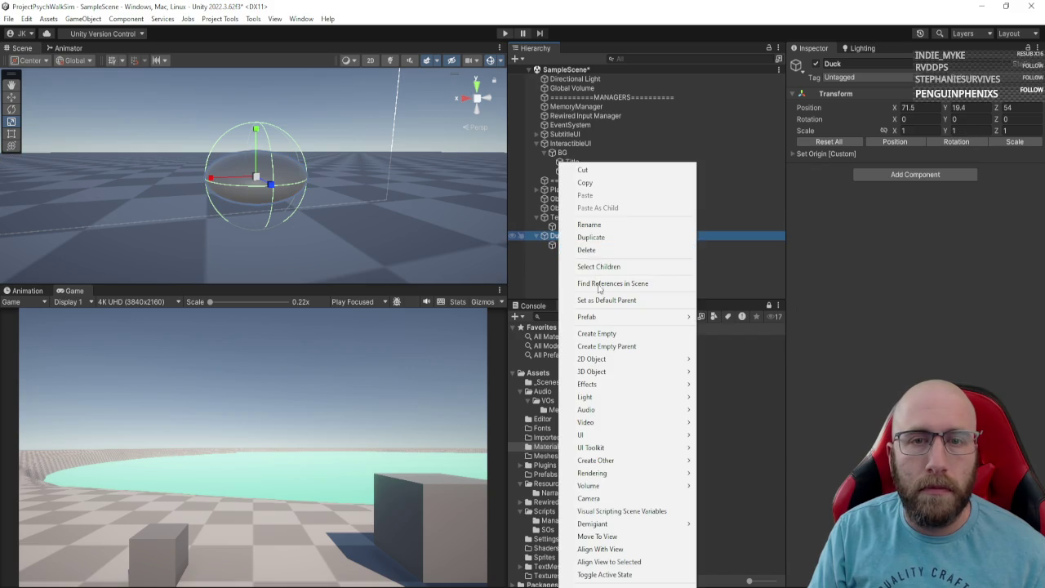
{"action": "mouse_move", "coordinate": [621, 434]}
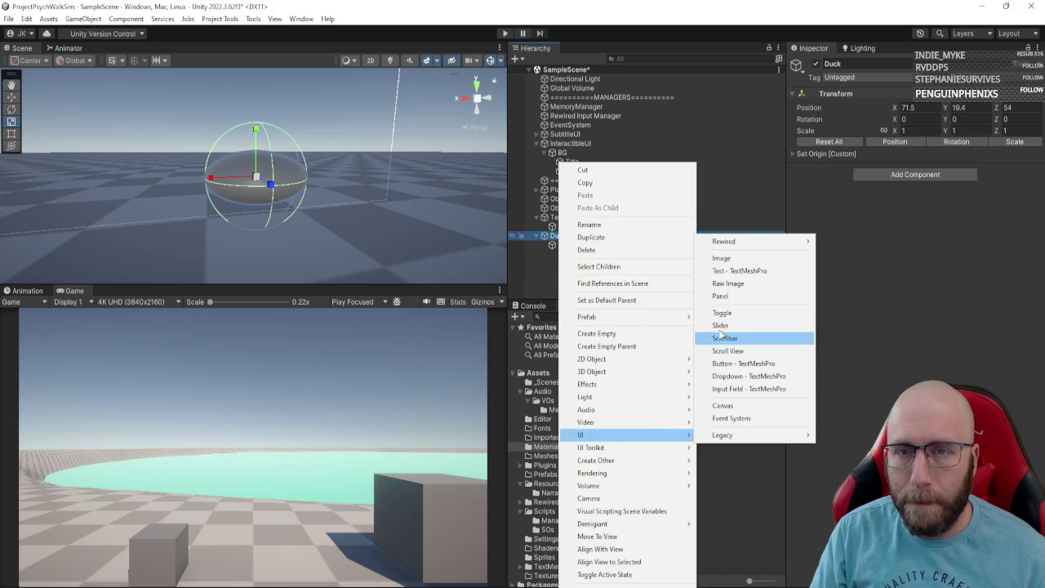
{"action": "mouse_move", "coordinate": [638, 374]}
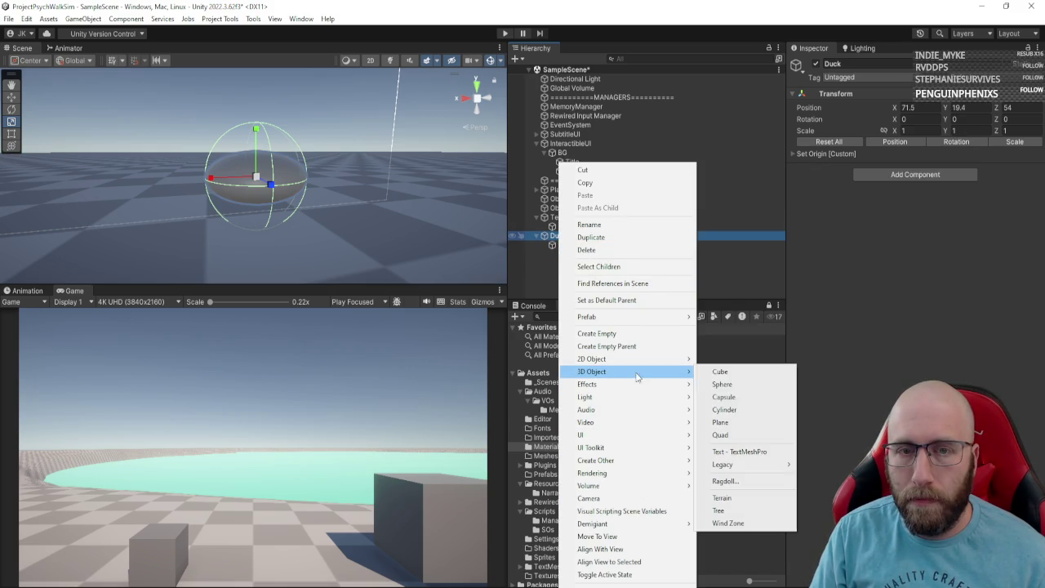
{"action": "left_click", "coordinate": [722, 384]}
{"action": "scroll", "coordinate": [169, 200], "scroll_direction": "up", "scroll_amount": 3}
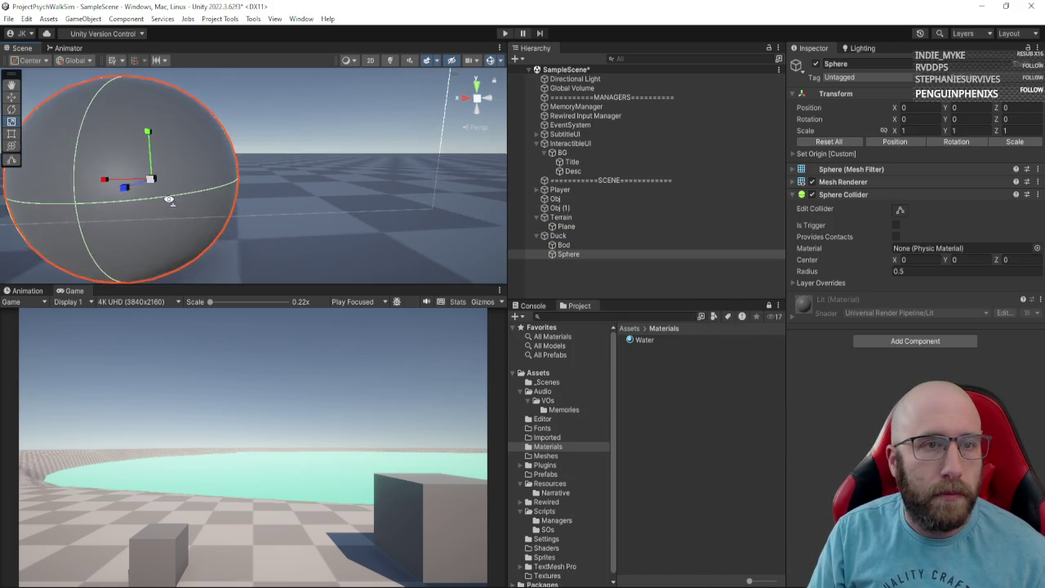
{"action": "key", "text": "f"}
{"action": "mouse_move", "coordinate": [259, 181]}
{"action": "left_mouse_down"}
{"action": "mouse_move", "coordinate": [232, 189]}
{"action": "mouse_move", "coordinate": [233, 179]}
{"action": "mouse_move", "coordinate": [214, 179]}
{"action": "left_mouse_up"}
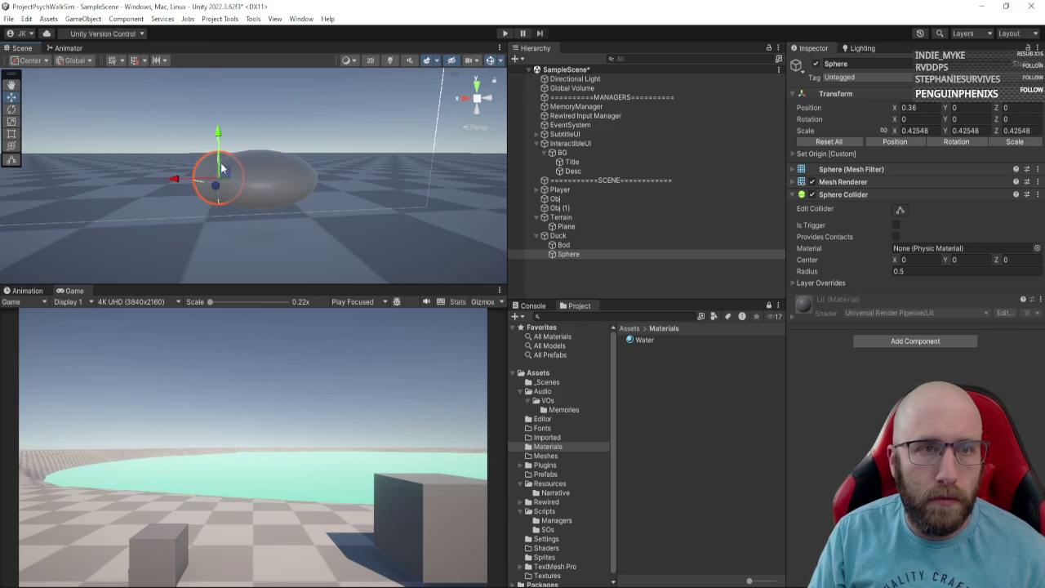
{"action": "left_click_drag", "start_coordinate": [219, 137], "coordinate": [219, 103]}
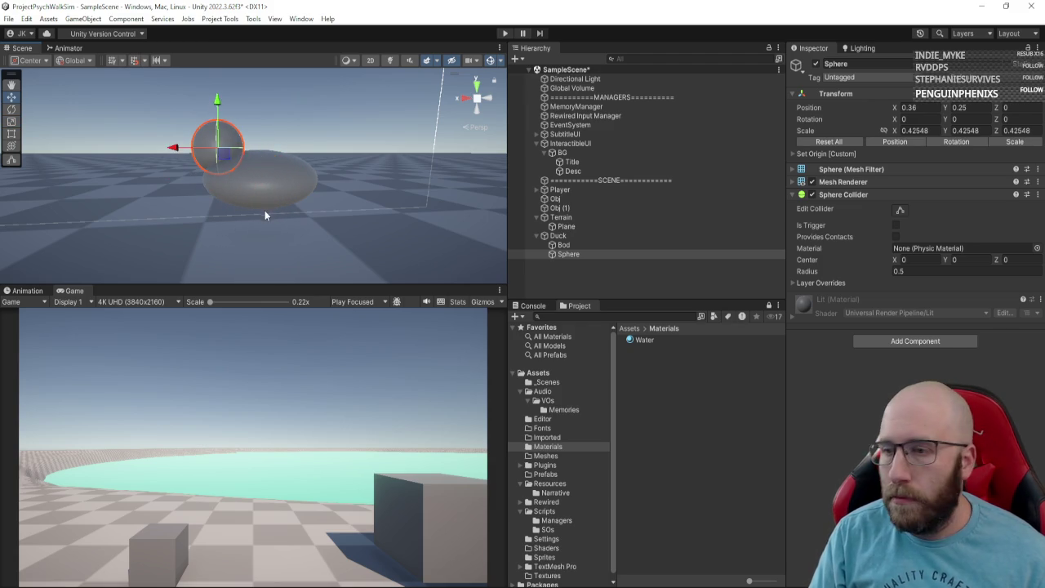
{"action": "mouse_move", "coordinate": [265, 210]}
{"action": "left_mouse_down"}
{"action": "mouse_move", "coordinate": [326, 215]}
{"action": "mouse_move", "coordinate": [256, 256]}
{"action": "mouse_move", "coordinate": [253, 200]}
{"action": "mouse_move", "coordinate": [374, 195]}
{"action": "mouse_move", "coordinate": [316, 196]}
{"action": "left_mouse_up"}
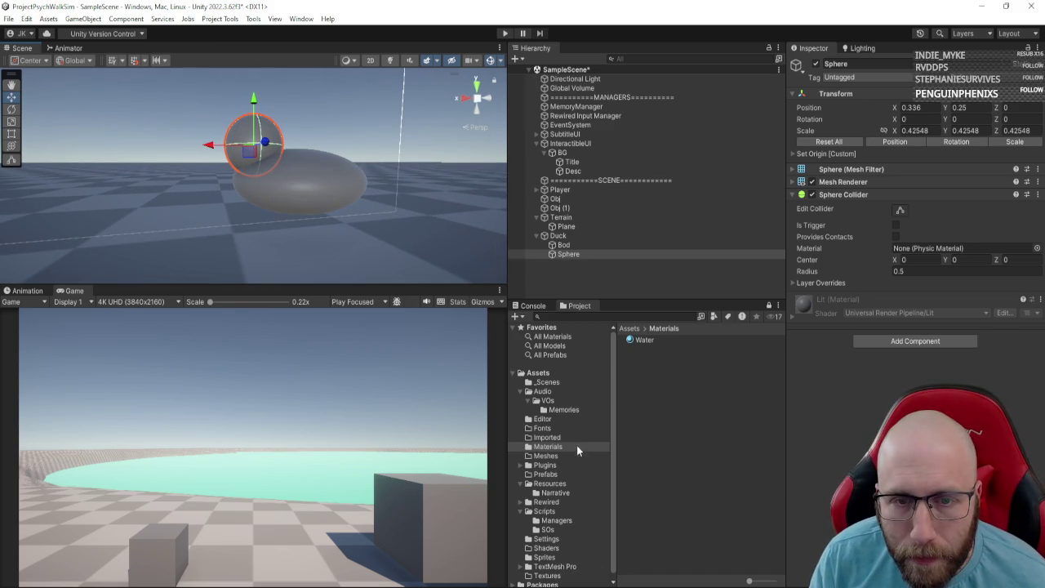
Step: Create a material named Duck in Materials with a yellow base colour
{"action": "right_click", "coordinate": [648, 448]}
{"action": "mouse_move", "coordinate": [735, 124]}
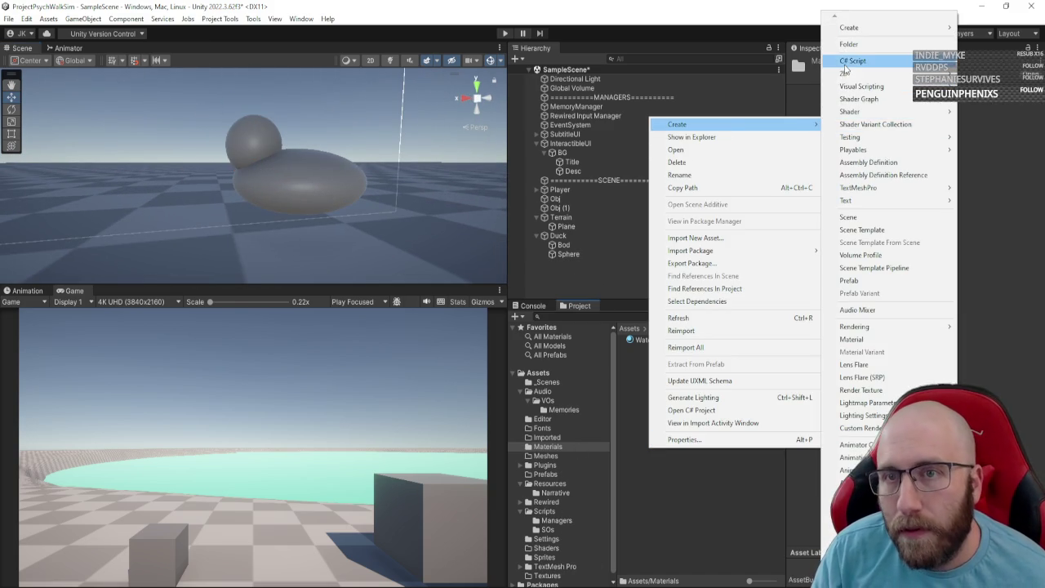
{"action": "left_click", "coordinate": [952, 339]}
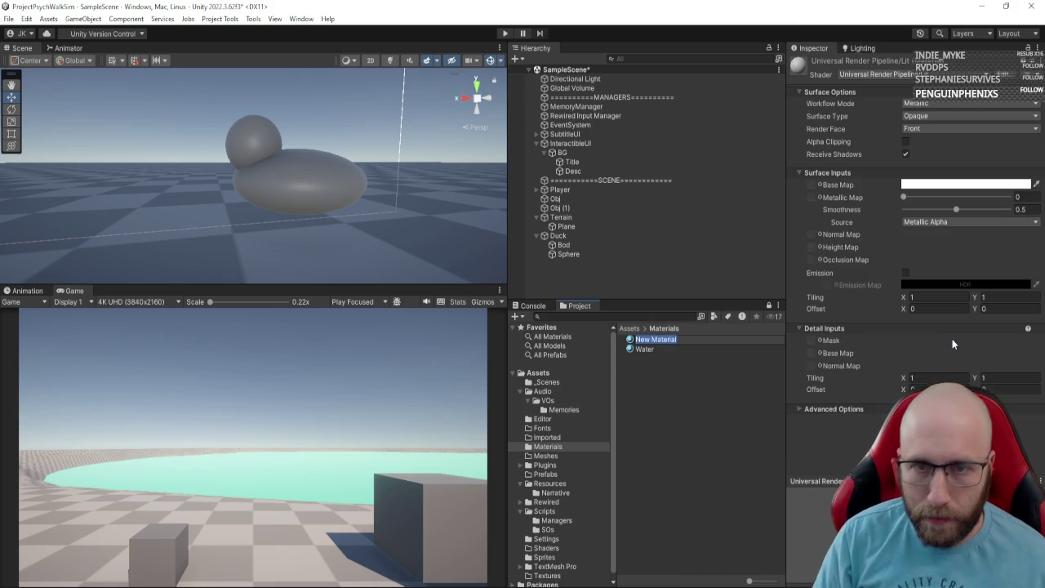
{"action": "type", "text": "Duck"}
{"action": "key", "text": "Return"}
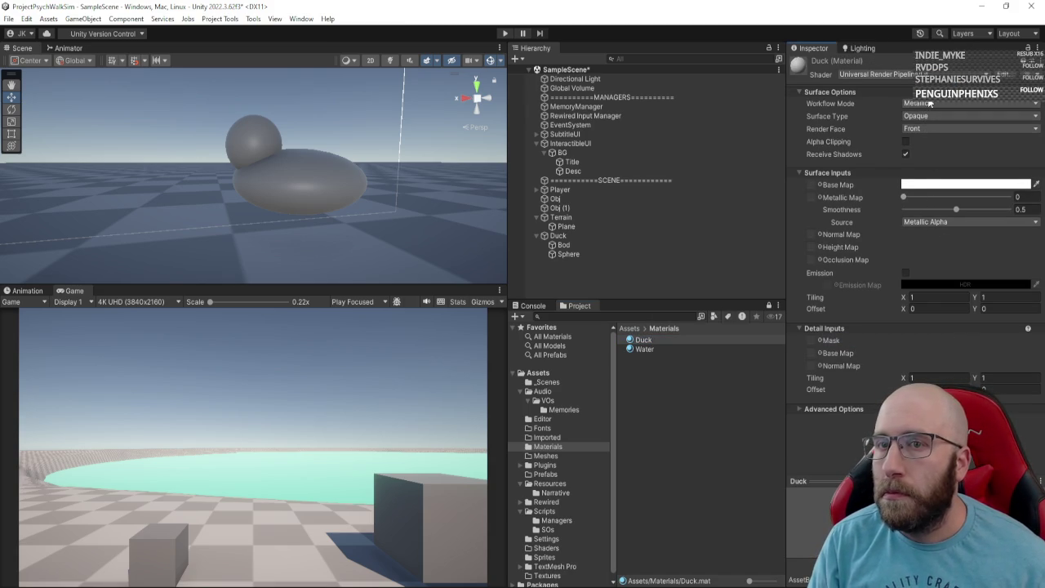
{"action": "left_click", "coordinate": [929, 103]}
{"action": "left_click", "coordinate": [860, 101]}
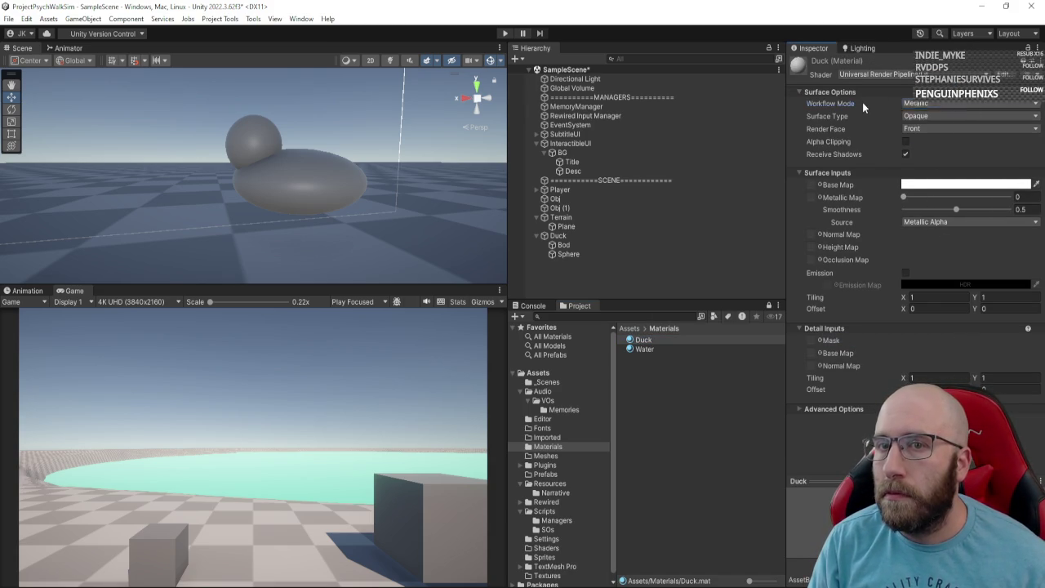
{"action": "left_click", "coordinate": [939, 184]}
{"action": "left_click", "coordinate": [1005, 242]}
{"action": "left_click", "coordinate": [1001, 249]}
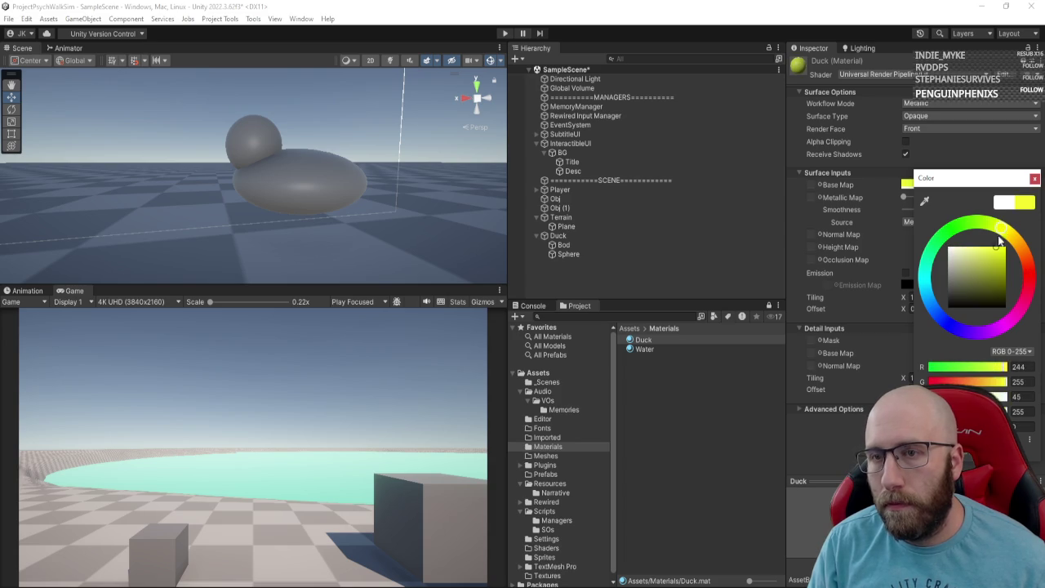
{"action": "left_click", "coordinate": [1034, 178]}
Step: Apply the Duck material to both the body and head spheres
{"action": "left_click_drag", "start_coordinate": [643, 340], "coordinate": [325, 200]}
{"action": "left_click_drag", "start_coordinate": [645, 340], "coordinate": [263, 147]}
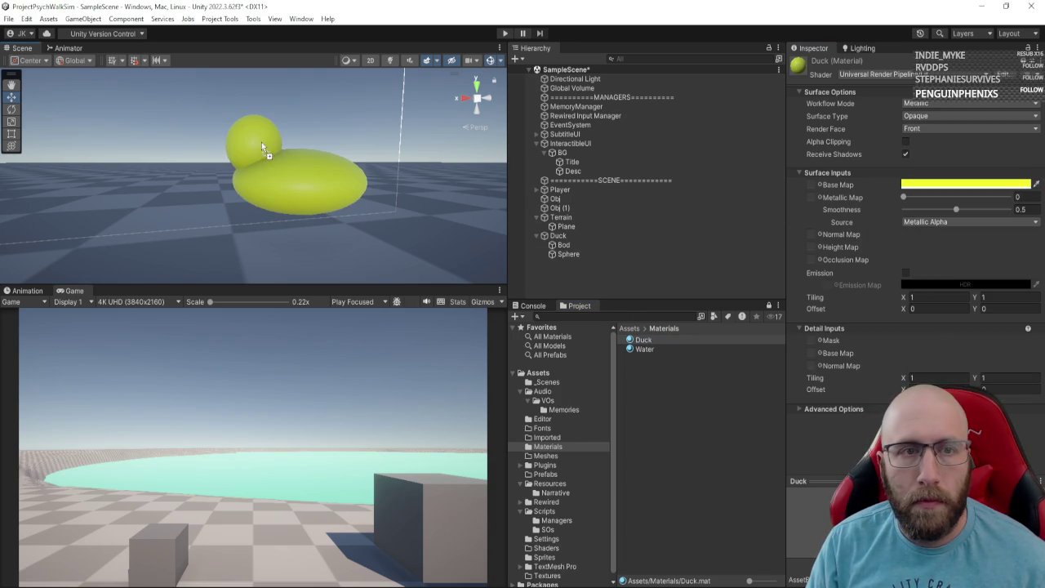
{"action": "mouse_move", "coordinate": [363, 249]}
{"action": "left_mouse_down"}
{"action": "mouse_move", "coordinate": [444, 207]}
{"action": "mouse_move", "coordinate": [359, 228]}
{"action": "mouse_move", "coordinate": [329, 212]}
{"action": "left_mouse_up"}
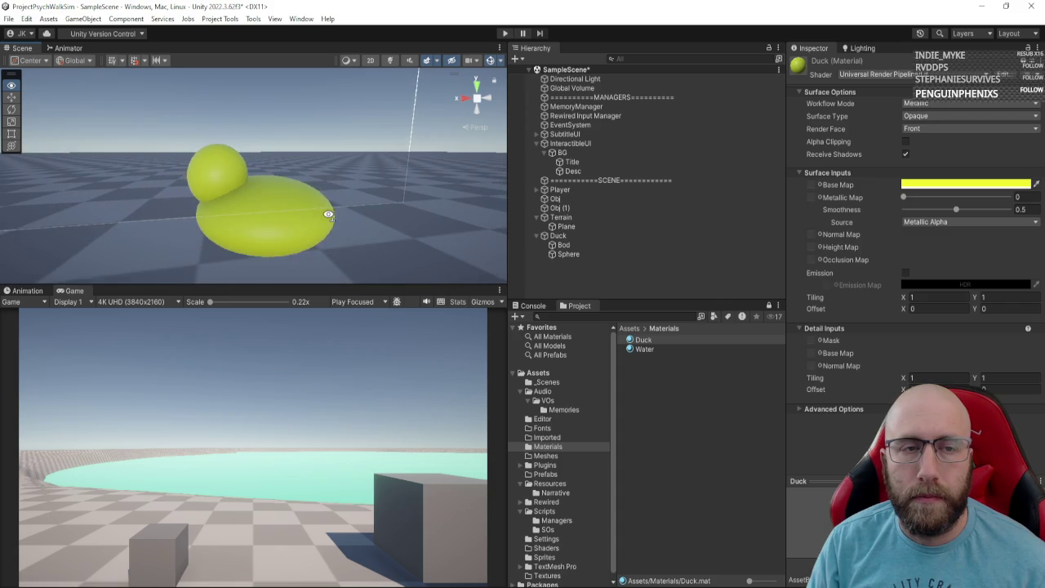
{"action": "left_click", "coordinate": [579, 245]}
{"action": "left_click", "coordinate": [559, 236]}
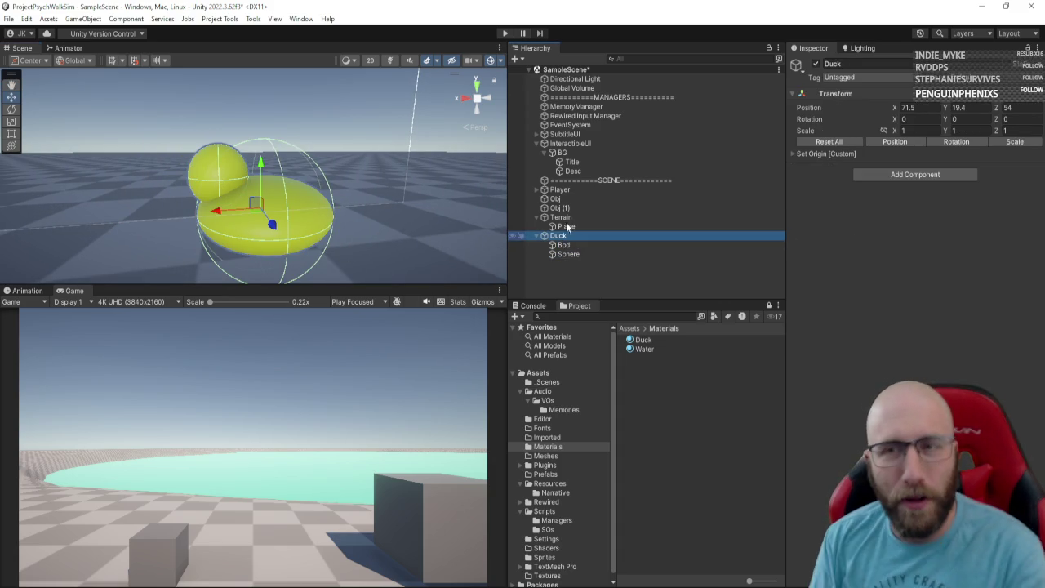
Step: Remove the Sphere Collider from both the Bod and head spheres
{"action": "left_click_drag", "start_coordinate": [287, 257], "coordinate": [343, 245]}
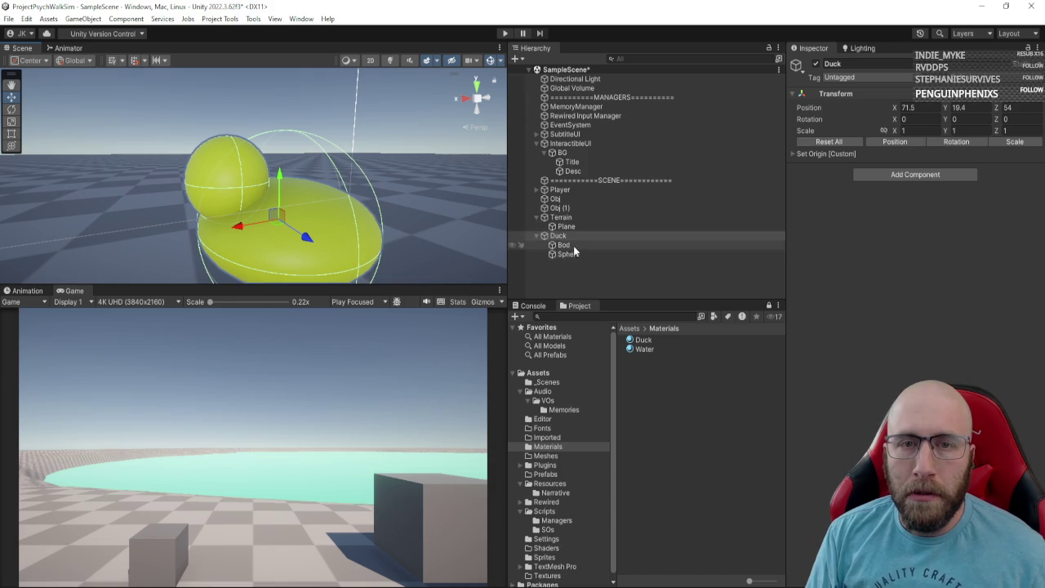
{"action": "left_click", "coordinate": [563, 245]}
{"action": "left_click", "coordinate": [568, 253], "text": "shift"}
{"action": "right_click", "coordinate": [854, 194]}
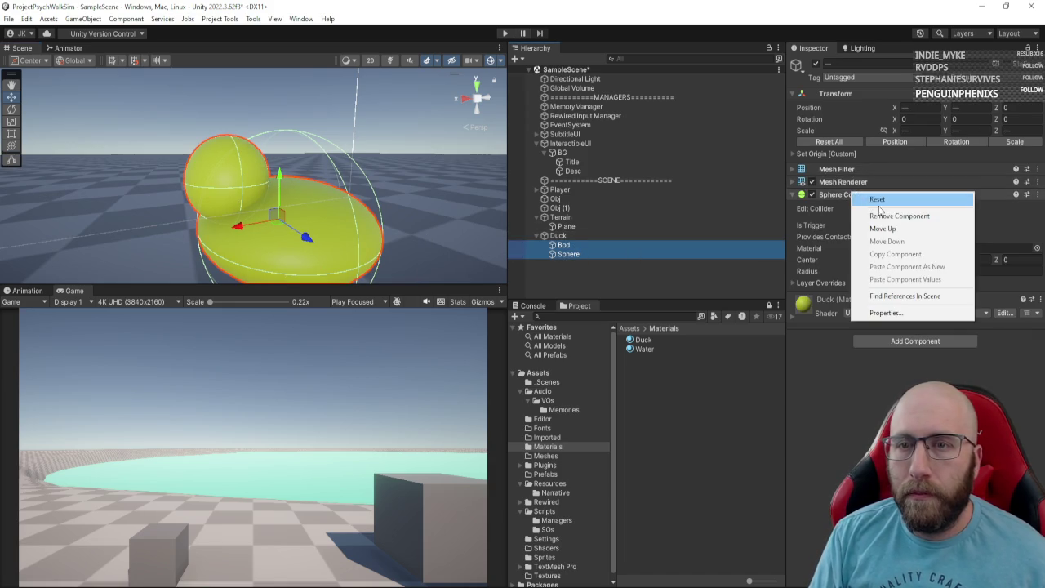
{"action": "left_click", "coordinate": [890, 213]}
Step: Rename the head sphere to Head
{"action": "left_click", "coordinate": [591, 236]}
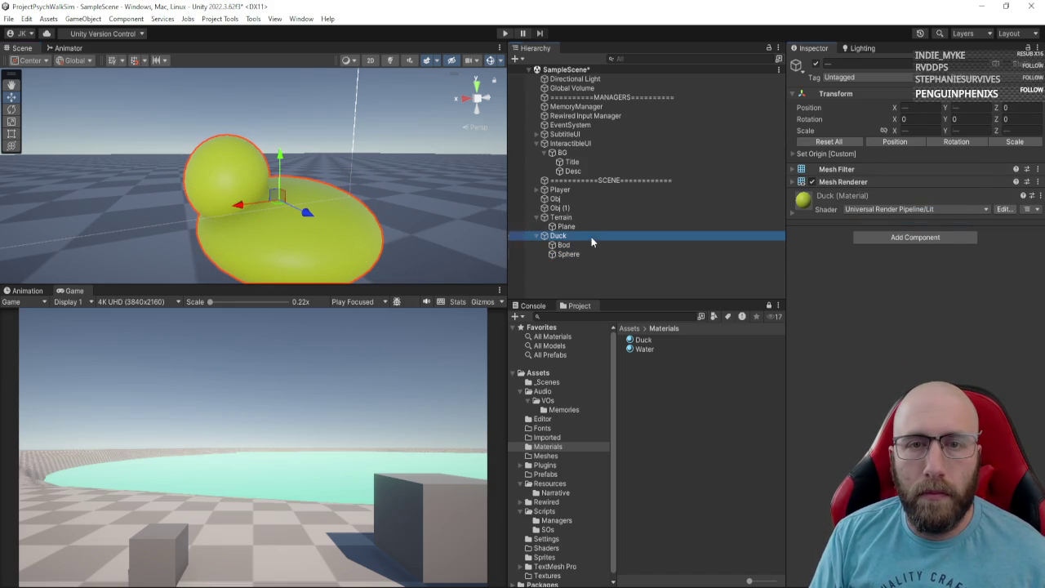
{"action": "left_click", "coordinate": [586, 245]}
{"action": "left_click", "coordinate": [587, 236]}
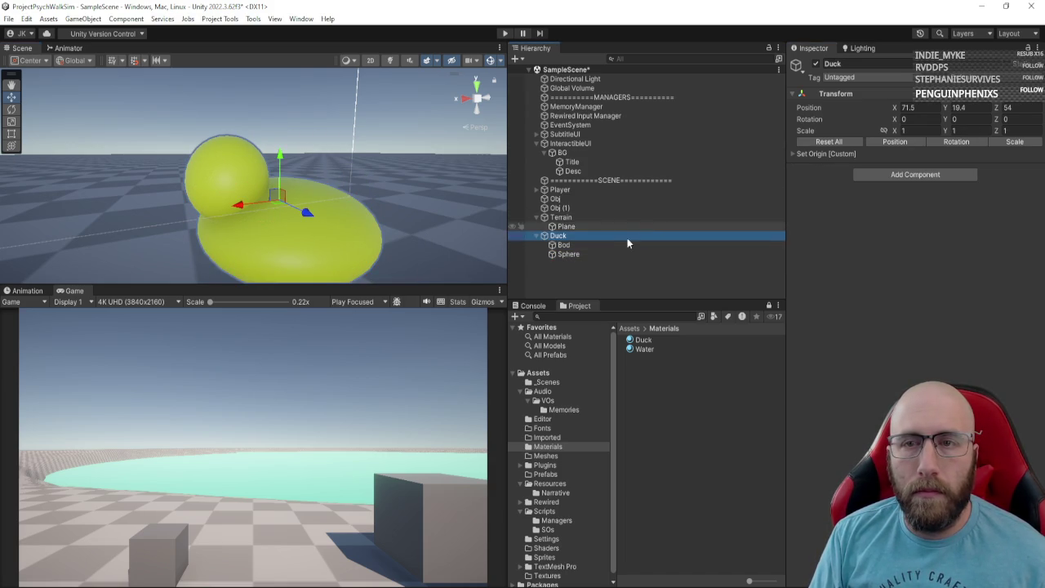
{"action": "double_click", "coordinate": [572, 254]}
{"action": "left_click_drag", "start_coordinate": [245, 226], "coordinate": [343, 237]}
{"action": "left_click", "coordinate": [580, 252]}
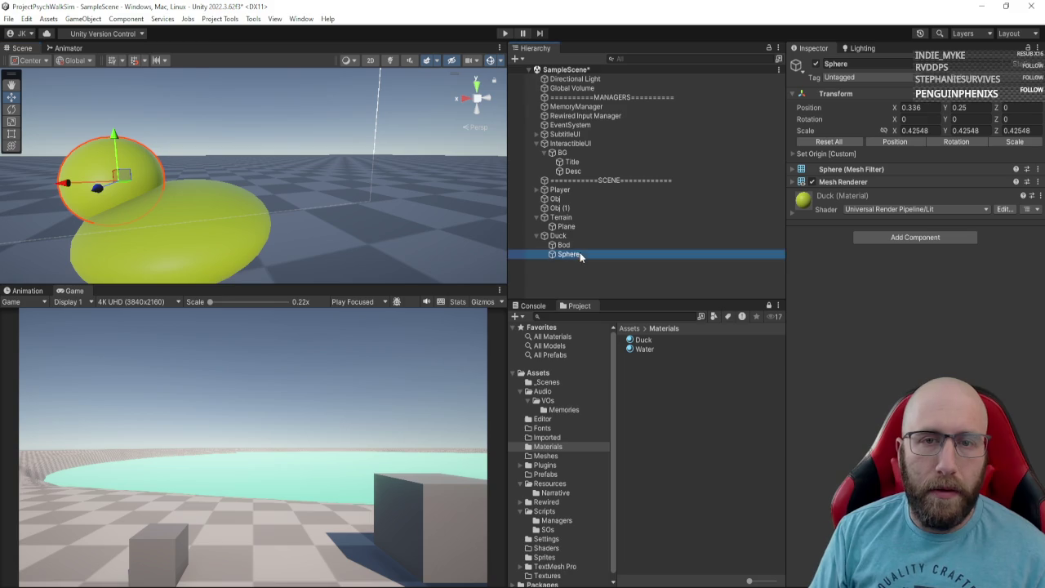
{"action": "type", "text": "HG"}
{"action": "key", "text": "Return"}
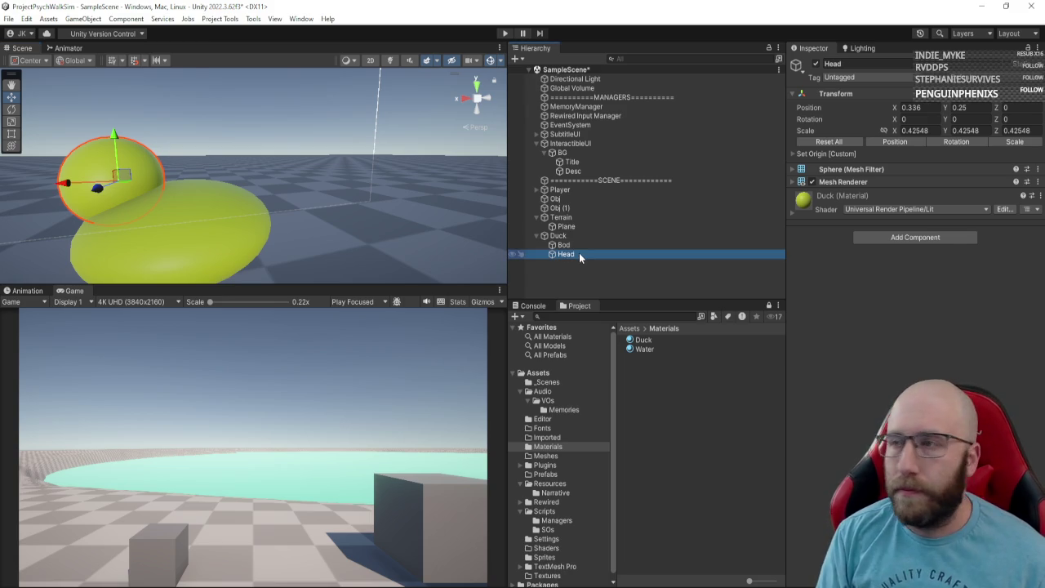
{"action": "mouse_move", "coordinate": [162, 190]}
{"action": "left_mouse_down"}
{"action": "mouse_move", "coordinate": [263, 201]}
{"action": "mouse_move", "coordinate": [342, 146]}
{"action": "mouse_move", "coordinate": [498, 220]}
{"action": "left_mouse_up"}
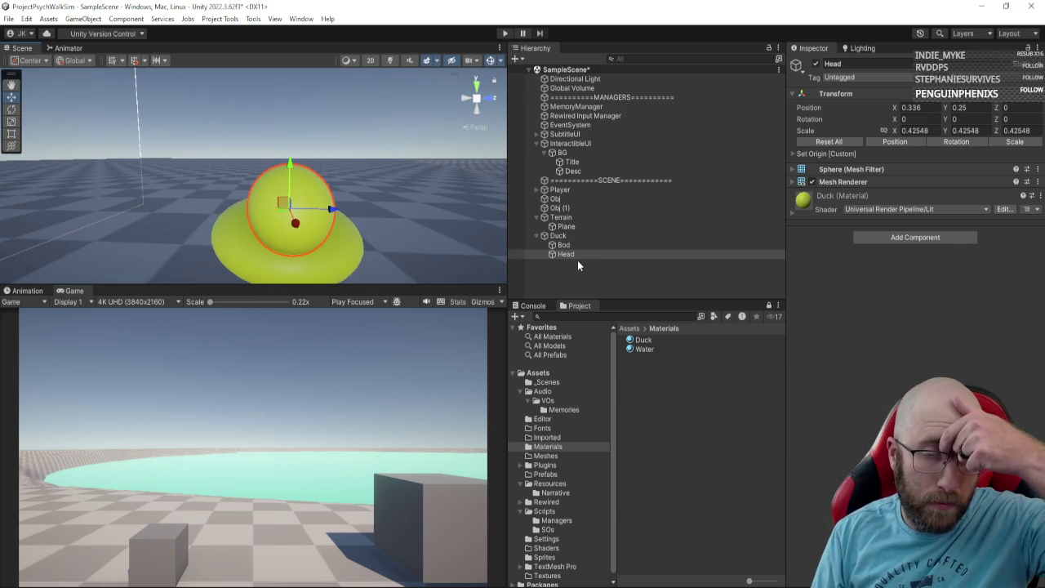
Step: Add a sphere named Eye as a child of Head
{"action": "right_click", "coordinate": [582, 253]}
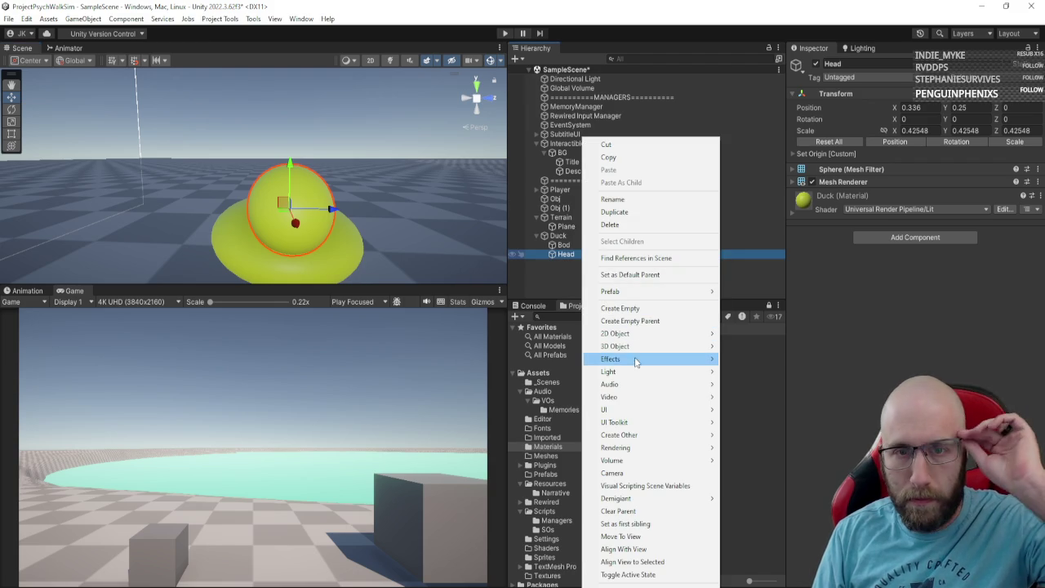
{"action": "mouse_move", "coordinate": [669, 346]}
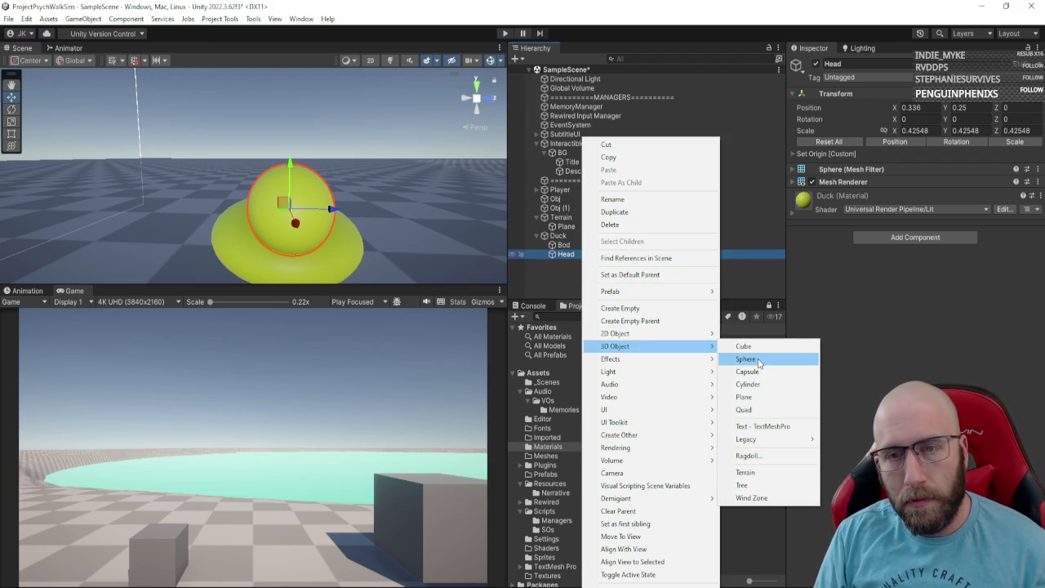
{"action": "left_click", "coordinate": [759, 360]}
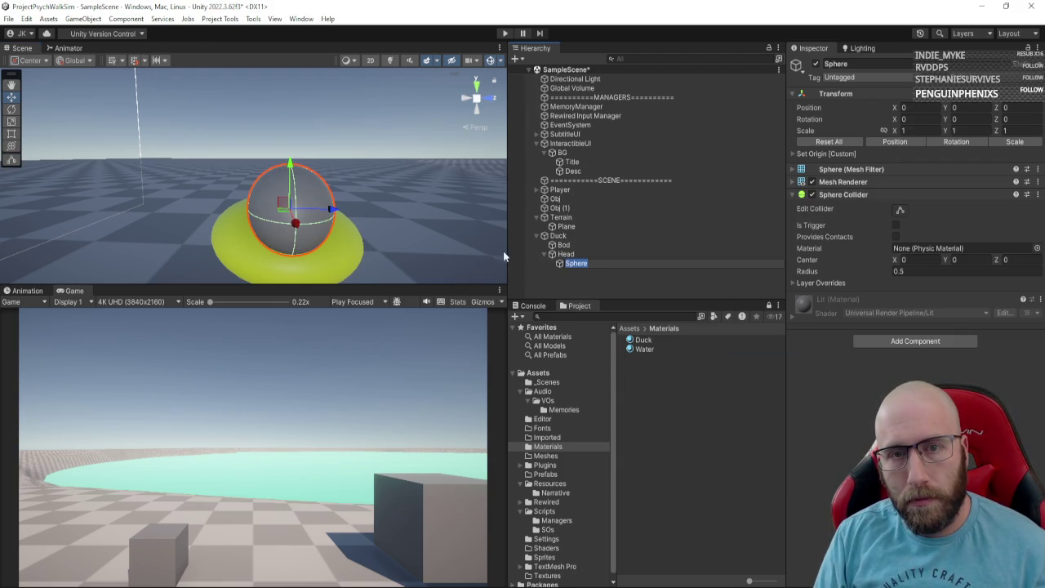
{"action": "type", "text": "Eye"}
{"action": "key", "text": "Return"}
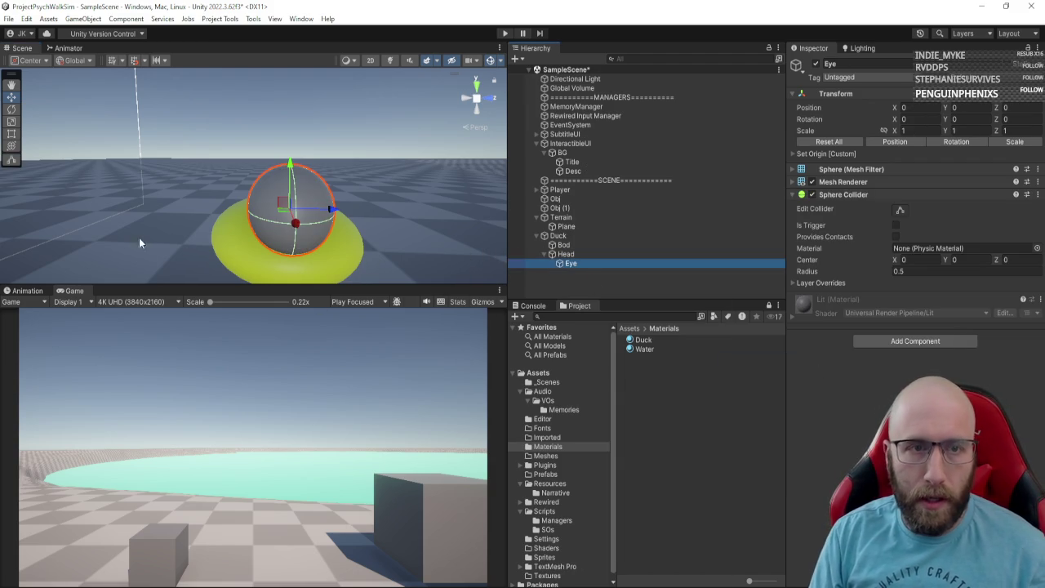
{"action": "left_click_drag", "start_coordinate": [139, 237], "coordinate": [517, 268]}
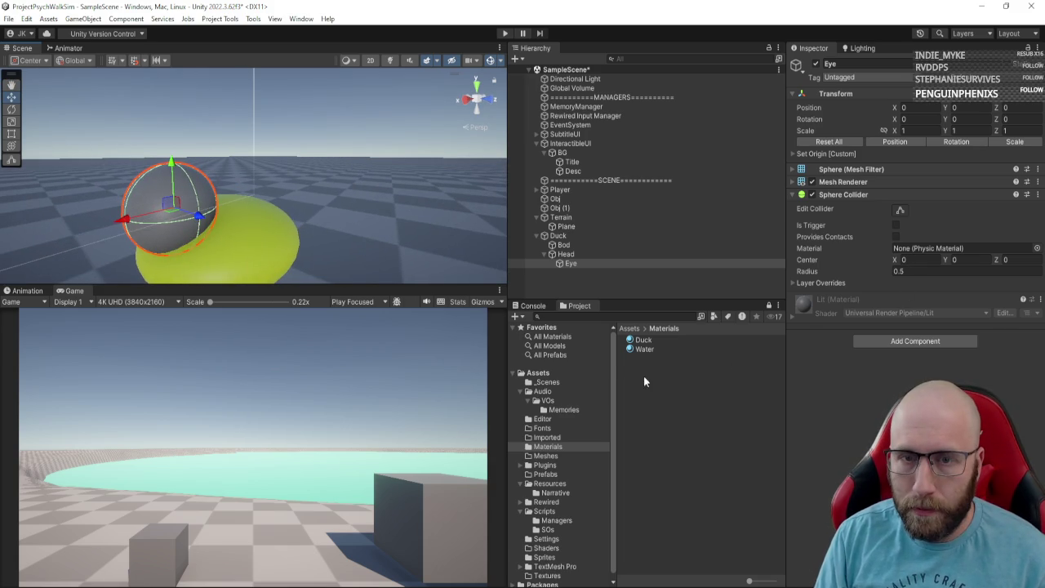
Step: Duplicate the Duck material and name the copy White
{"action": "left_click", "coordinate": [649, 341]}
{"action": "key", "text": "ctrl+d"}
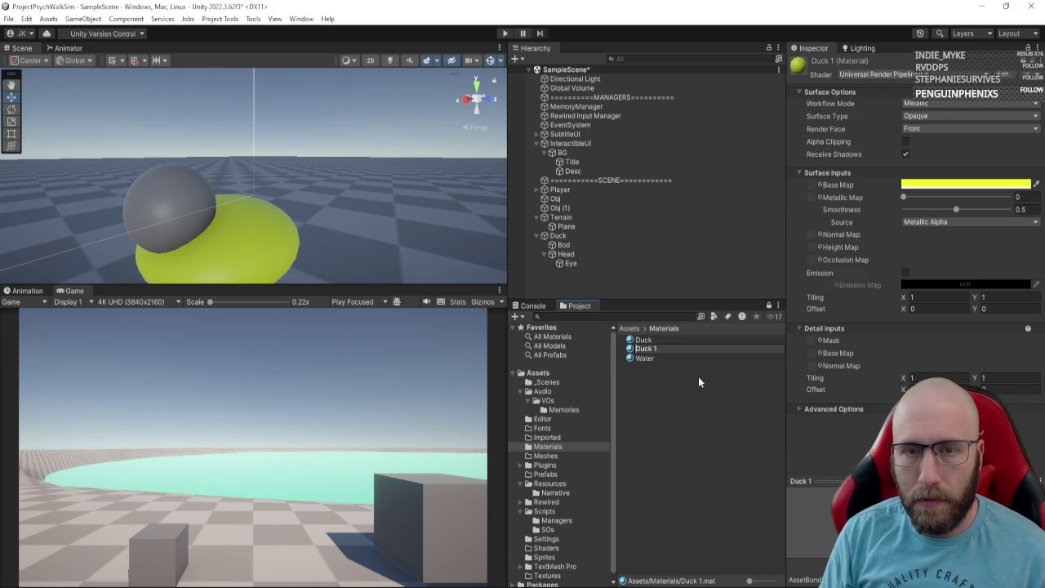
{"action": "key", "text": "BackSpace"}
{"action": "key", "text": "BackSpace"}
{"action": "key", "text": "BackSpace"}
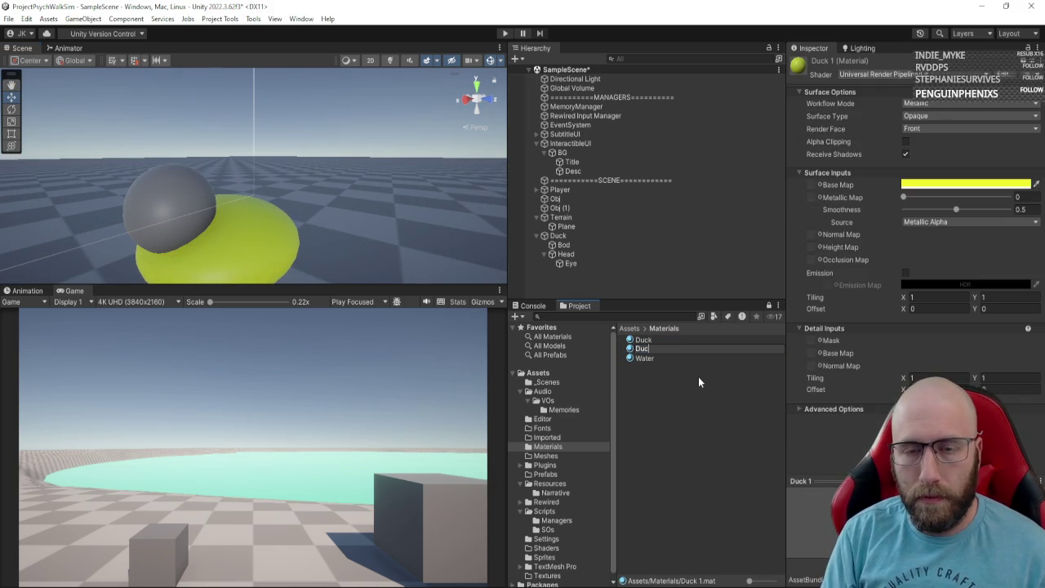
{"action": "type", "text": "Whiute"}
{"action": "key", "text": "BackSpace"}
{"action": "key", "text": "BackSpace"}
{"action": "key", "text": "BackSpace"}
{"action": "type", "text": "te"}
{"action": "key", "text": "Return"}
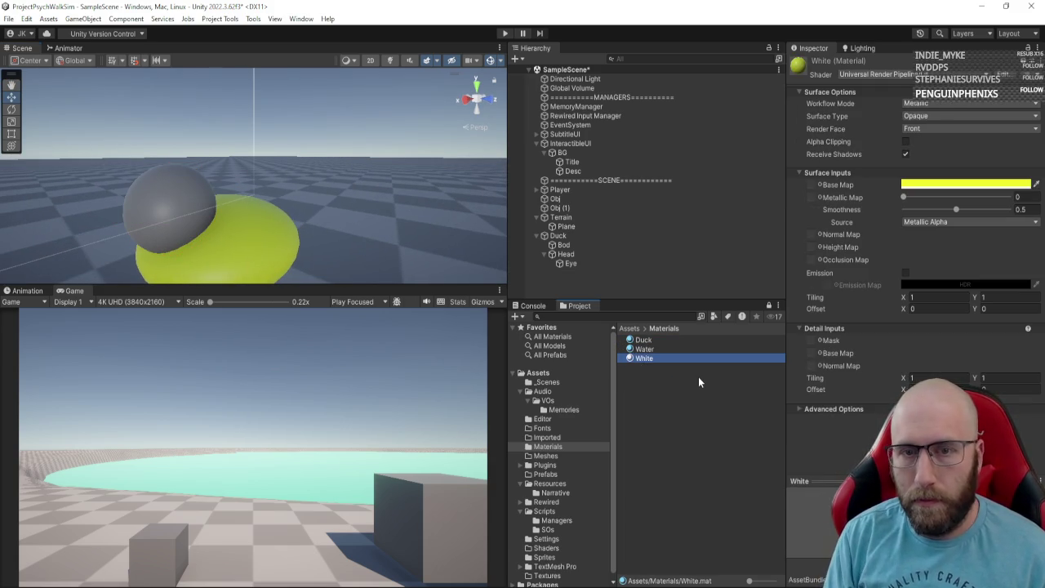
Step: Set the White material's base colour to pure white
{"action": "left_click", "coordinate": [966, 184]}
{"action": "left_click", "coordinate": [955, 226]}
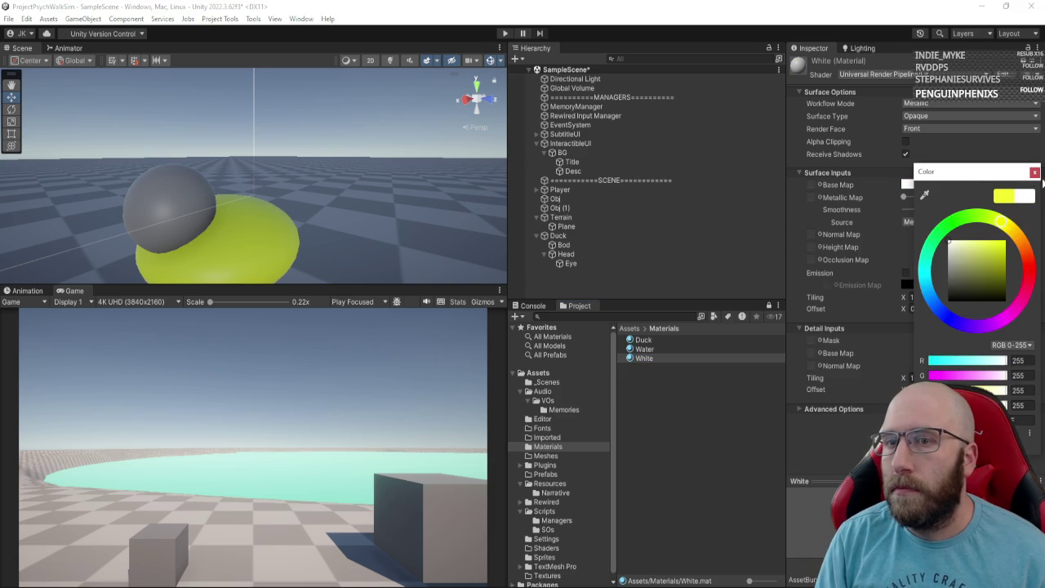
{"action": "left_click", "coordinate": [778, 197]}
{"action": "left_click_drag", "start_coordinate": [224, 233], "coordinate": [217, 225]}
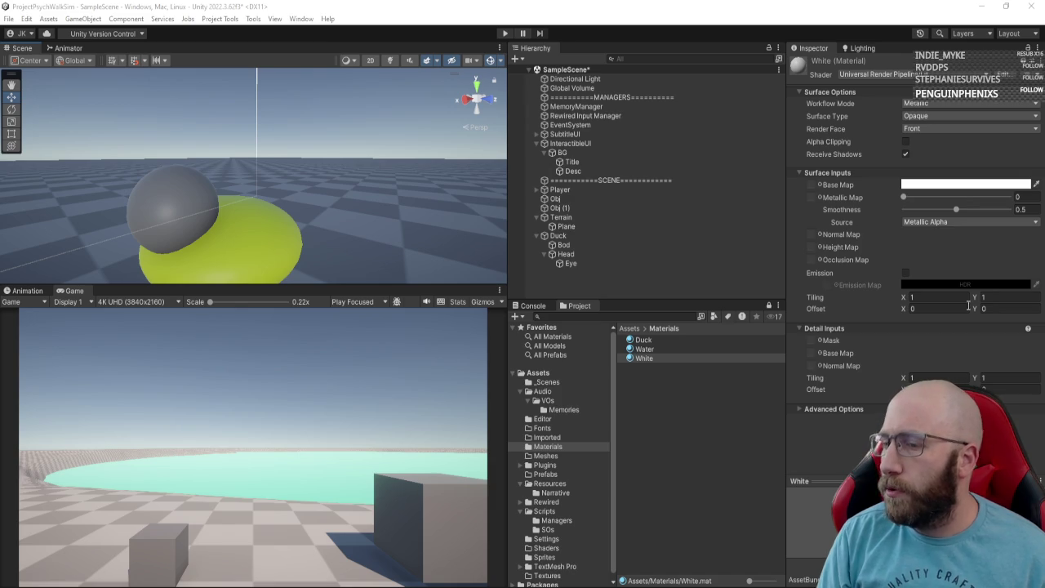
{"action": "left_click_drag", "start_coordinate": [196, 202], "coordinate": [135, 215]}
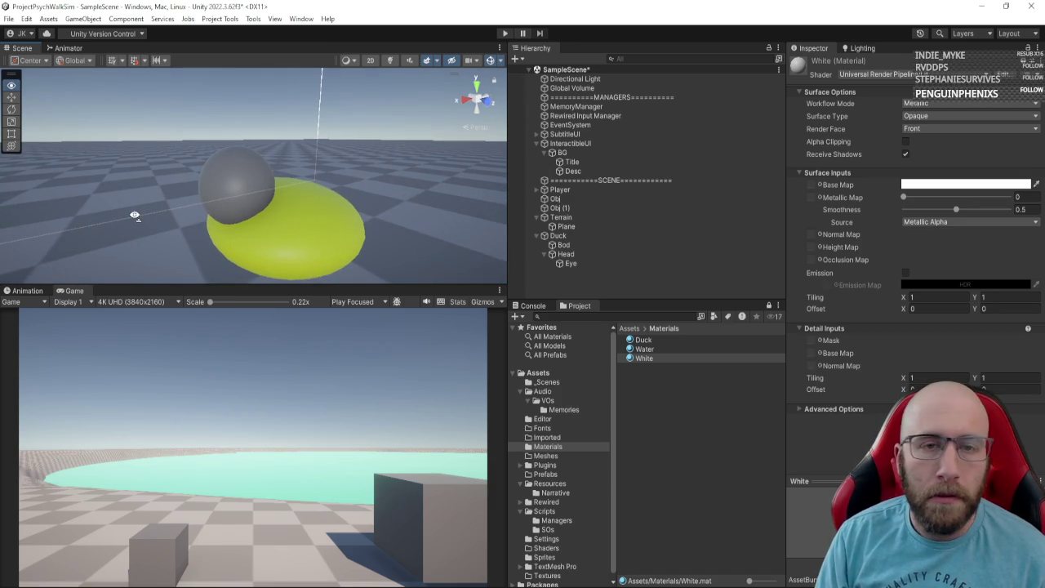
Step: Drag the White material toward the grey Eye sphere, cancel the drop, and select Eye
{"action": "left_click", "coordinate": [661, 358]}
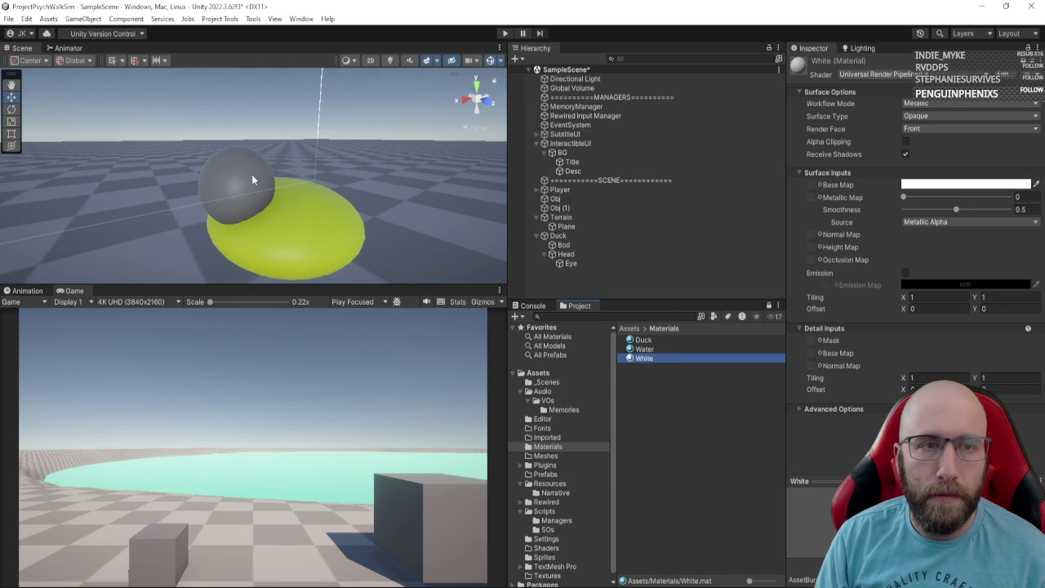
{"action": "left_click_drag", "start_coordinate": [251, 180], "coordinate": [640, 243]}
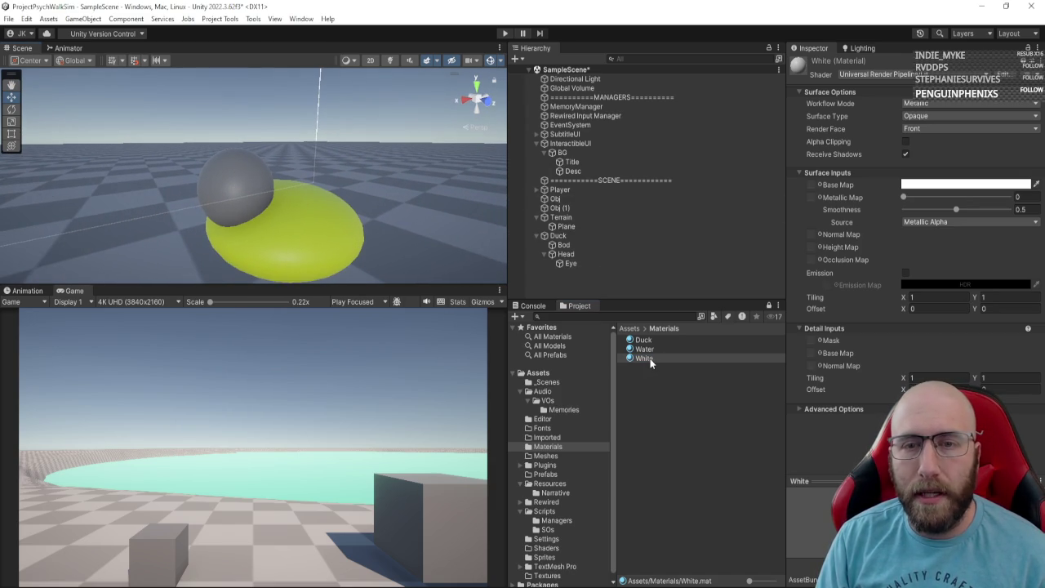
{"action": "left_click_drag", "start_coordinate": [651, 362], "coordinate": [204, 180]}
{"action": "left_click_drag", "start_coordinate": [586, 344], "coordinate": [688, 388]}
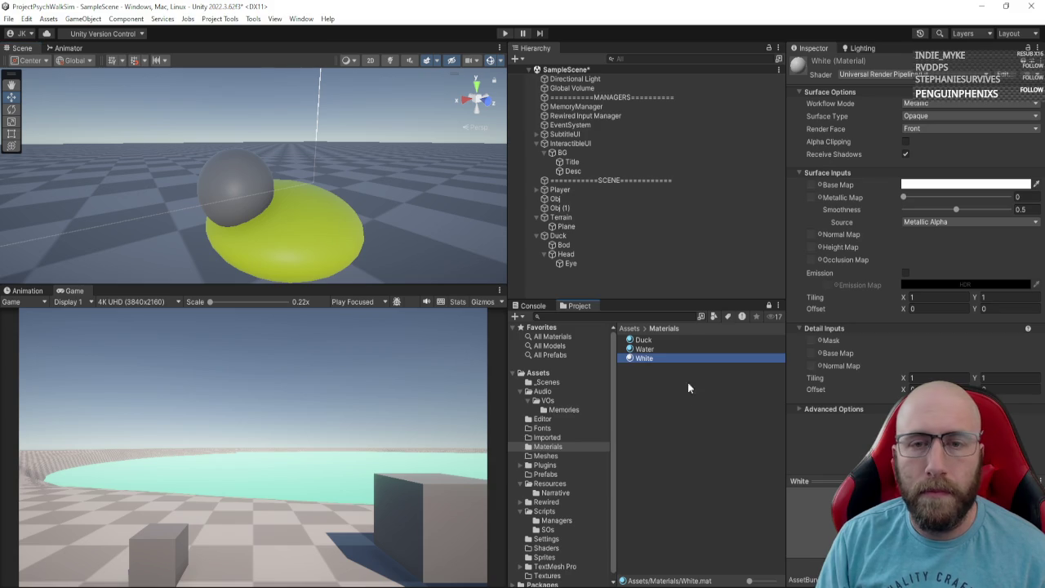
{"action": "left_click", "coordinate": [578, 263]}
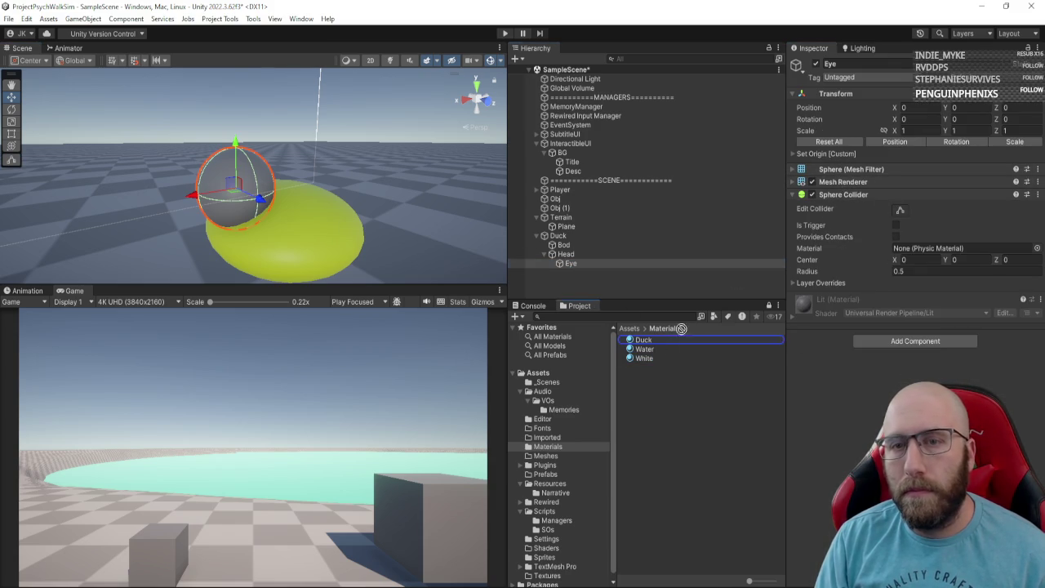
Step: Apply the White material to Eye and flatten it to a 0.0737 × 0.346 × 0.346 disc
{"action": "left_click_drag", "start_coordinate": [832, 186], "coordinate": [833, 183]}
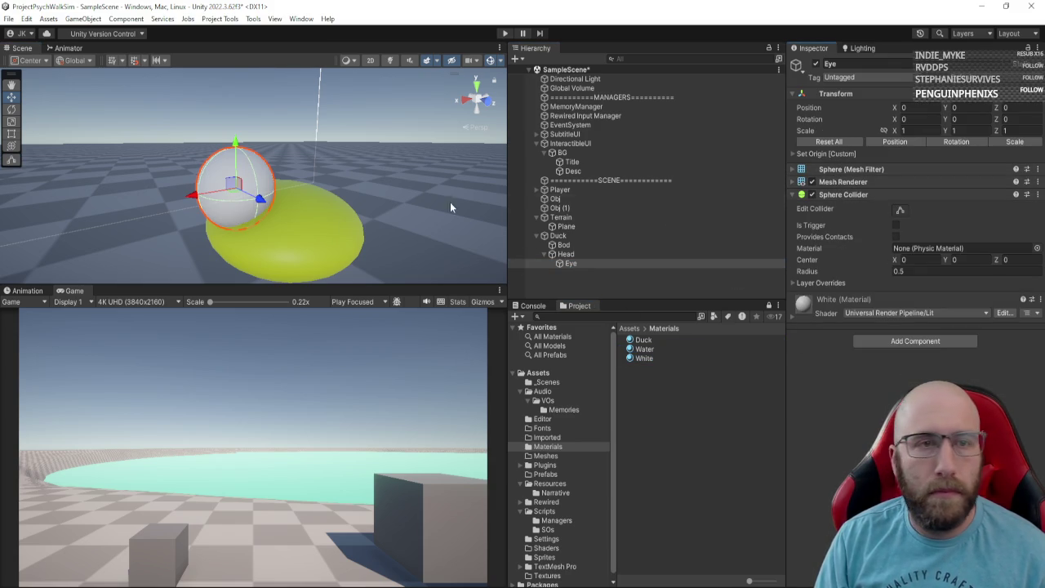
{"action": "mouse_move", "coordinate": [231, 194]}
{"action": "left_mouse_down"}
{"action": "mouse_move", "coordinate": [206, 196]}
{"action": "mouse_move", "coordinate": [394, 212]}
{"action": "mouse_move", "coordinate": [329, 217]}
{"action": "left_mouse_up"}
{"action": "key", "text": "r"}
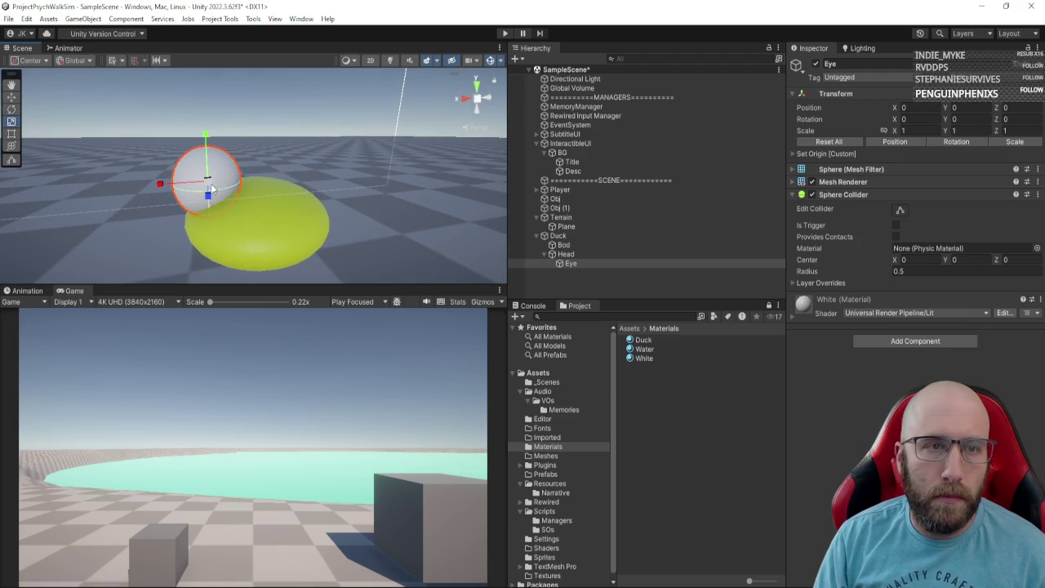
{"action": "mouse_move", "coordinate": [209, 183]}
{"action": "left_mouse_down"}
{"action": "mouse_move", "coordinate": [139, 187]}
{"action": "mouse_move", "coordinate": [345, 180]}
{"action": "mouse_move", "coordinate": [347, 207]}
{"action": "left_mouse_up"}
{"action": "key", "text": "w"}
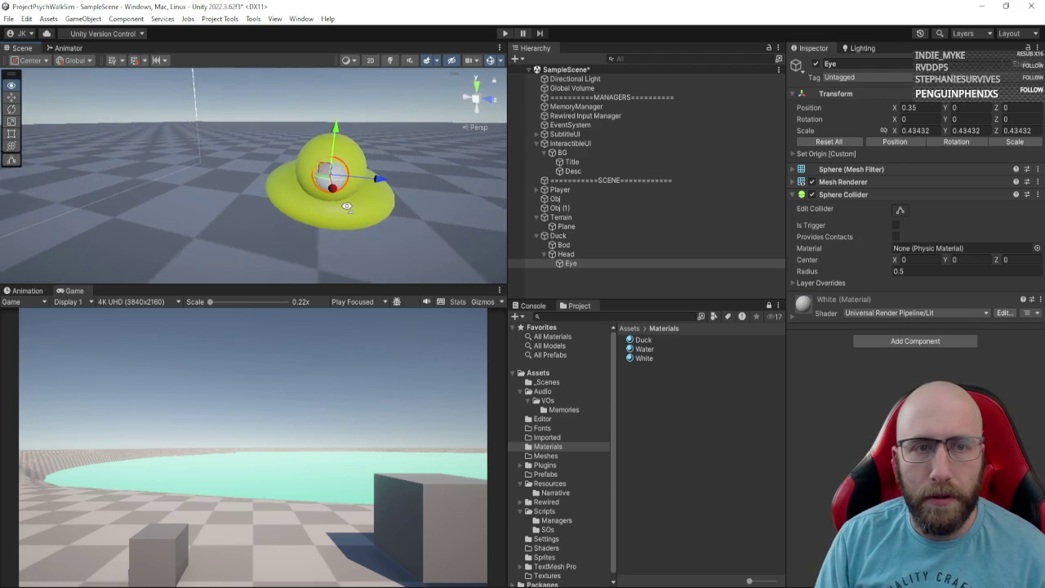
{"action": "key", "text": "f"}
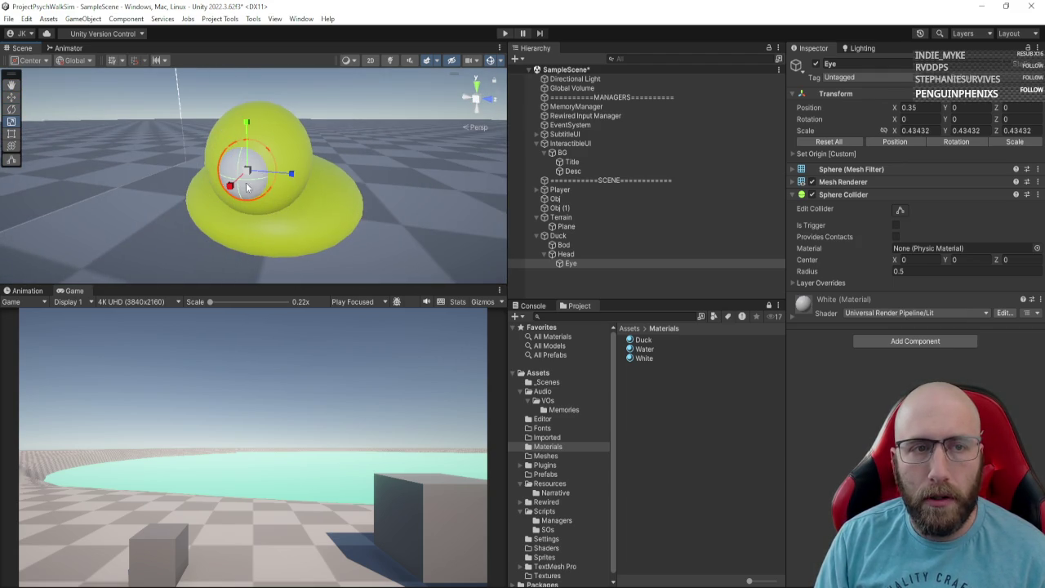
{"action": "mouse_move", "coordinate": [250, 174]}
{"action": "left_mouse_down"}
{"action": "mouse_move", "coordinate": [204, 185]}
{"action": "mouse_move", "coordinate": [127, 170]}
{"action": "mouse_move", "coordinate": [140, 162]}
{"action": "mouse_move", "coordinate": [216, 173]}
{"action": "mouse_move", "coordinate": [128, 176]}
{"action": "left_mouse_up"}
Step: Push the Eye forward along X and remove its Sphere Collider
{"action": "key", "text": "w"}
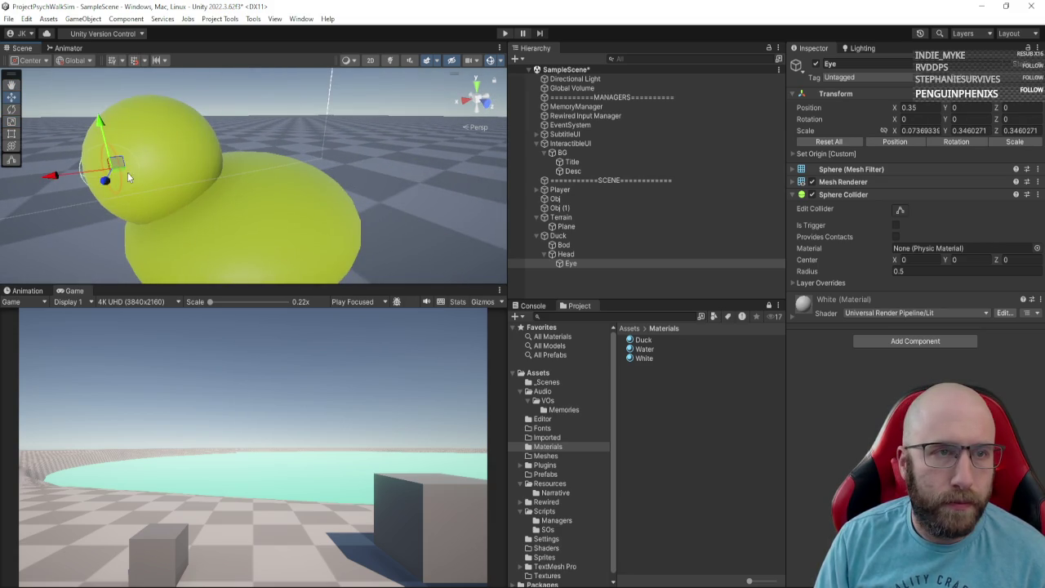
{"action": "mouse_move", "coordinate": [47, 175]}
{"action": "left_mouse_down"}
{"action": "mouse_move", "coordinate": [30, 175]}
{"action": "mouse_move", "coordinate": [193, 205]}
{"action": "mouse_move", "coordinate": [245, 200]}
{"action": "mouse_move", "coordinate": [163, 196]}
{"action": "mouse_move", "coordinate": [228, 192]}
{"action": "left_mouse_up"}
{"action": "left_click", "coordinate": [1038, 195]}
{"action": "left_click", "coordinate": [890, 218]}
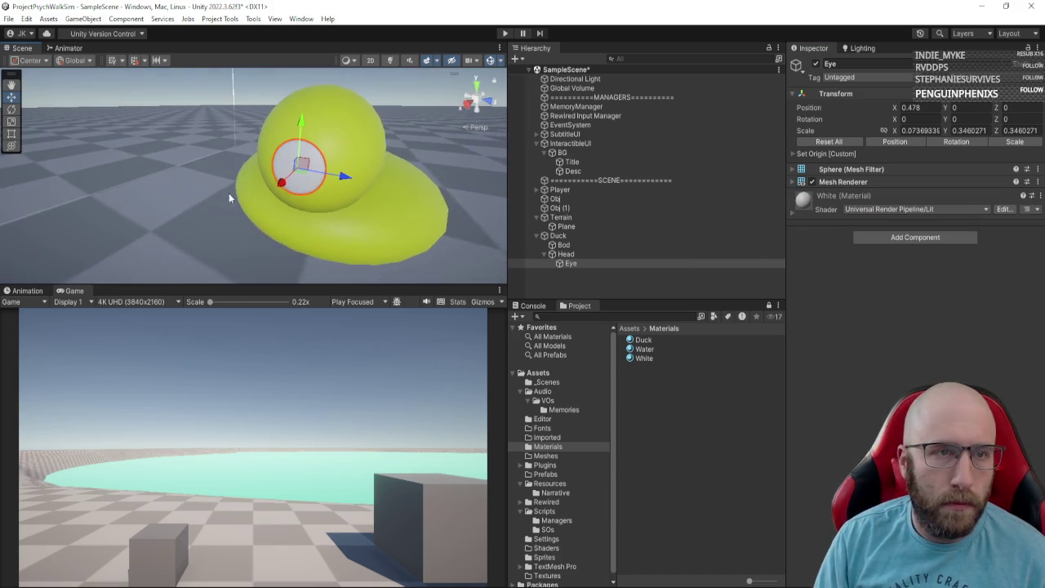
{"action": "mouse_move", "coordinate": [345, 211]}
{"action": "left_mouse_down"}
{"action": "mouse_move", "coordinate": [335, 197]}
{"action": "mouse_move", "coordinate": [353, 193]}
{"action": "mouse_move", "coordinate": [255, 202]}
{"action": "left_mouse_up"}
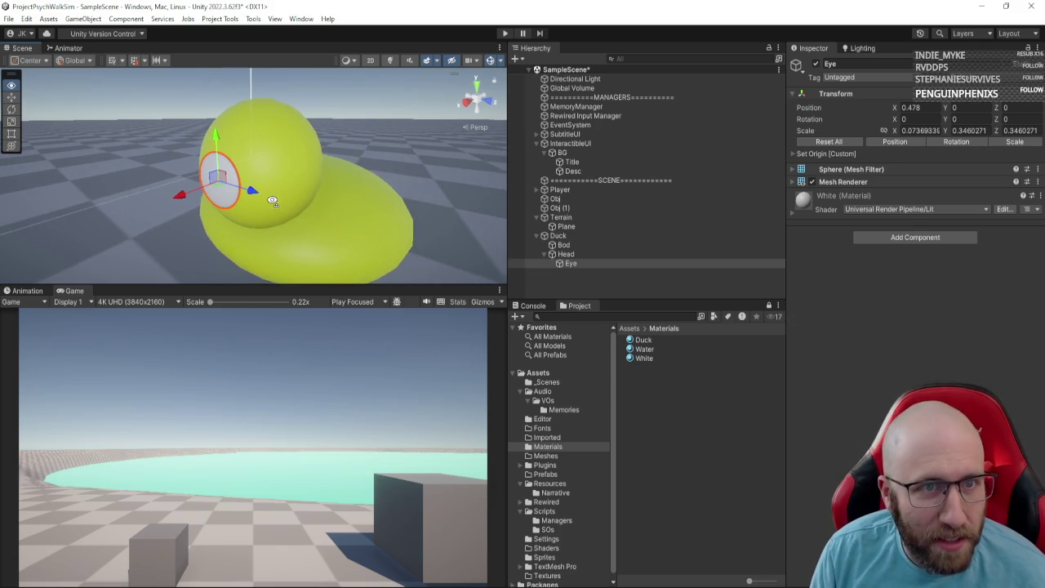
Step: Shrink the Eye, slide it to one side of the head along Z, and duplicate it
{"action": "key", "text": "r"}
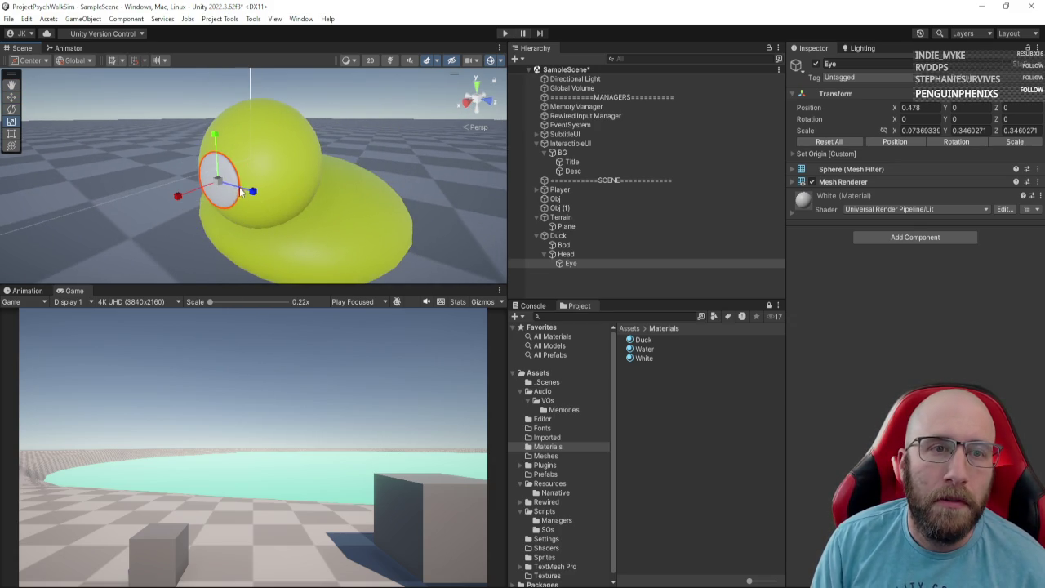
{"action": "left_click_drag", "start_coordinate": [213, 182], "coordinate": [185, 196]}
{"action": "key", "text": "w"}
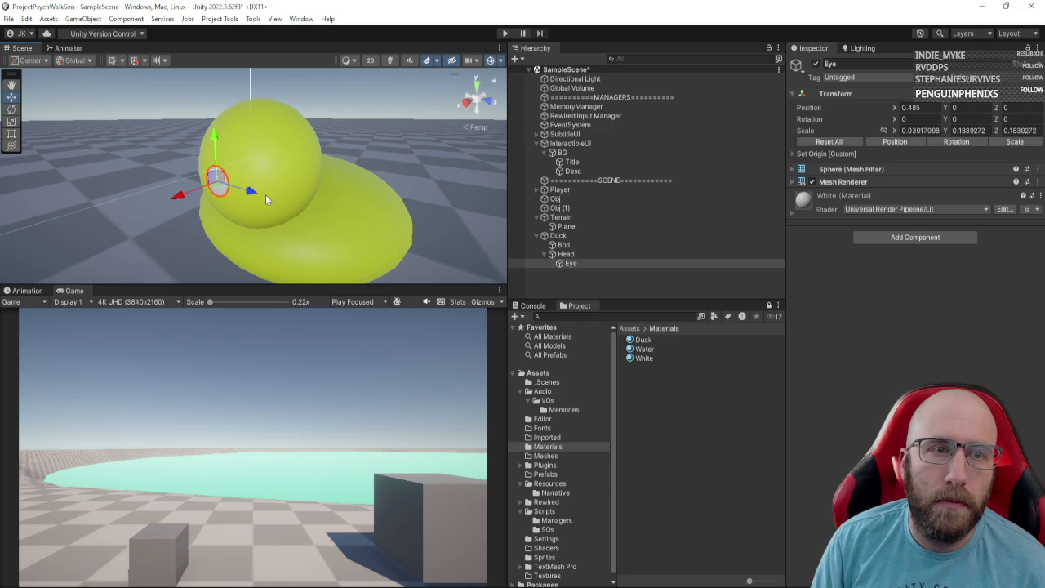
{"action": "mouse_move", "coordinate": [245, 193]}
{"action": "left_mouse_down"}
{"action": "mouse_move", "coordinate": [374, 206]}
{"action": "mouse_move", "coordinate": [360, 195]}
{"action": "left_mouse_up"}
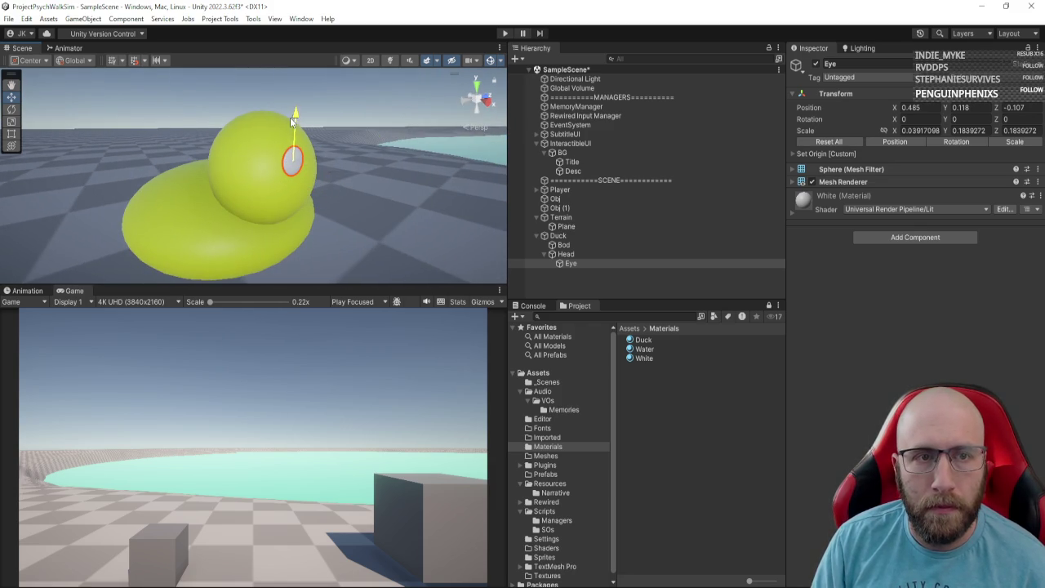
{"action": "mouse_move", "coordinate": [323, 143]}
{"action": "left_mouse_down"}
{"action": "mouse_move", "coordinate": [241, 153]}
{"action": "mouse_move", "coordinate": [304, 153]}
{"action": "mouse_move", "coordinate": [78, 165]}
{"action": "mouse_move", "coordinate": [82, 133]}
{"action": "mouse_move", "coordinate": [65, 143]}
{"action": "mouse_move", "coordinate": [55, 123]}
{"action": "mouse_move", "coordinate": [60, 189]}
{"action": "mouse_move", "coordinate": [45, 212]}
{"action": "mouse_move", "coordinate": [64, 222]}
{"action": "left_mouse_up"}
{"action": "key", "text": "ctrl+d"}
Step: Select both Eye and Eye (1) and shift them slightly along X
{"action": "key", "text": "f"}
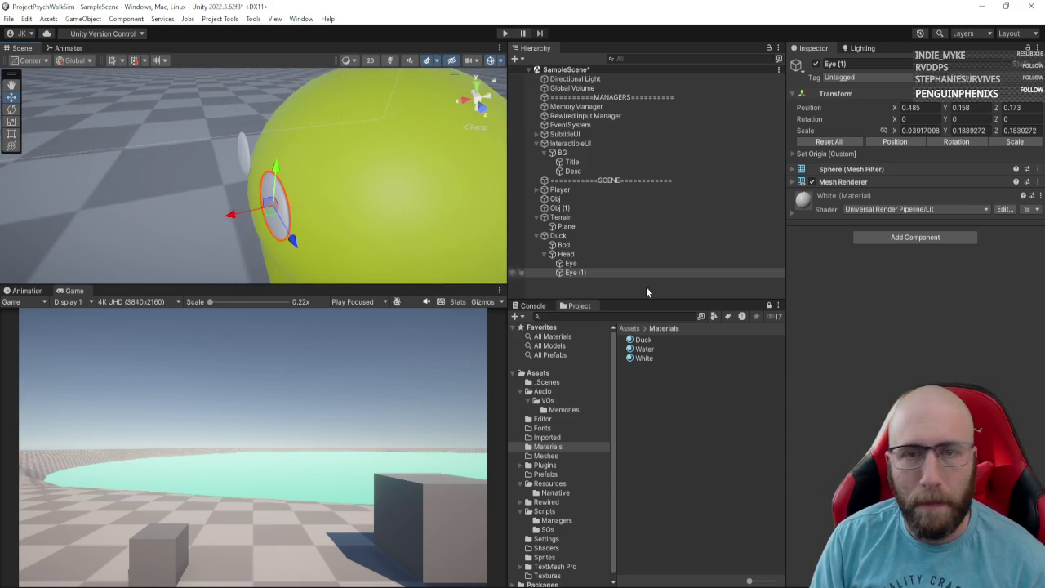
{"action": "left_click", "coordinate": [641, 264], "text": "ctrl"}
{"action": "left_click_drag", "start_coordinate": [217, 186], "coordinate": [218, 183]}
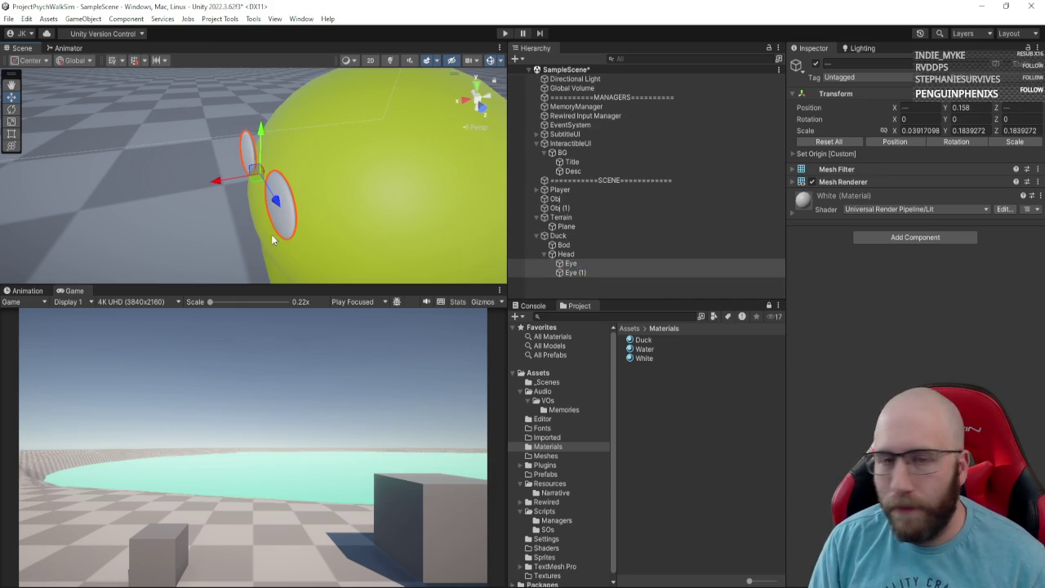
{"action": "left_click_drag", "start_coordinate": [271, 212], "coordinate": [292, 207]}
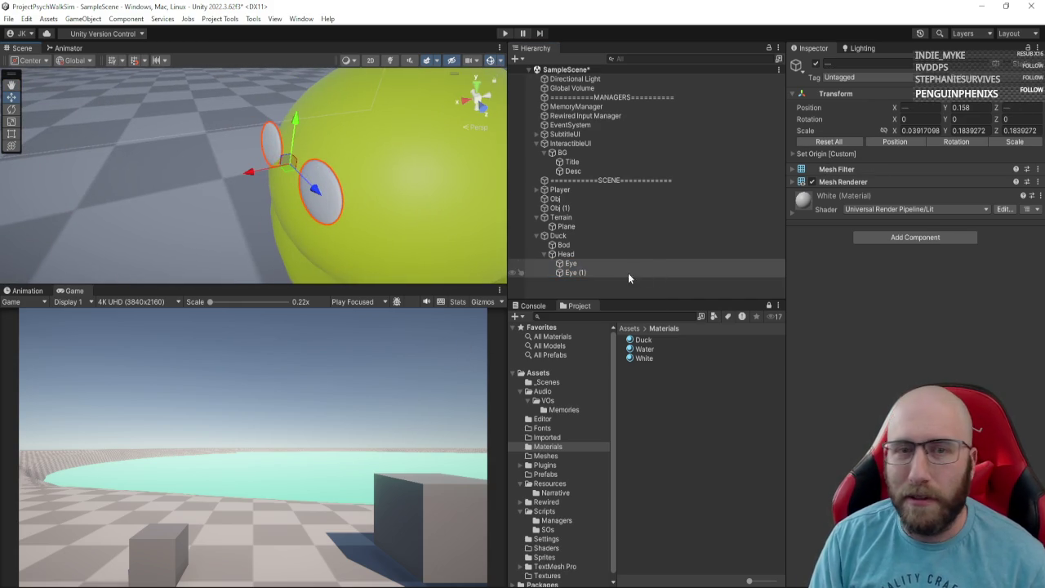
Step: Duplicate Eye (1) and nest the new Eye (2) under Eye (1)
{"action": "left_click", "coordinate": [586, 276]}
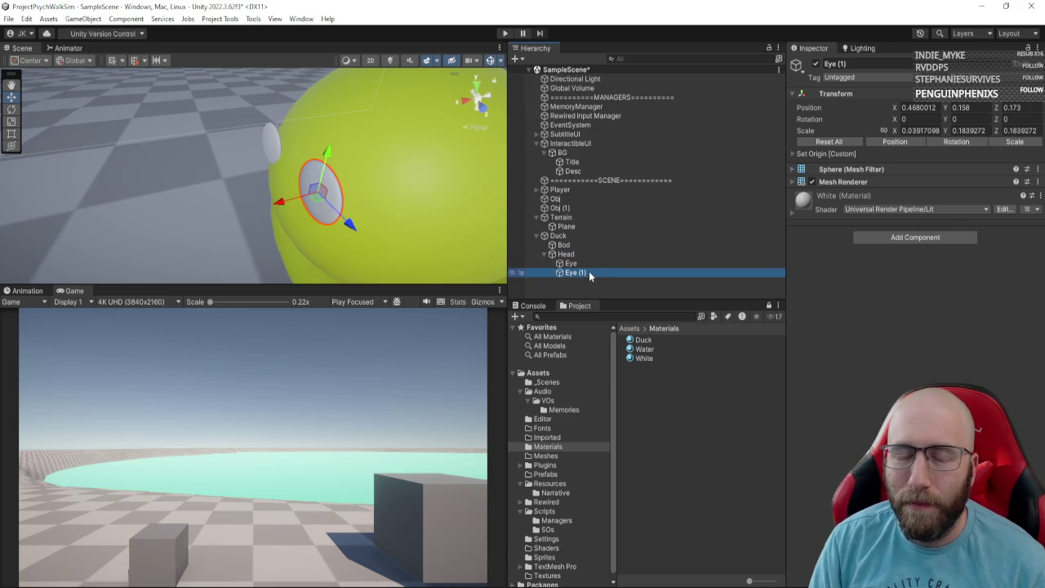
{"action": "key", "text": "ctrl+d"}
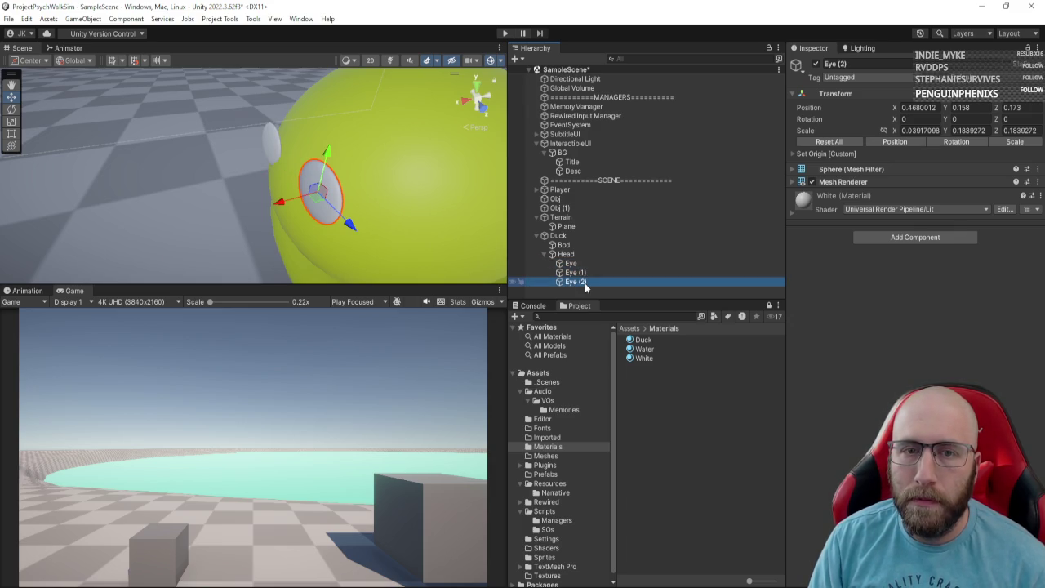
{"action": "left_click_drag", "start_coordinate": [583, 283], "coordinate": [613, 269]}
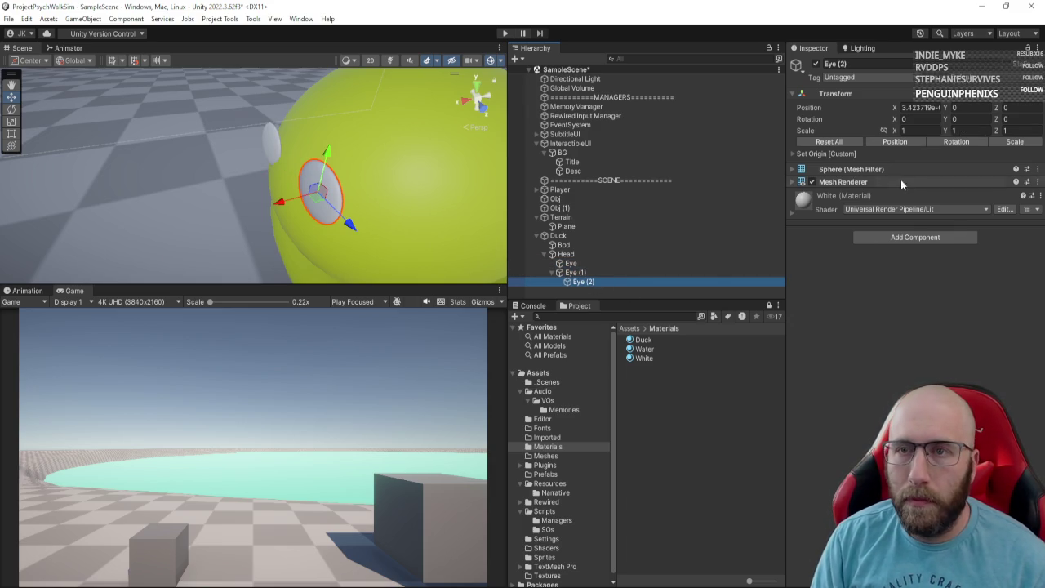
Step: Duplicate the White material as 'Black' and set its base colour to black
{"action": "left_click", "coordinate": [654, 360]}
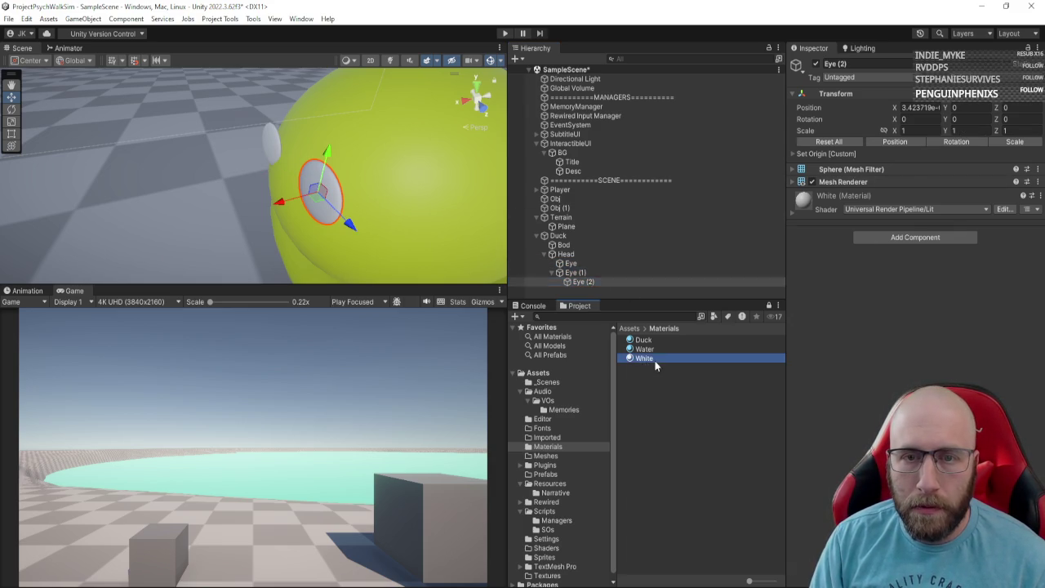
{"action": "key", "text": "ctrl+d"}
{"action": "key", "text": "F2"}
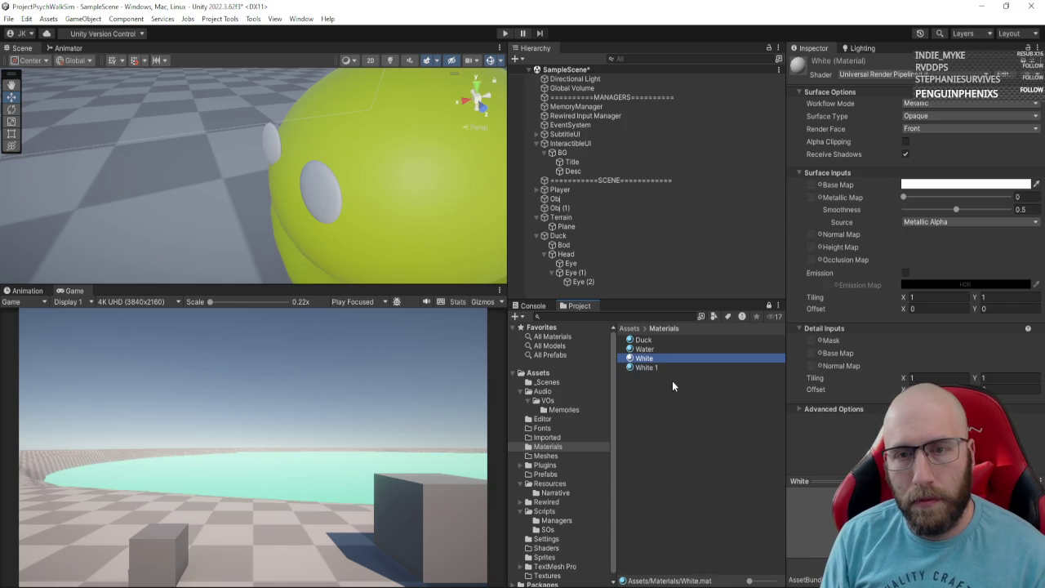
{"action": "type", "text": "Black"}
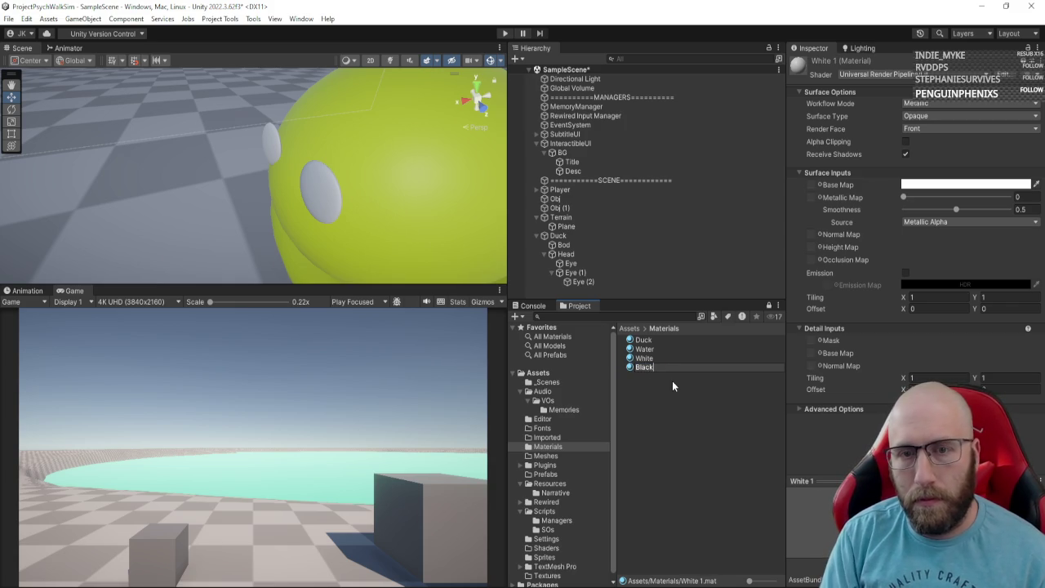
{"action": "key", "text": "Return"}
{"action": "left_click", "coordinate": [917, 185]}
{"action": "left_click_drag", "start_coordinate": [950, 251], "coordinate": [948, 309]}
{"action": "left_click", "coordinate": [1034, 180]}
Step: Apply the Black material to Eye (2)
{"action": "left_click", "coordinate": [581, 281]}
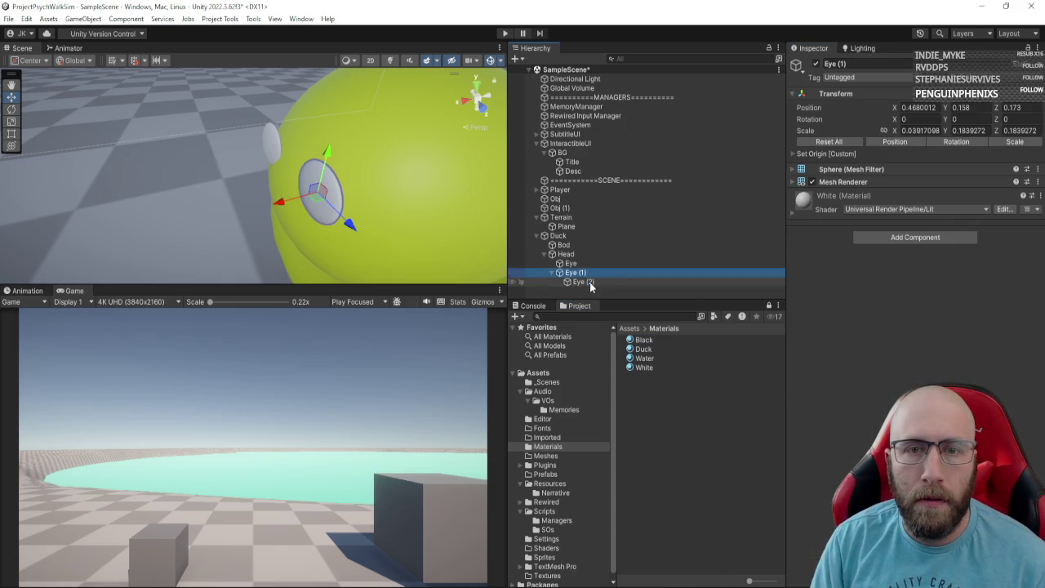
{"action": "left_click_drag", "start_coordinate": [643, 339], "coordinate": [828, 193]}
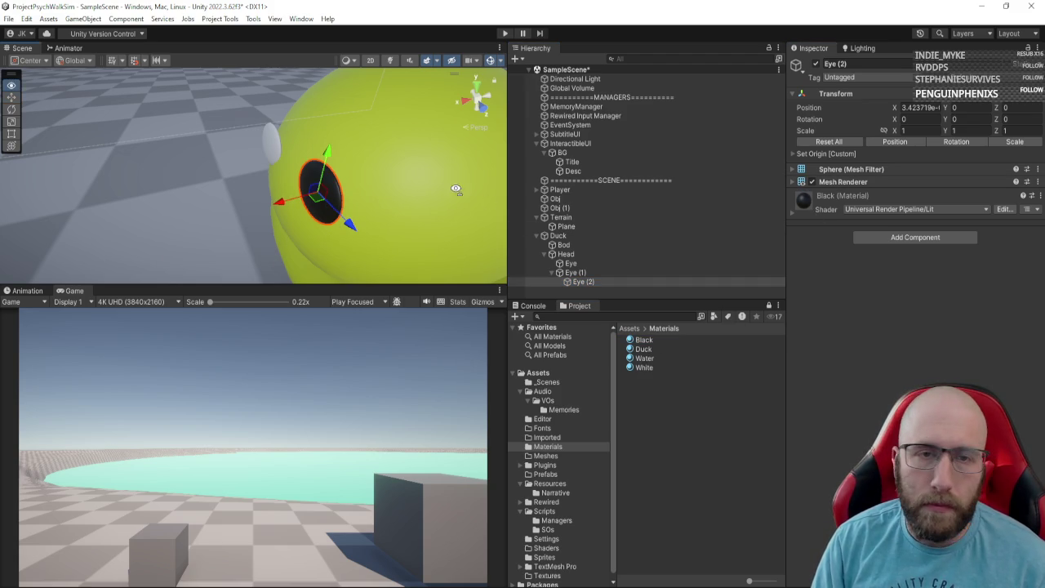
{"action": "mouse_move", "coordinate": [457, 189]}
{"action": "left_mouse_down"}
{"action": "mouse_move", "coordinate": [381, 213]}
{"action": "mouse_move", "coordinate": [335, 212]}
{"action": "mouse_move", "coordinate": [345, 210]}
{"action": "mouse_move", "coordinate": [300, 170]}
{"action": "mouse_move", "coordinate": [314, 147]}
{"action": "left_mouse_up"}
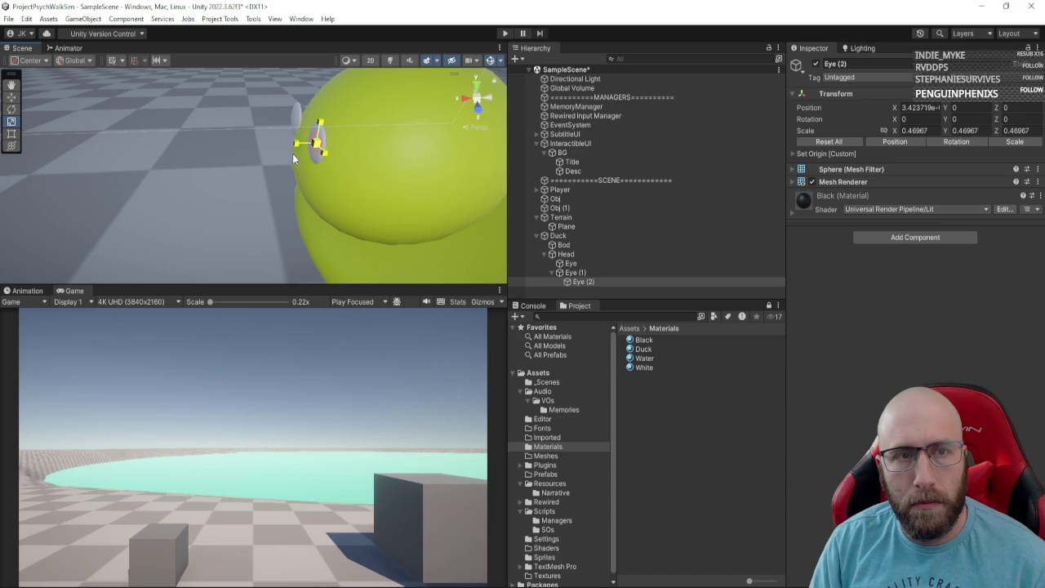
Step: Shrink and position the Eye (2) pupil, then copy its Transform position
{"action": "left_click_drag", "start_coordinate": [290, 162], "coordinate": [289, 150]}
{"action": "key", "text": "w"}
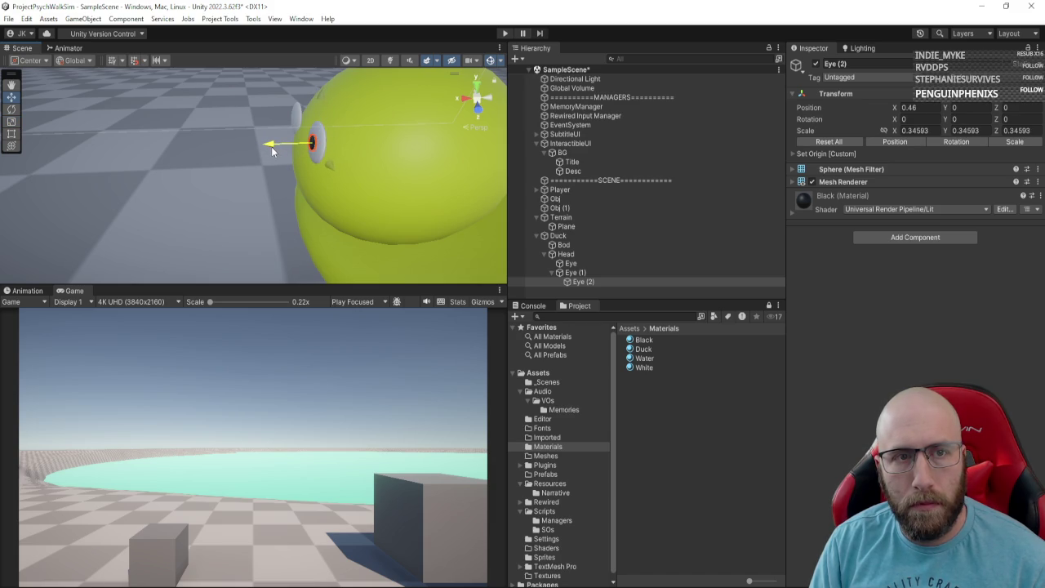
{"action": "mouse_move", "coordinate": [272, 151]}
{"action": "left_mouse_down"}
{"action": "mouse_move", "coordinate": [443, 189]}
{"action": "mouse_move", "coordinate": [408, 182]}
{"action": "mouse_move", "coordinate": [416, 167]}
{"action": "left_mouse_up"}
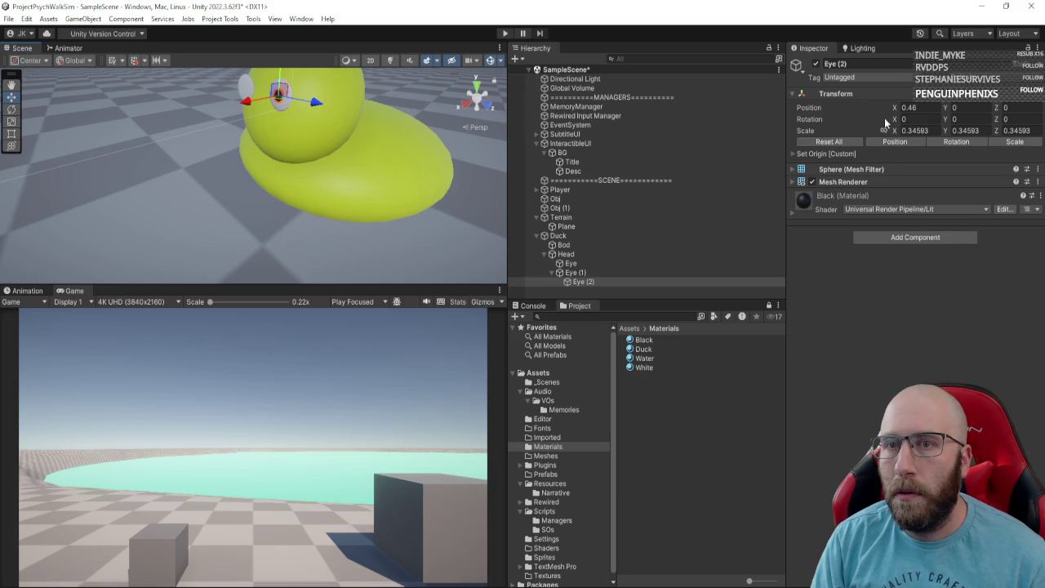
{"action": "left_click", "coordinate": [984, 118]}
{"action": "left_click", "coordinate": [1039, 100]}
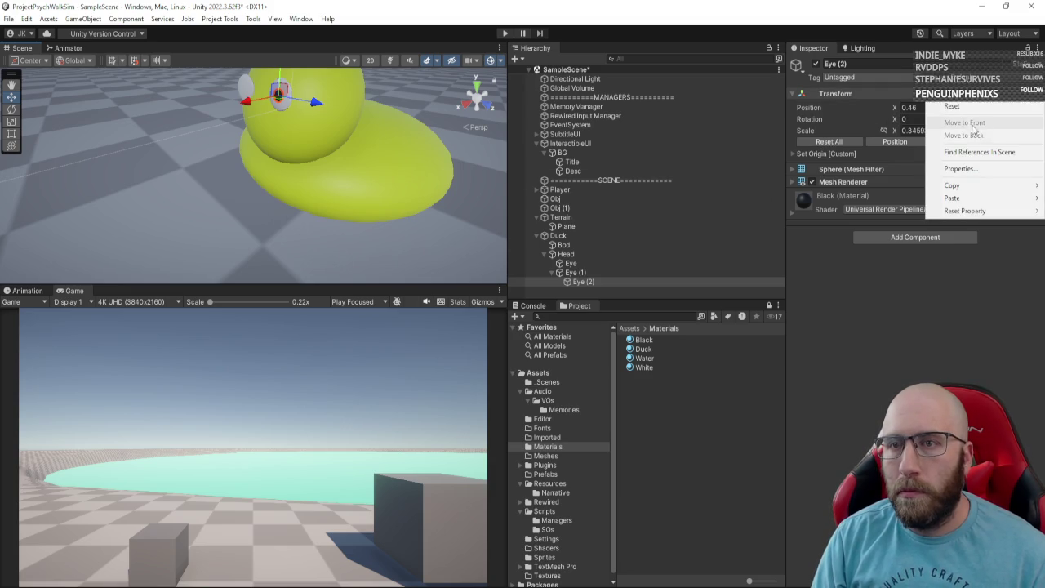
{"action": "mouse_move", "coordinate": [967, 187]}
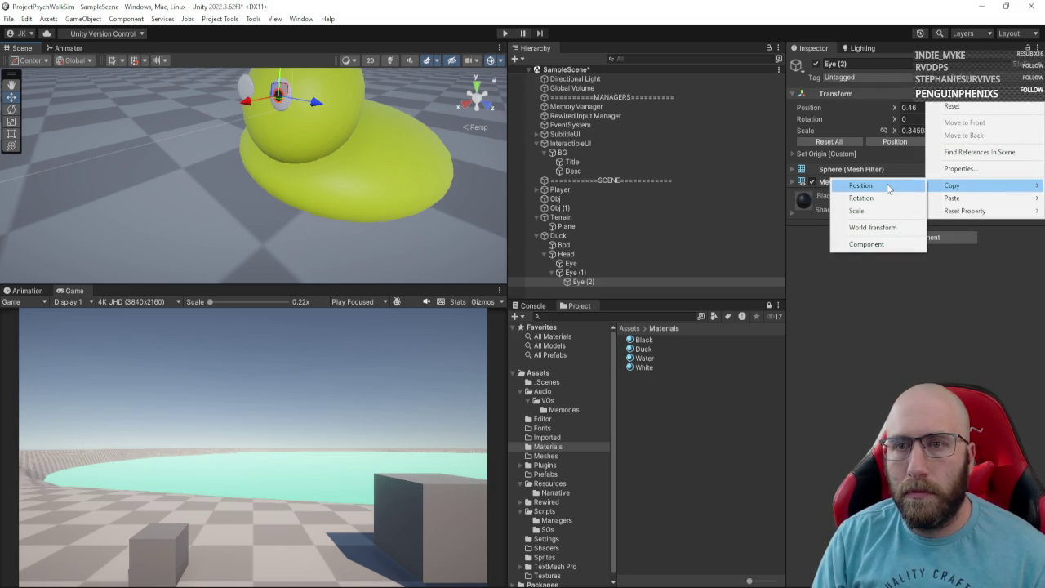
{"action": "left_click", "coordinate": [865, 198]}
Step: Duplicate the pupil as Eye (3), parent it under Eye, and paste the position
{"action": "left_click", "coordinate": [592, 282]}
{"action": "key", "text": "ctrl+d"}
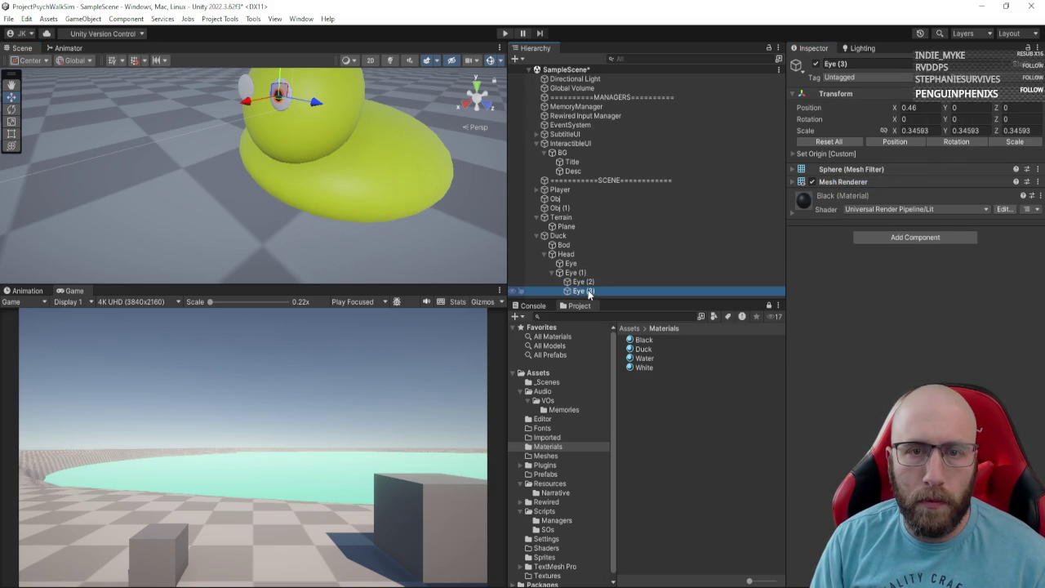
{"action": "left_click_drag", "start_coordinate": [581, 291], "coordinate": [586, 265]}
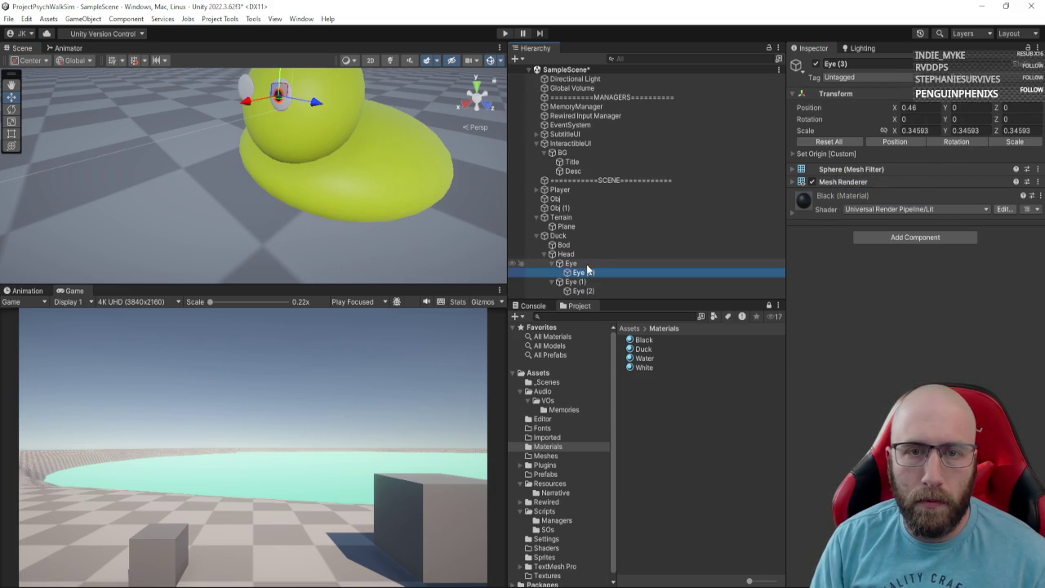
{"action": "left_click", "coordinate": [1038, 93]}
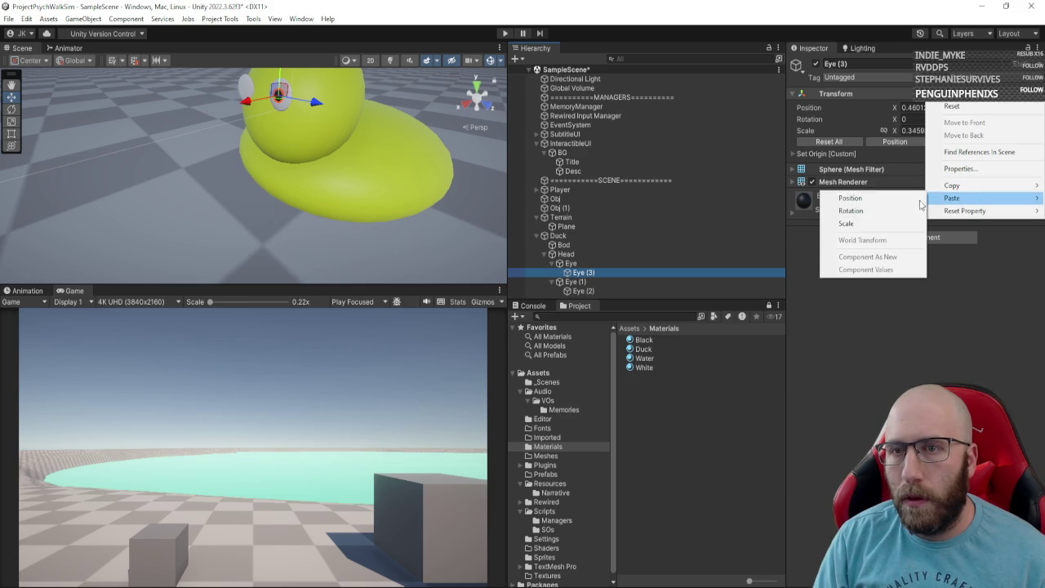
{"action": "left_click", "coordinate": [866, 198]}
{"action": "mouse_move", "coordinate": [356, 174]}
{"action": "left_mouse_down"}
{"action": "mouse_move", "coordinate": [284, 143]}
{"action": "mouse_move", "coordinate": [394, 179]}
{"action": "left_mouse_up"}
Step: Select the Bod object and then the Terrain
{"action": "left_click", "coordinate": [394, 182]}
{"action": "left_click", "coordinate": [440, 142]}
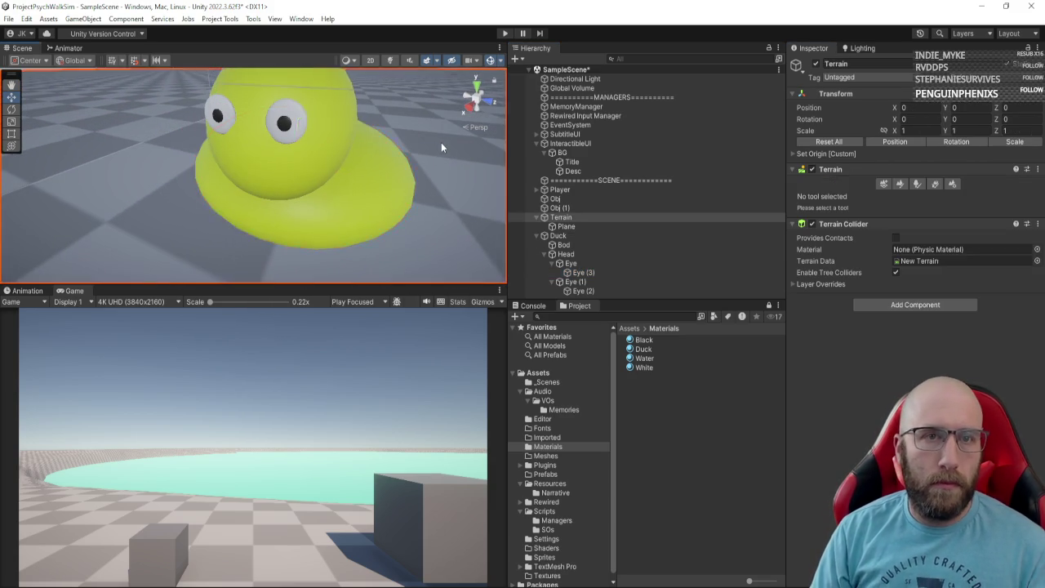
{"action": "scroll", "coordinate": [441, 142], "scroll_direction": "down", "scroll_amount": 5}
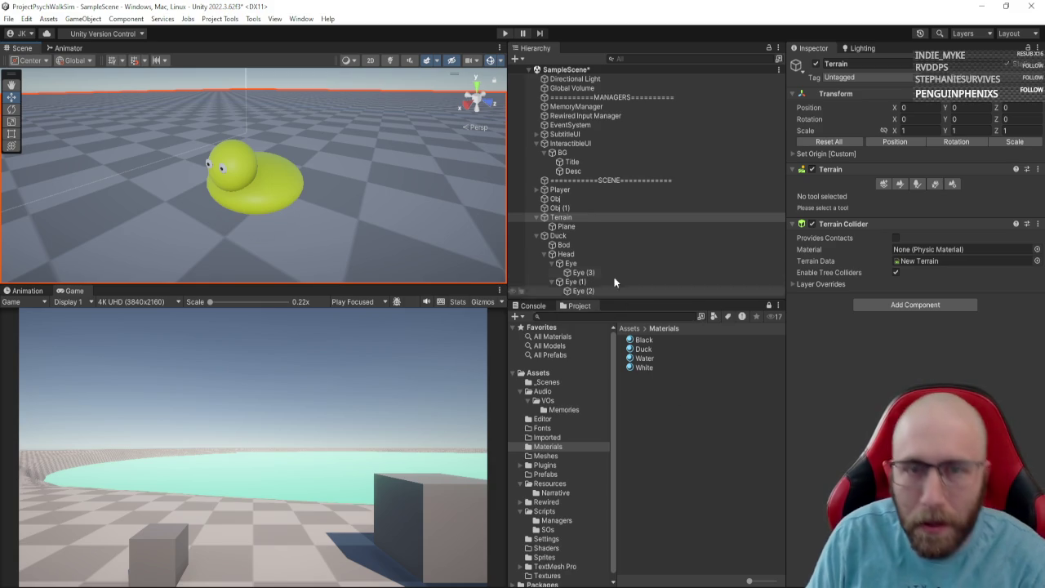
Step: Add a 3D Capsule as a child of Head, then deselect it
{"action": "left_click", "coordinate": [573, 256]}
{"action": "right_click", "coordinate": [573, 256]}
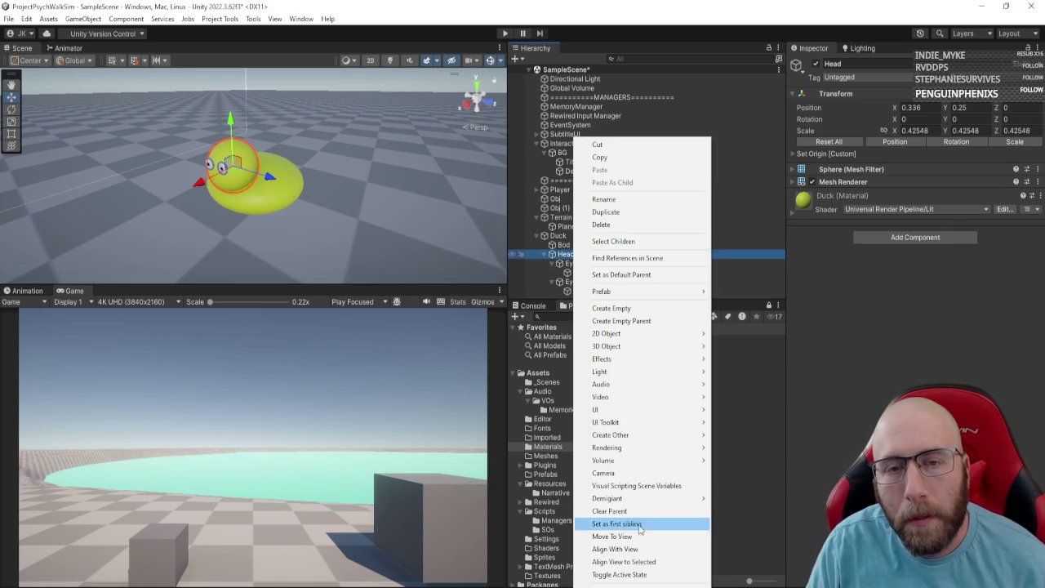
{"action": "mouse_move", "coordinate": [629, 346]}
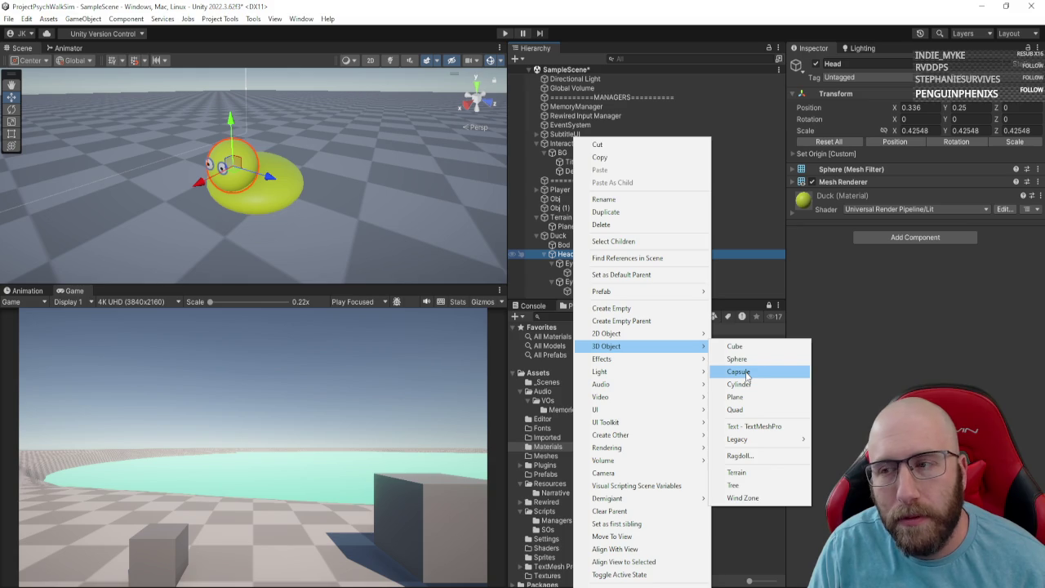
{"action": "left_click", "coordinate": [745, 374]}
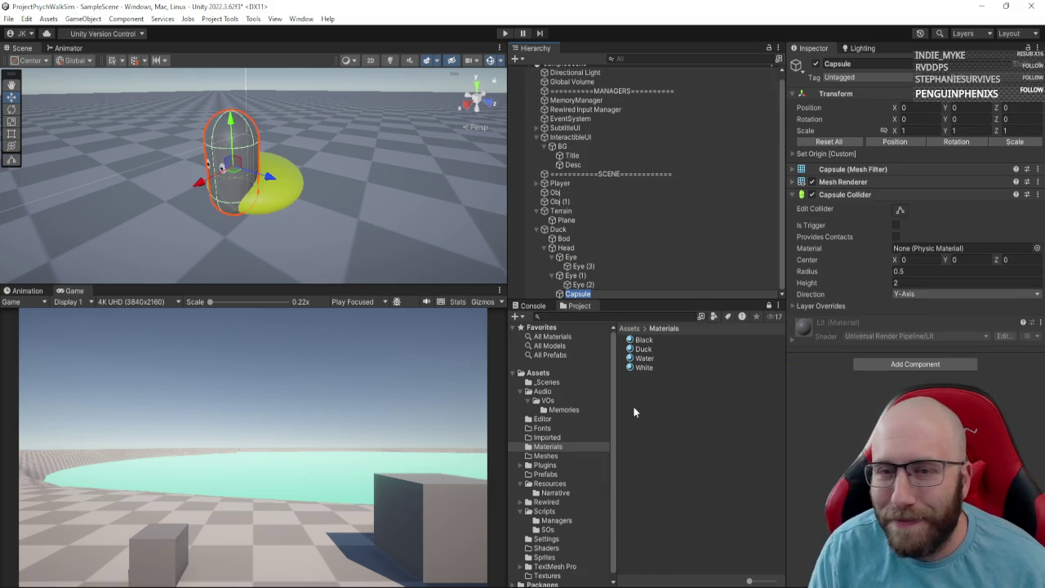
{"action": "left_click", "coordinate": [666, 388]}
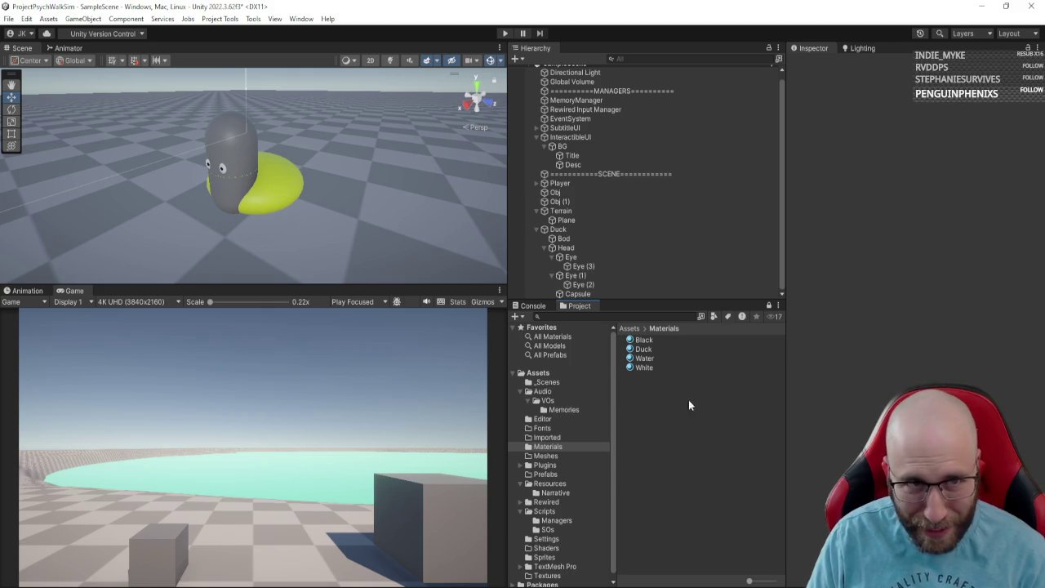
Step: Create a material named 'Lips' in Materials with base colour RGB 200, 82, 37
{"action": "right_click", "coordinate": [680, 401]}
{"action": "mouse_move", "coordinate": [768, 79]}
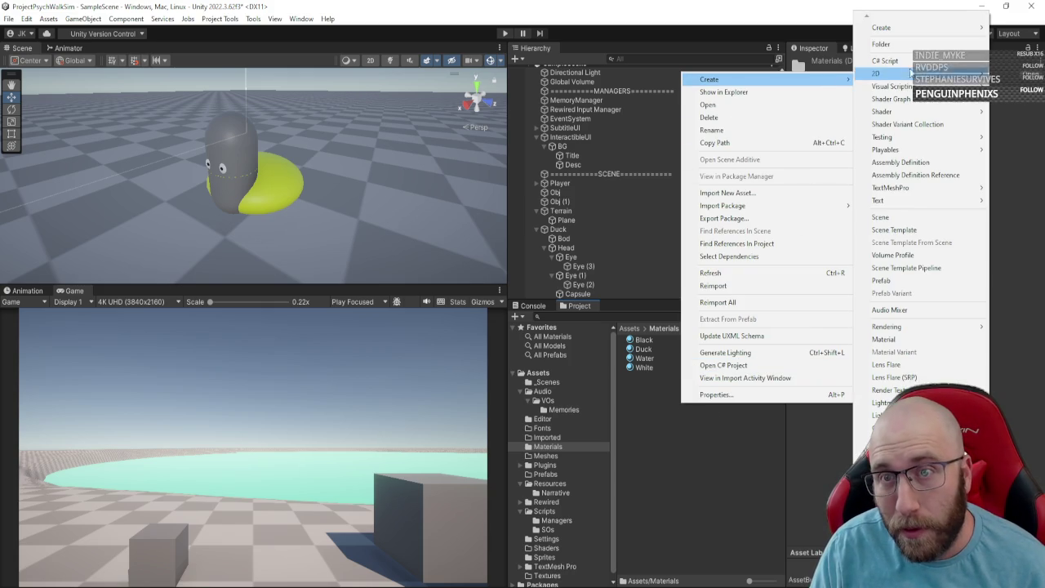
{"action": "left_click", "coordinate": [890, 339]}
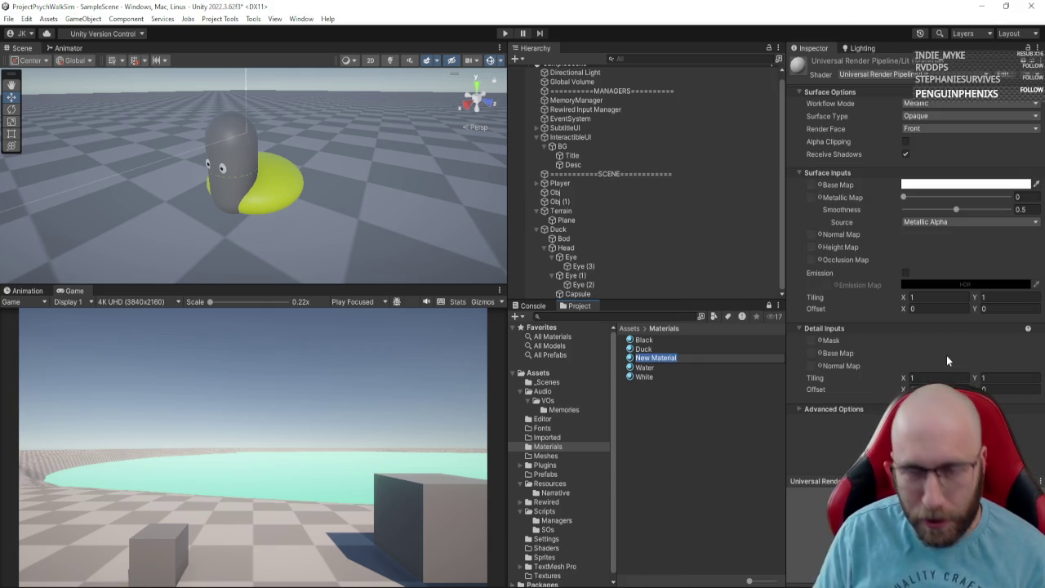
{"action": "type", "text": "Lips"}
{"action": "key", "text": "Return"}
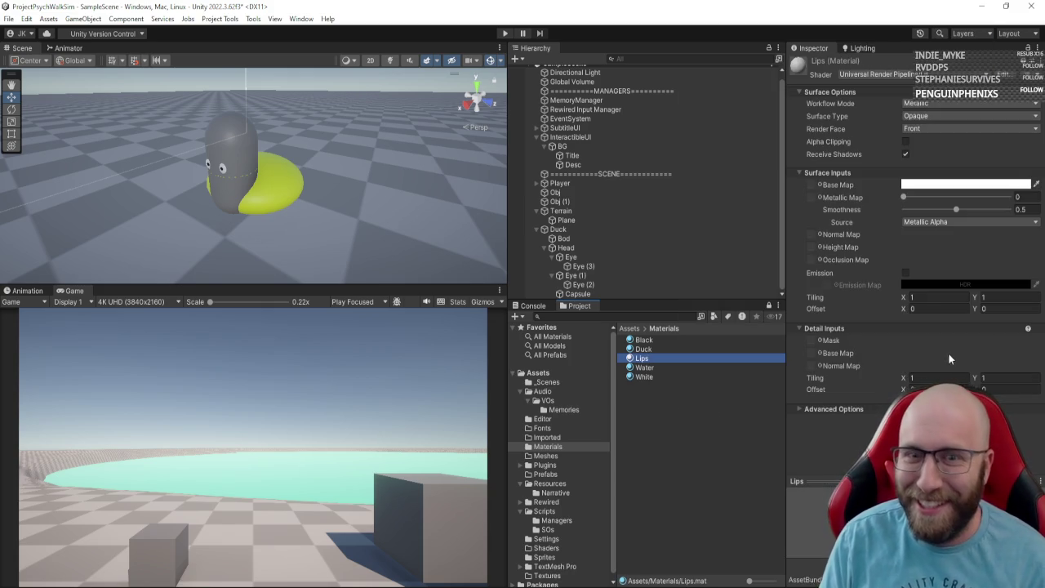
{"action": "left_click", "coordinate": [964, 184]}
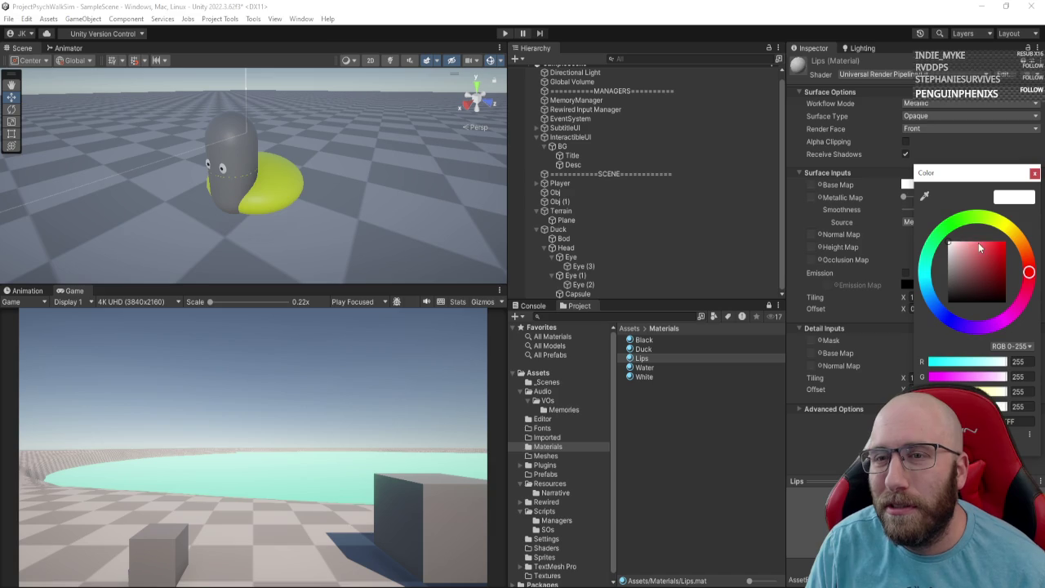
{"action": "left_click", "coordinate": [1024, 248]}
{"action": "left_click_drag", "start_coordinate": [984, 249], "coordinate": [996, 254]}
{"action": "left_click", "coordinate": [1025, 252]}
{"action": "left_click", "coordinate": [1027, 256]}
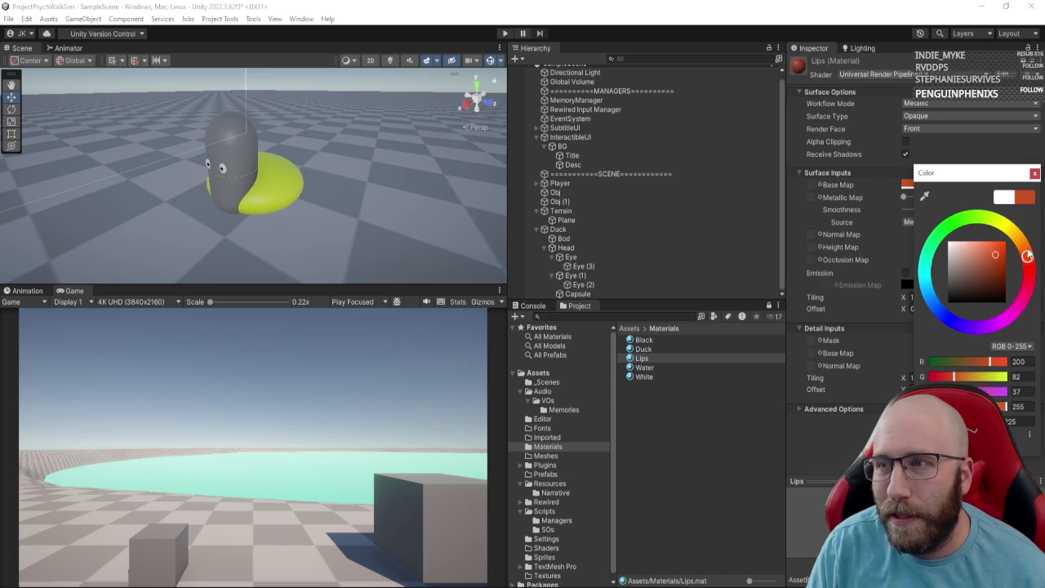
{"action": "left_click", "coordinate": [1035, 173]}
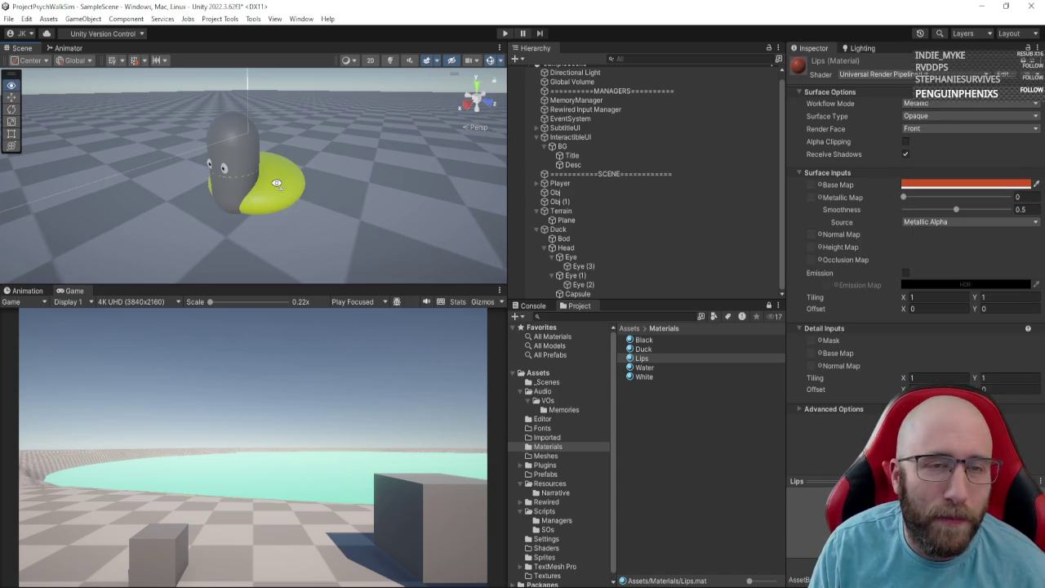
Step: Apply the Lips material to the capsule
{"action": "left_click_drag", "start_coordinate": [277, 182], "coordinate": [290, 184]}
{"action": "left_click_drag", "start_coordinate": [642, 359], "coordinate": [238, 159]}
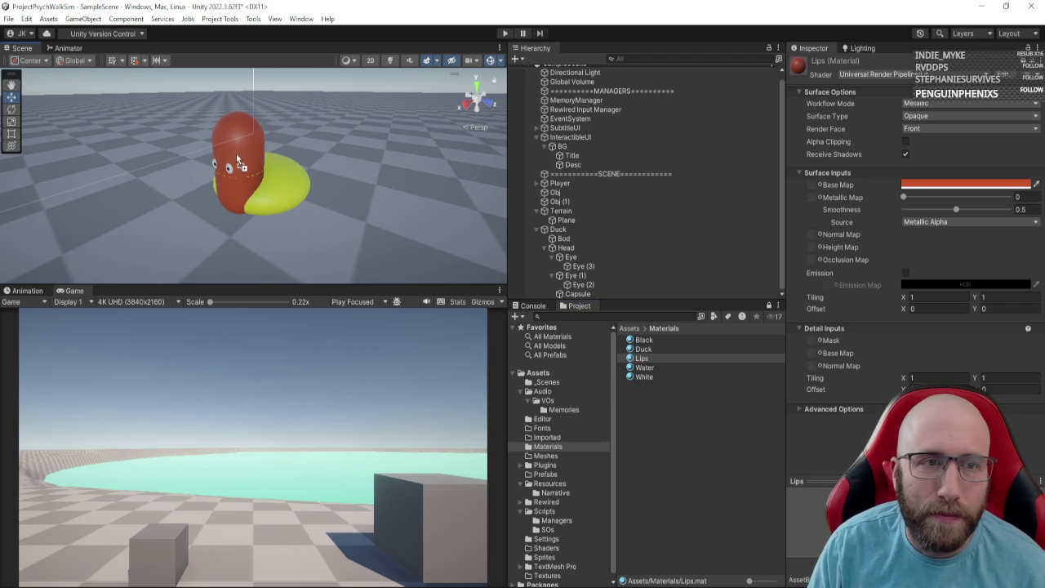
{"action": "mouse_move", "coordinate": [251, 200]}
{"action": "left_mouse_down"}
{"action": "mouse_move", "coordinate": [174, 192]}
{"action": "mouse_move", "coordinate": [187, 233]}
{"action": "mouse_move", "coordinate": [210, 240]}
{"action": "mouse_move", "coordinate": [282, 181]}
{"action": "left_mouse_up"}
Step: Remove the Capsule Collider from the lip capsule
{"action": "left_click", "coordinate": [577, 293]}
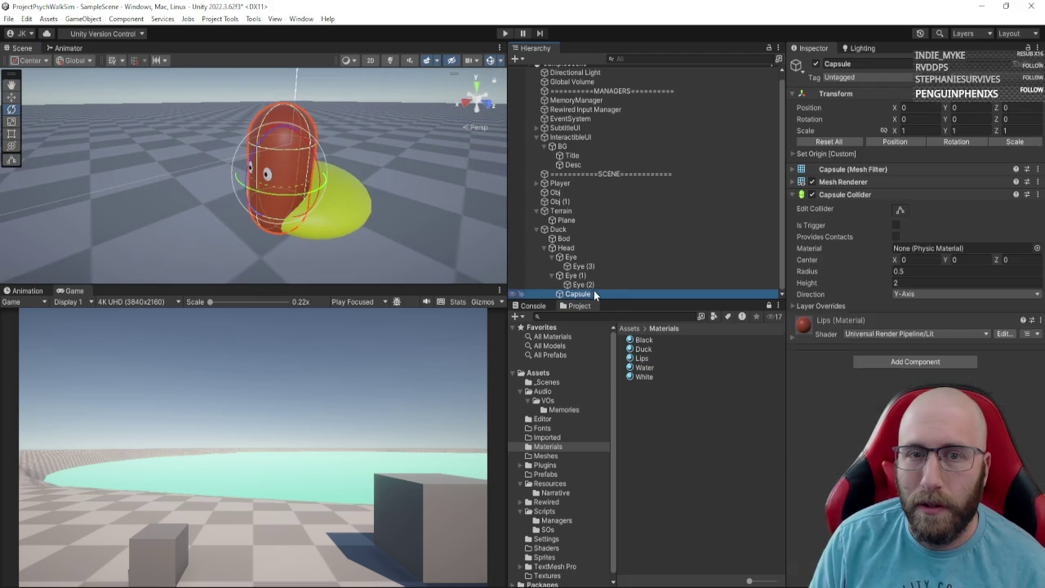
{"action": "right_click", "coordinate": [862, 196]}
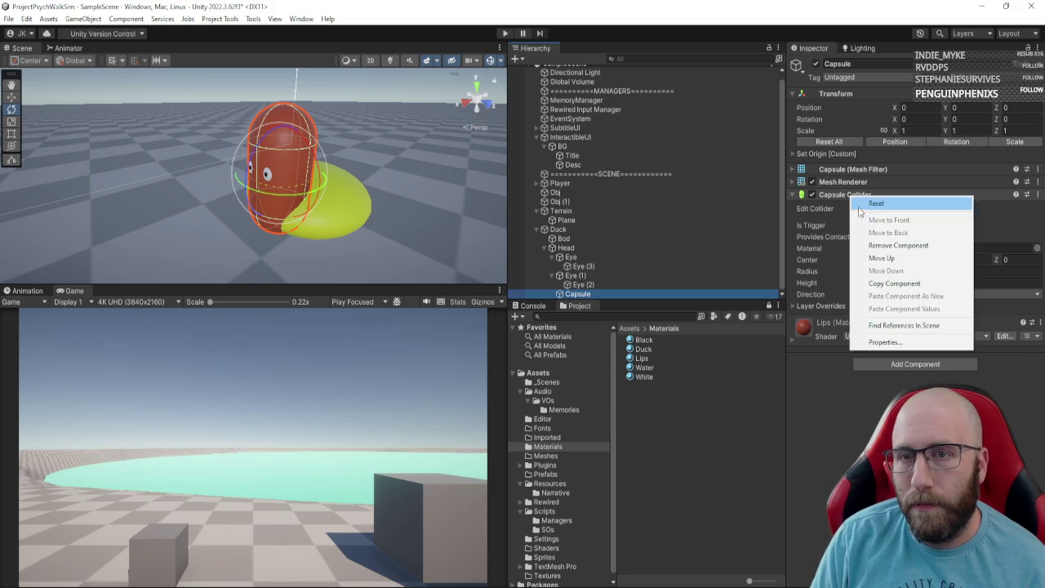
{"action": "left_click", "coordinate": [890, 240]}
{"action": "mouse_move", "coordinate": [399, 185]}
{"action": "left_mouse_down"}
{"action": "mouse_move", "coordinate": [382, 201]}
{"action": "mouse_move", "coordinate": [327, 187]}
{"action": "mouse_move", "coordinate": [268, 193]}
{"action": "left_mouse_up"}
Step: Rotate the capsule 90° around its X axis
{"action": "key", "text": "r"}
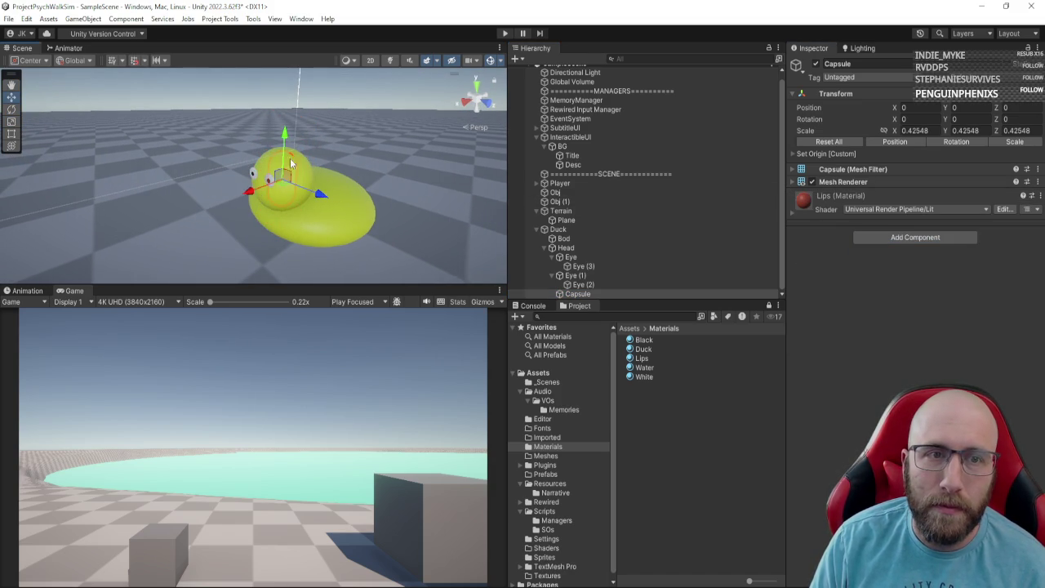
{"action": "key", "text": "e"}
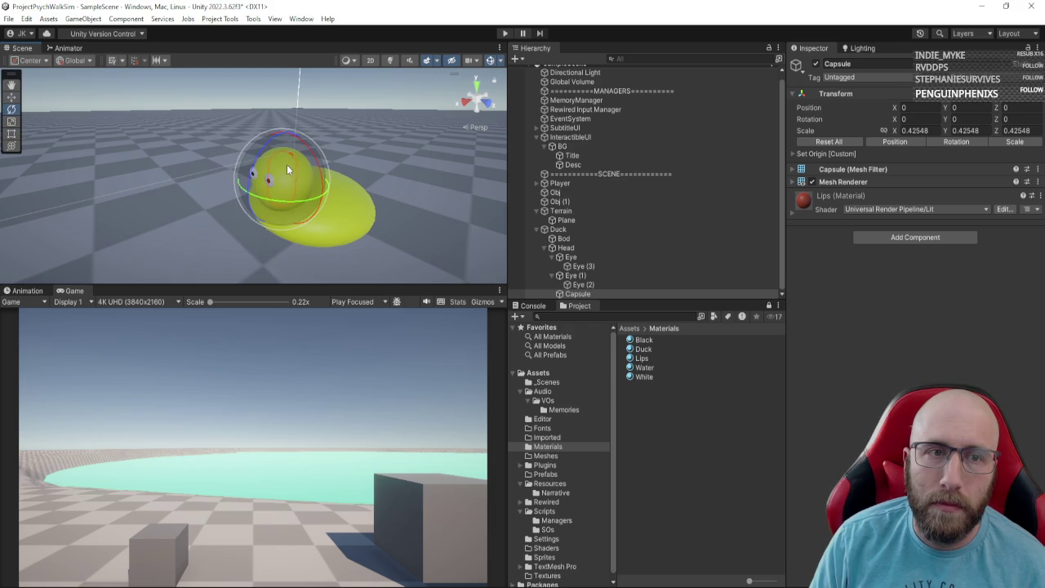
{"action": "mouse_move", "coordinate": [287, 164]}
{"action": "left_mouse_down"}
{"action": "mouse_move", "coordinate": [316, 151]}
{"action": "mouse_move", "coordinate": [326, 188]}
{"action": "mouse_move", "coordinate": [331, 246]}
{"action": "mouse_move", "coordinate": [318, 313]}
{"action": "left_mouse_up"}
{"action": "key", "text": "f"}
Step: Move the lip capsule forward and slightly down onto the duck's face
{"action": "key", "text": "w"}
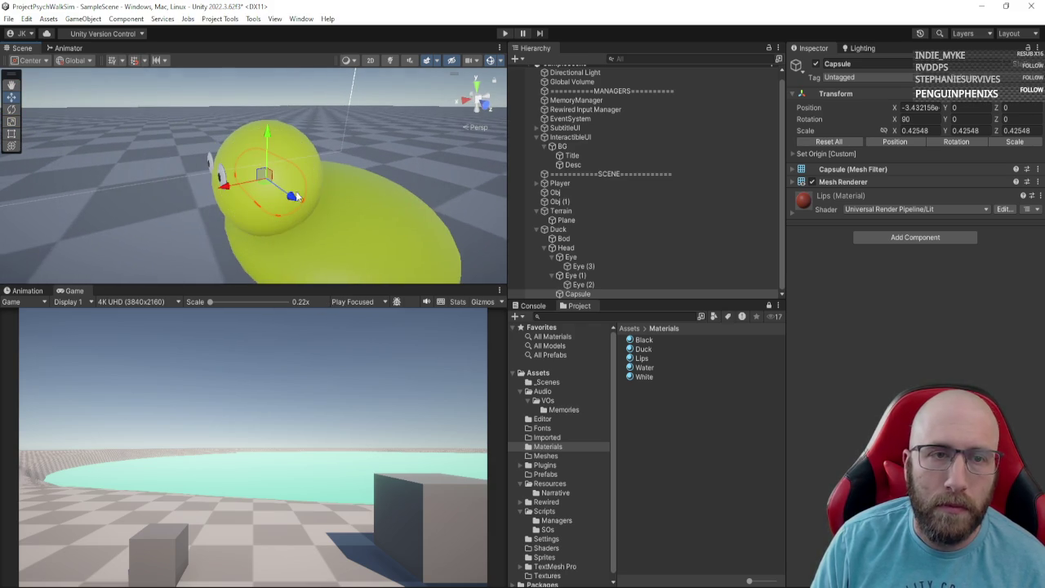
{"action": "mouse_move", "coordinate": [249, 187]}
{"action": "left_mouse_down"}
{"action": "mouse_move", "coordinate": [181, 203]}
{"action": "mouse_move", "coordinate": [270, 208]}
{"action": "mouse_move", "coordinate": [226, 187]}
{"action": "mouse_move", "coordinate": [204, 192]}
{"action": "mouse_move", "coordinate": [289, 198]}
{"action": "mouse_move", "coordinate": [278, 194]}
{"action": "left_mouse_up"}
{"action": "left_click_drag", "start_coordinate": [272, 170], "coordinate": [274, 181]}
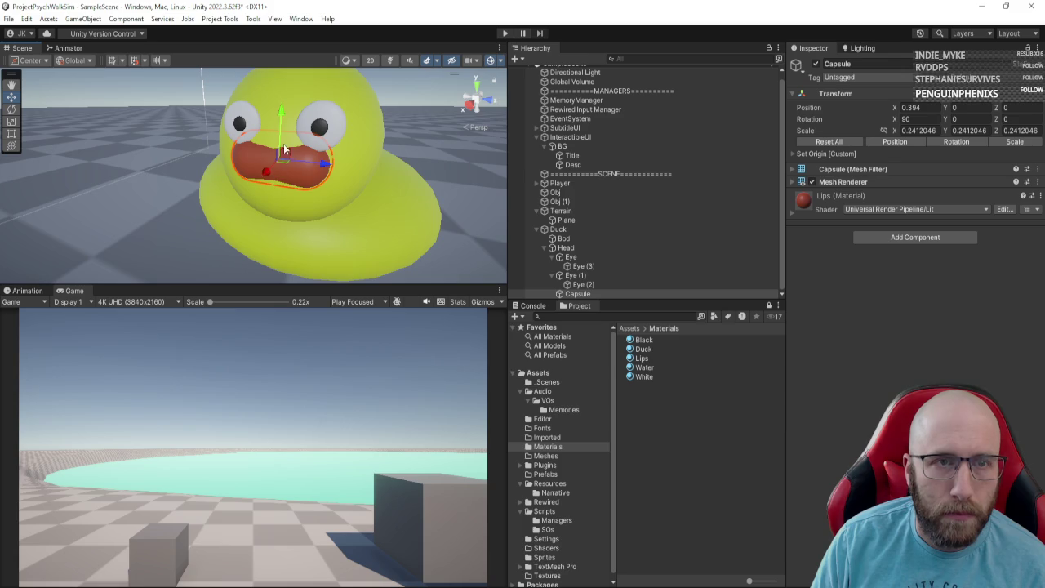
{"action": "left_click_drag", "start_coordinate": [281, 122], "coordinate": [281, 133]}
{"action": "mouse_move", "coordinate": [297, 169]}
{"action": "left_mouse_down"}
{"action": "mouse_move", "coordinate": [213, 164]}
{"action": "mouse_move", "coordinate": [240, 161]}
{"action": "left_mouse_up"}
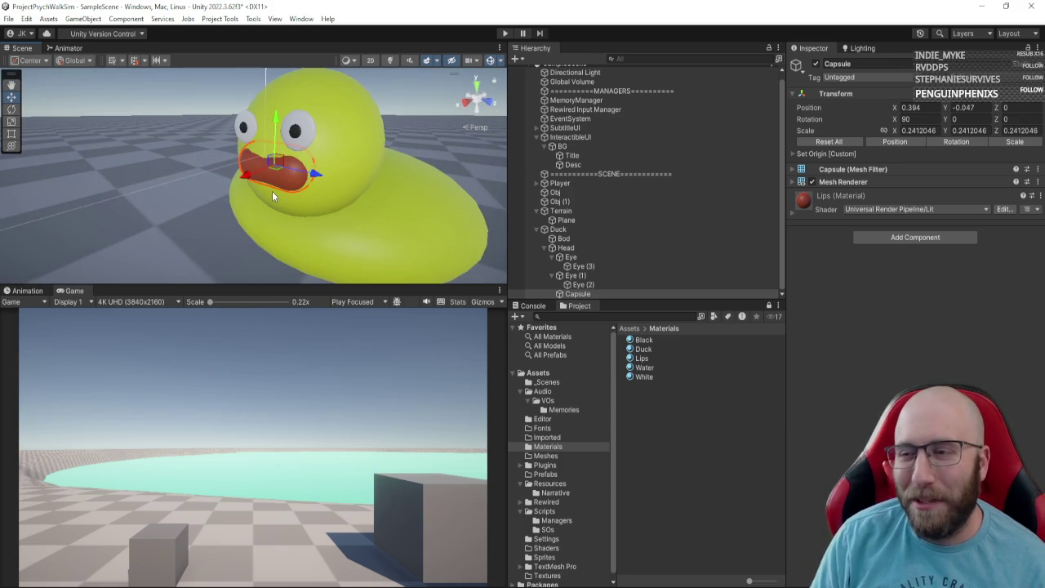
Step: Shrink the lip capsule to about 0.21 scale and deselect it
{"action": "key", "text": "r"}
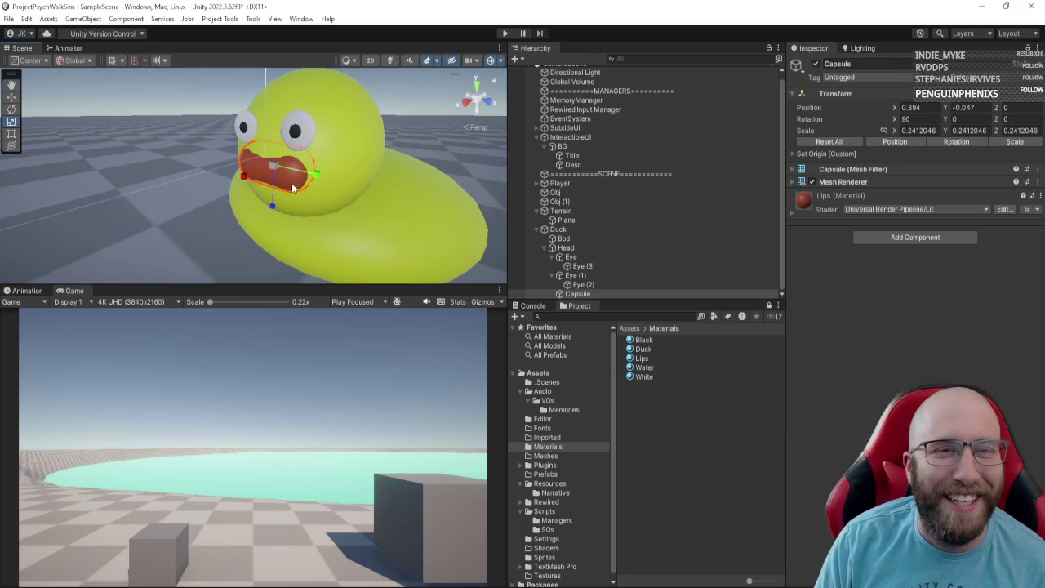
{"action": "left_click_drag", "start_coordinate": [274, 169], "coordinate": [270, 170]}
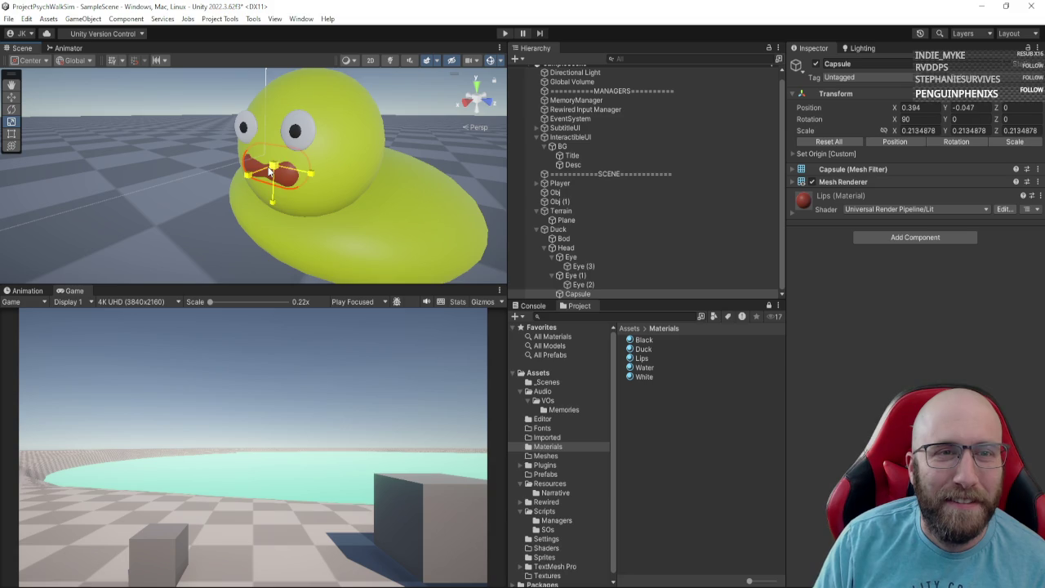
{"action": "left_click", "coordinate": [279, 124]}
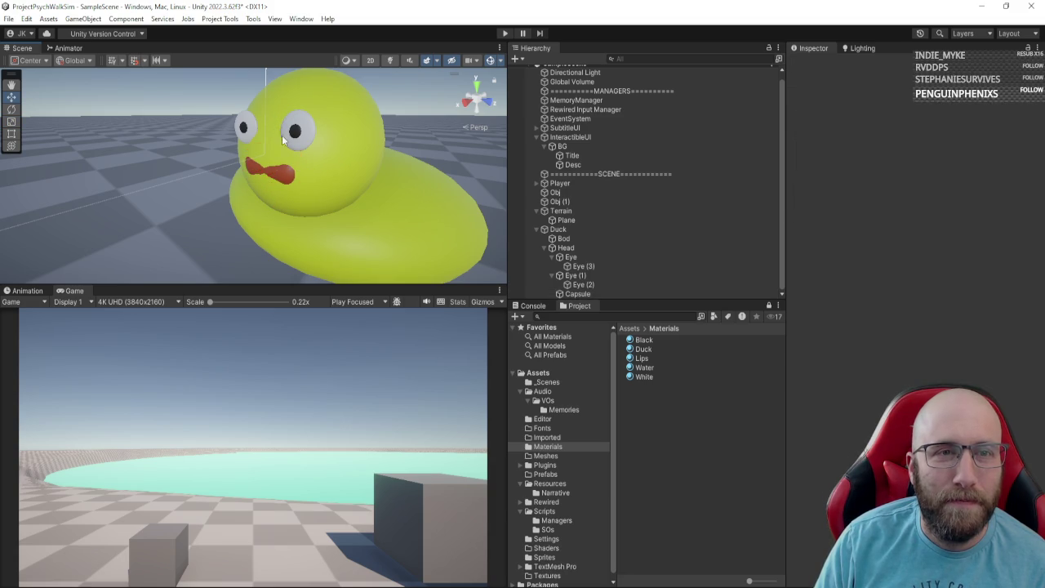
Step: Raise the lip capsule slightly on the duck's face
{"action": "left_click", "coordinate": [284, 167]}
{"action": "left_click_drag", "start_coordinate": [276, 121], "coordinate": [279, 111]}
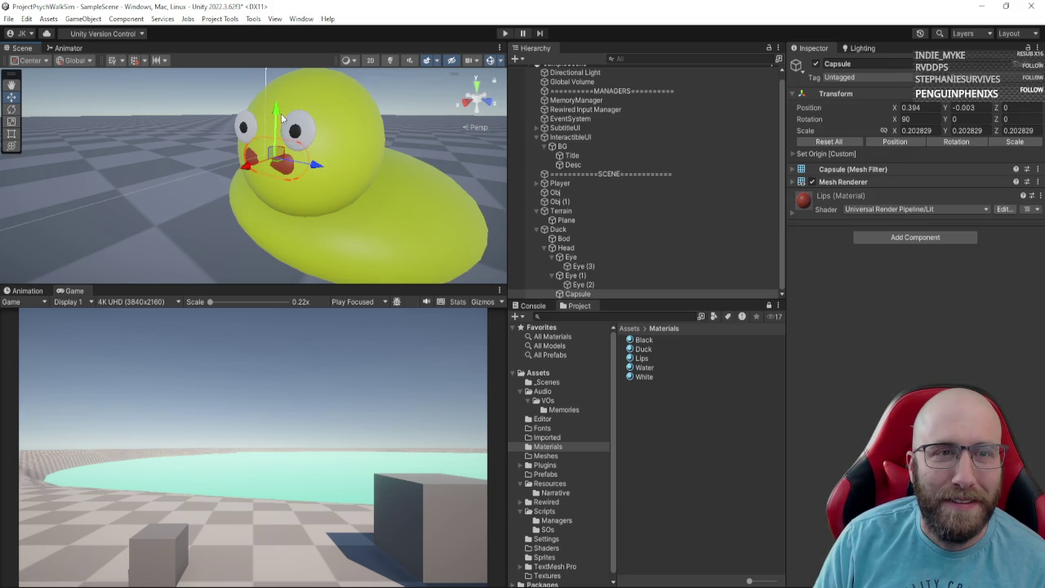
{"action": "key", "text": "f"}
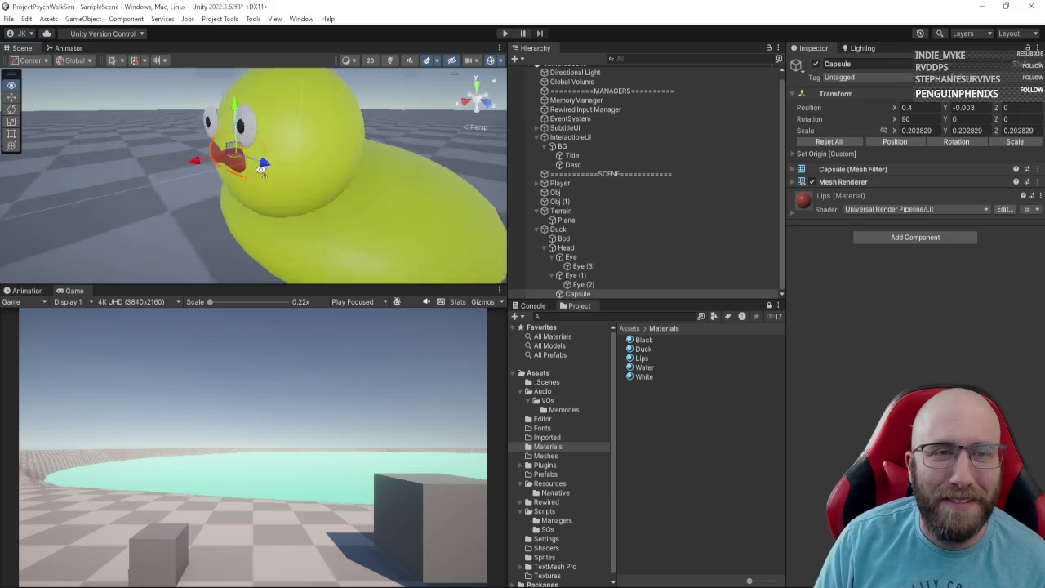
{"action": "left_click_drag", "start_coordinate": [248, 165], "coordinate": [329, 162]}
Step: Duplicate the lip capsule and place the copy lower, at Y -0.066
{"action": "key", "text": "ctrl+d"}
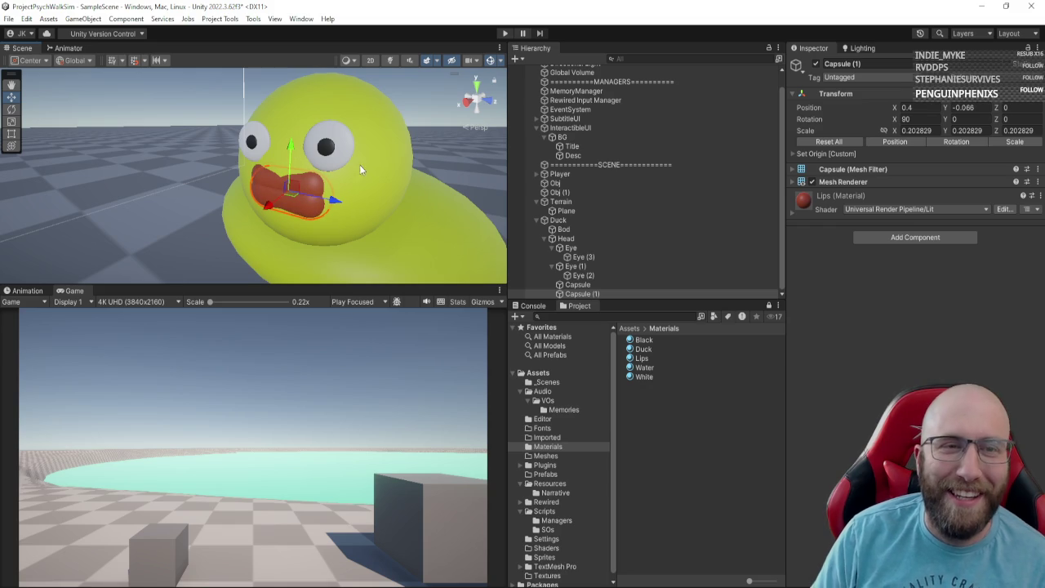
{"action": "left_click", "coordinate": [588, 250]}
{"action": "left_click", "coordinate": [854, 439]}
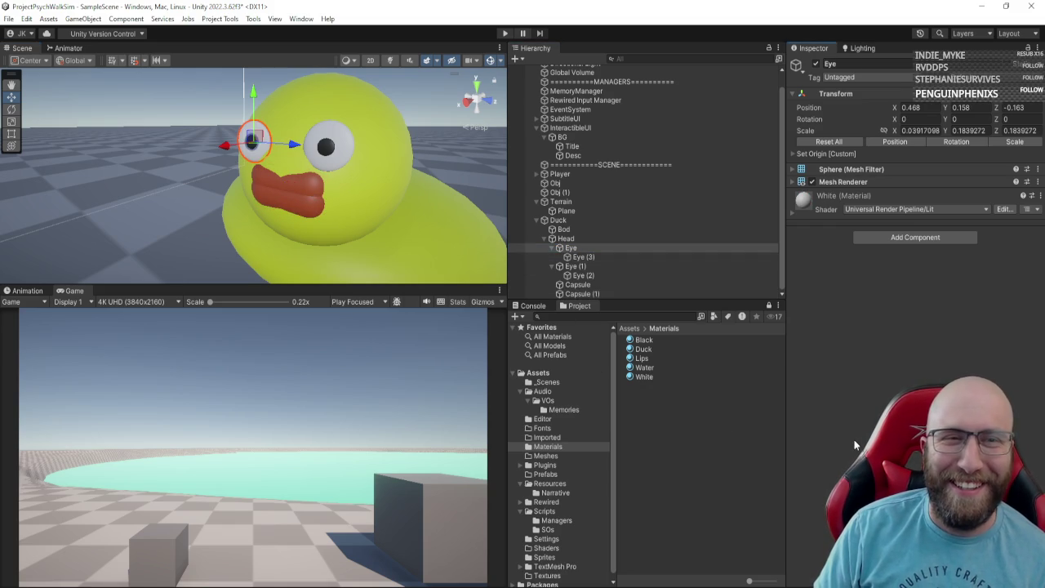
{"action": "left_click", "coordinate": [647, 291]}
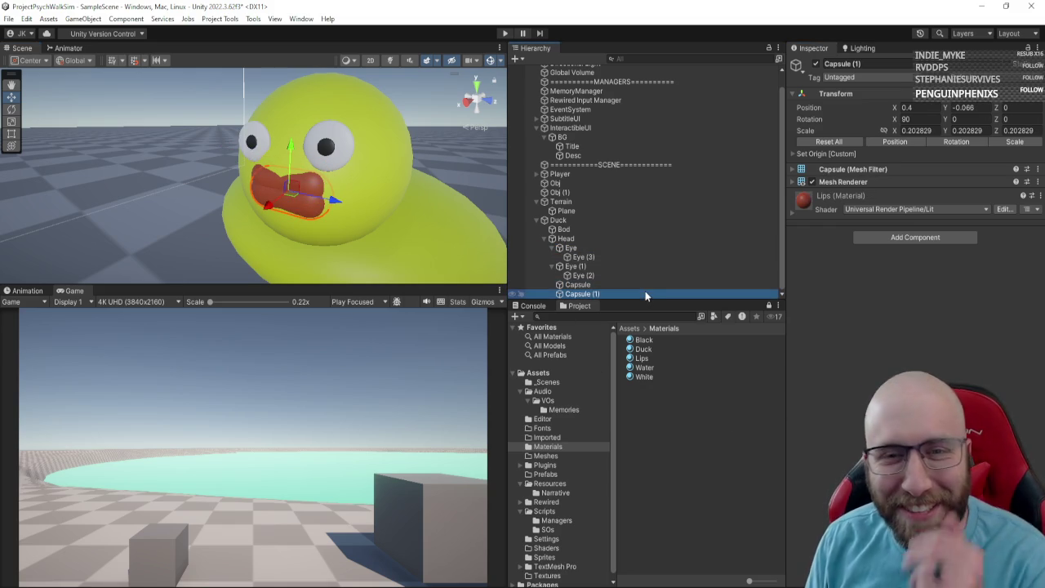
{"action": "left_click", "coordinate": [644, 284], "text": "ctrl"}
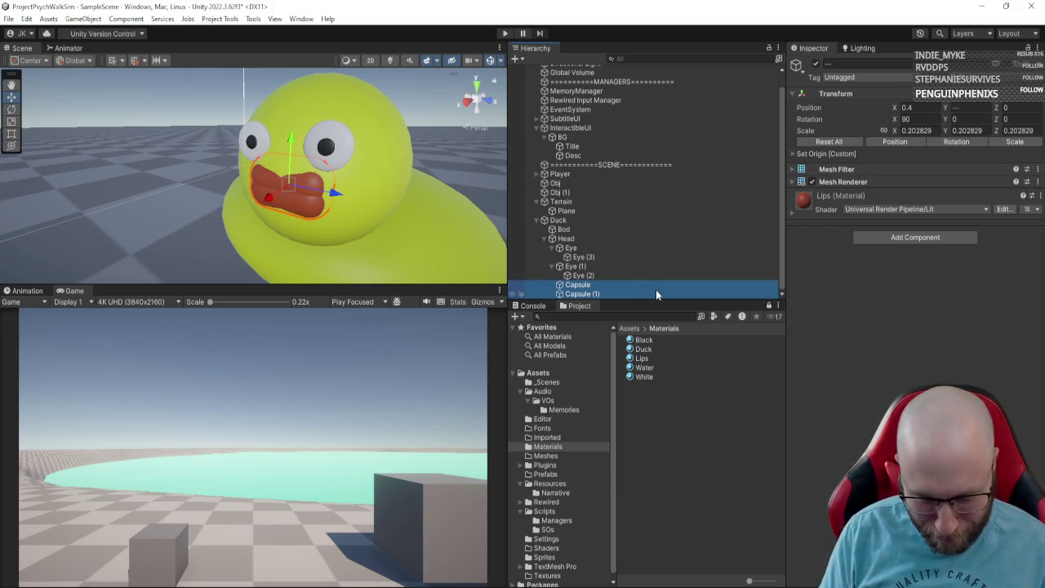
Step: Rename both lip capsules to 'Lip'
{"action": "left_click", "coordinate": [652, 284]}
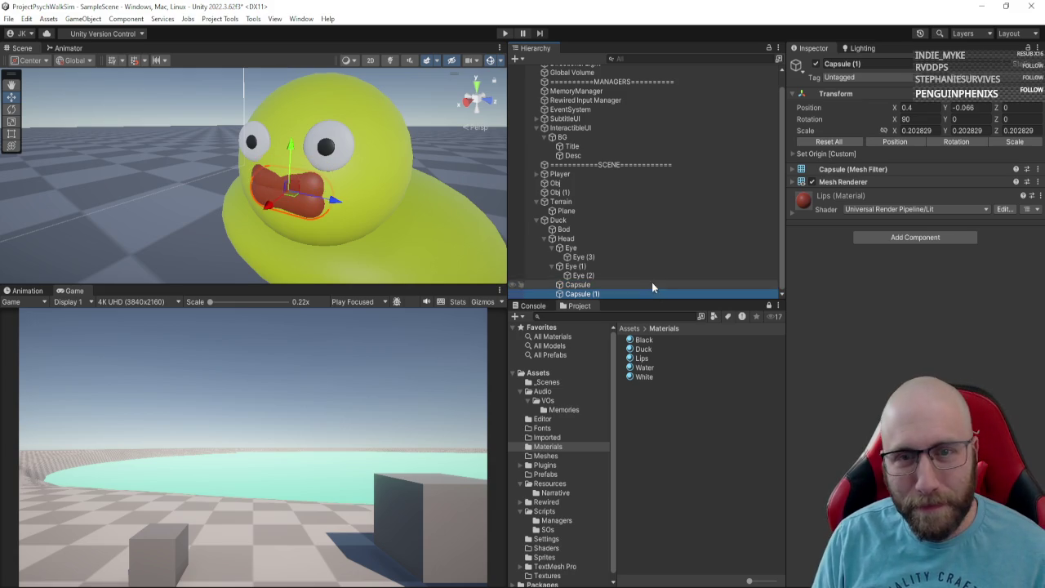
{"action": "key", "text": "F2"}
{"action": "type", "text": "Lip"}
{"action": "key", "text": "Return"}
{"action": "key", "text": "Down"}
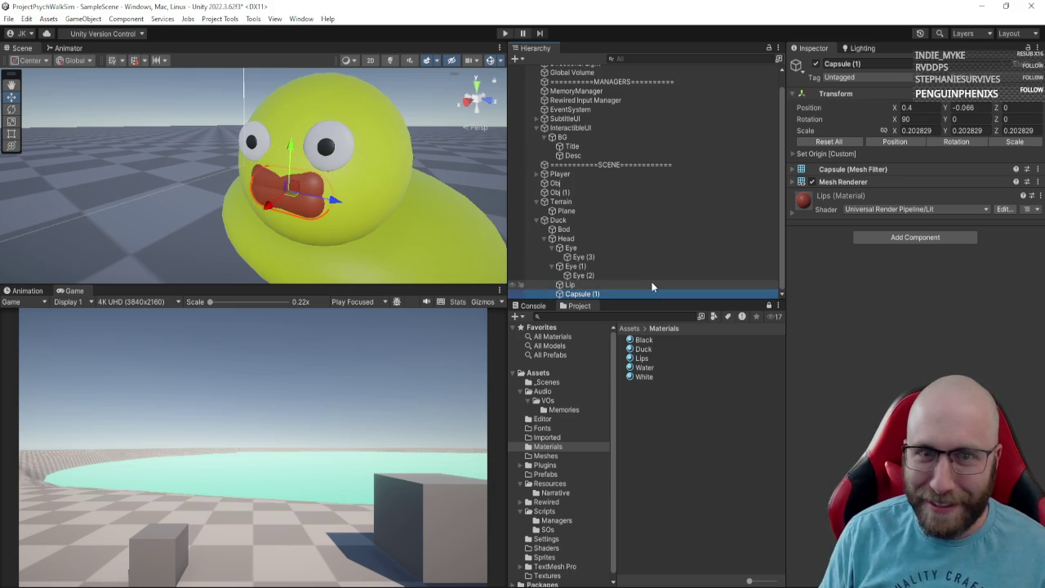
{"action": "key", "text": "F2"}
{"action": "type", "text": "Lip"}
{"action": "key", "text": "Return"}
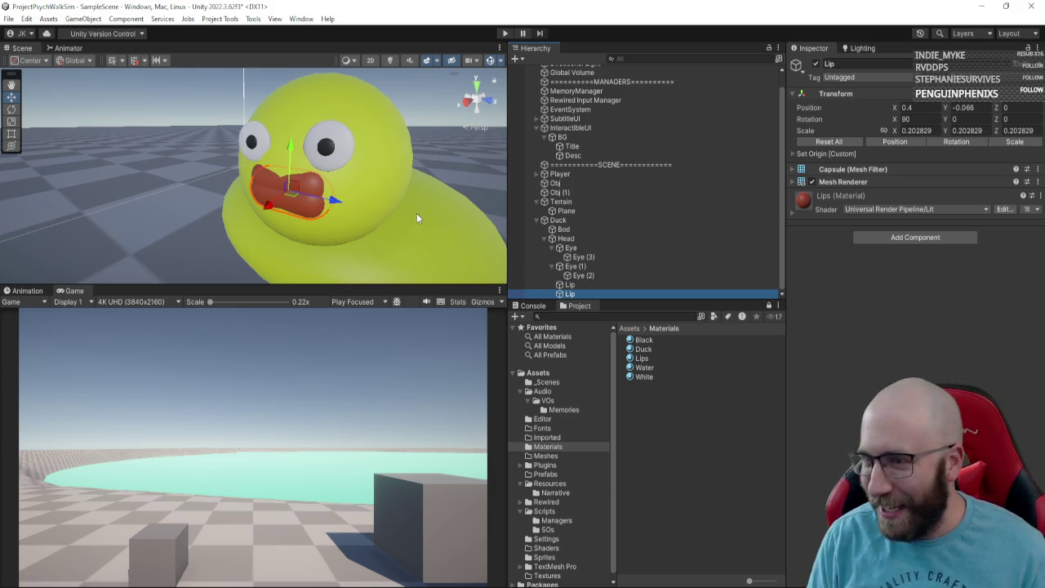
{"action": "mouse_move", "coordinate": [416, 213]}
{"action": "left_mouse_down"}
{"action": "mouse_move", "coordinate": [290, 189]}
{"action": "mouse_move", "coordinate": [372, 188]}
{"action": "mouse_move", "coordinate": [318, 189]}
{"action": "left_mouse_up"}
{"action": "key", "text": "f"}
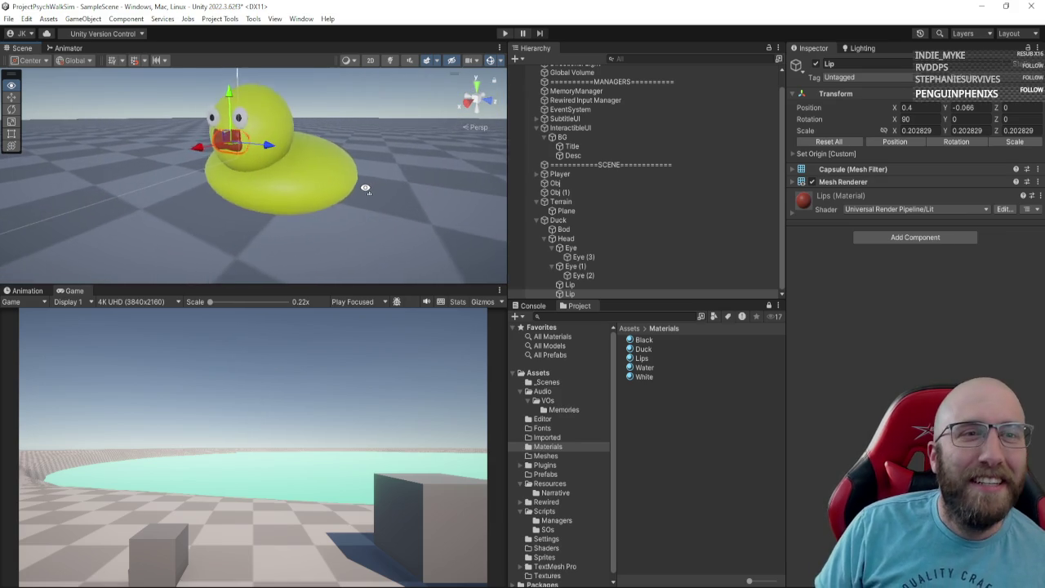
{"action": "scroll", "coordinate": [319, 189], "scroll_direction": "up", "scroll_amount": 5}
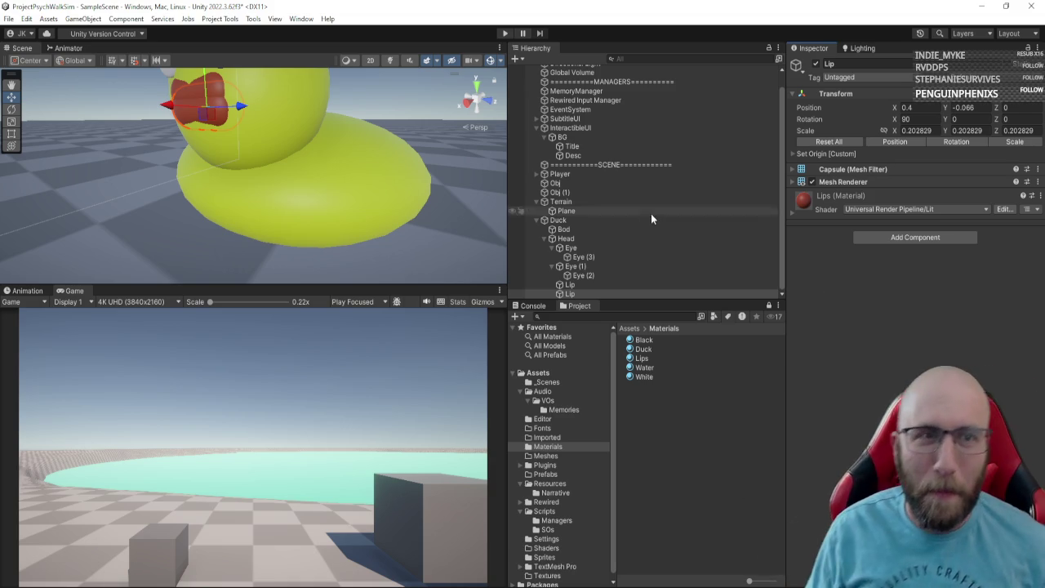
{"action": "left_click_drag", "start_coordinate": [263, 192], "coordinate": [295, 180]}
{"action": "key", "text": "shift+space"}
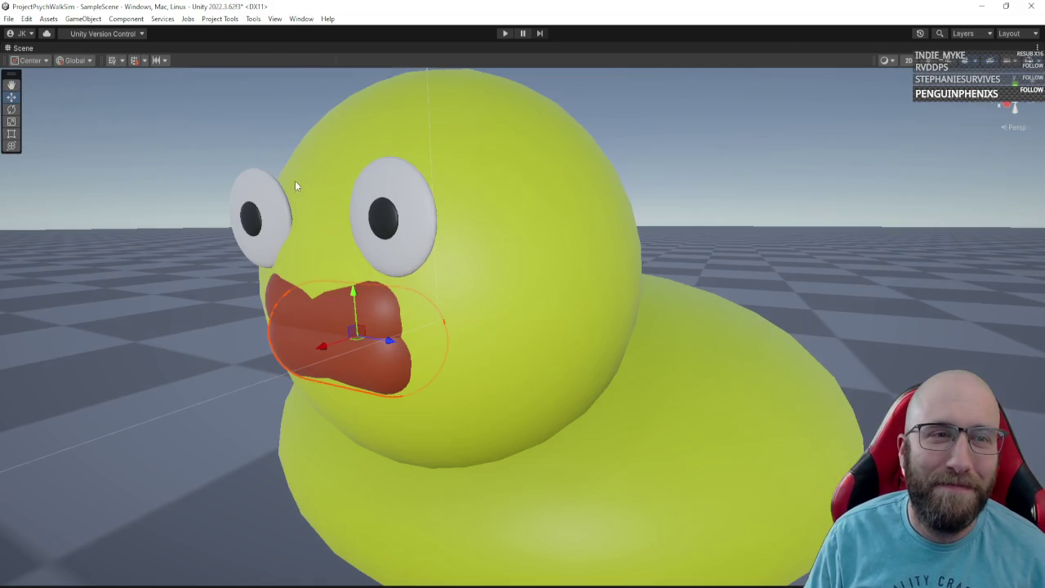
{"action": "scroll", "coordinate": [407, 256], "scroll_direction": "down", "scroll_amount": 5}
{"action": "left_click", "coordinate": [615, 343]}
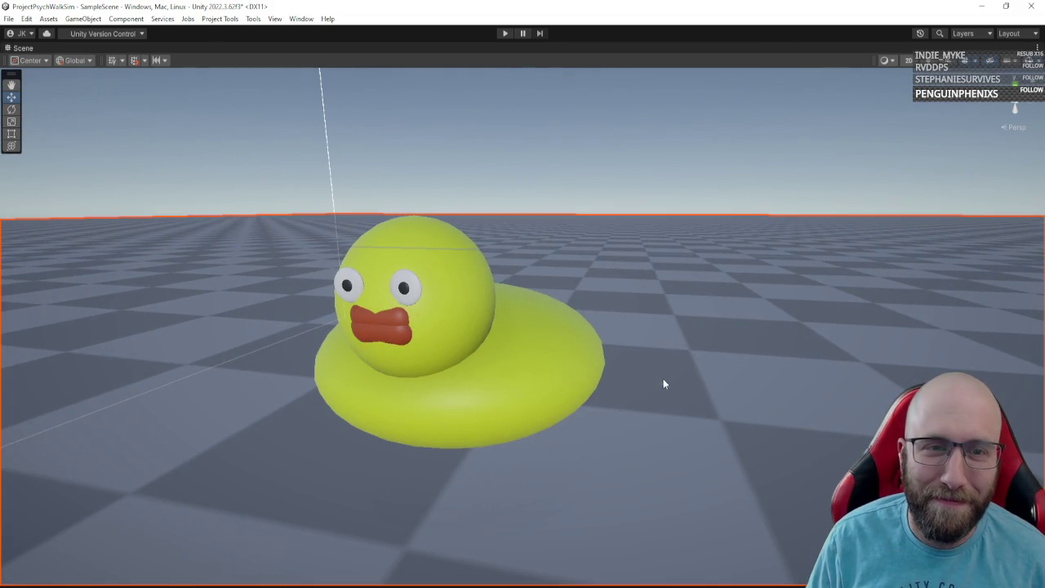
{"action": "mouse_move", "coordinate": [696, 373]}
{"action": "left_mouse_down"}
{"action": "mouse_move", "coordinate": [728, 368]}
{"action": "mouse_move", "coordinate": [598, 378]}
{"action": "left_mouse_up"}
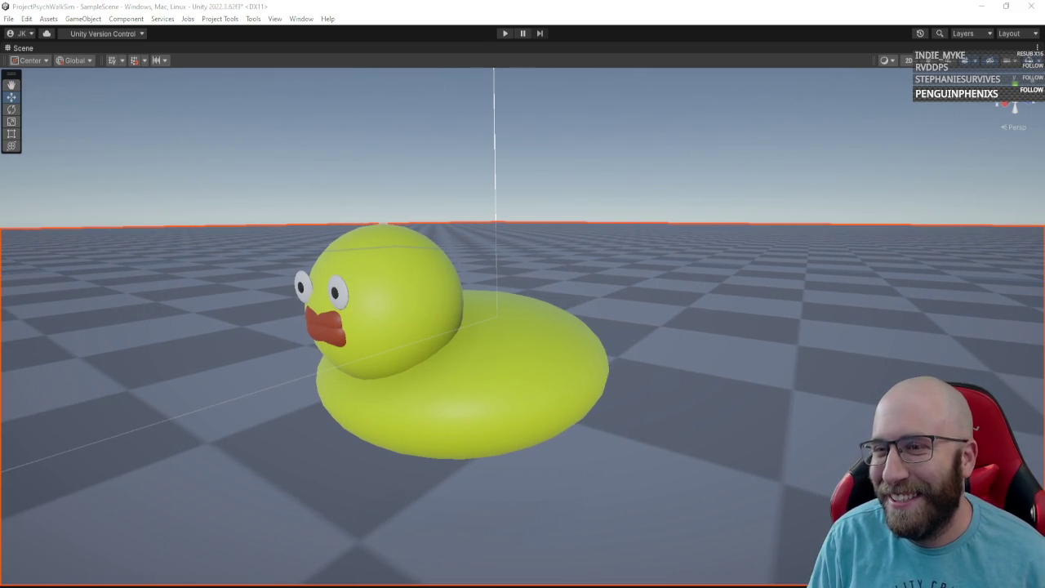
{"action": "mouse_move", "coordinate": [735, 293]}
{"action": "left_mouse_down"}
{"action": "mouse_move", "coordinate": [679, 297]}
{"action": "mouse_move", "coordinate": [727, 302]}
{"action": "left_mouse_up"}
{"action": "scroll", "coordinate": [717, 312], "scroll_direction": "up", "scroll_amount": 3}
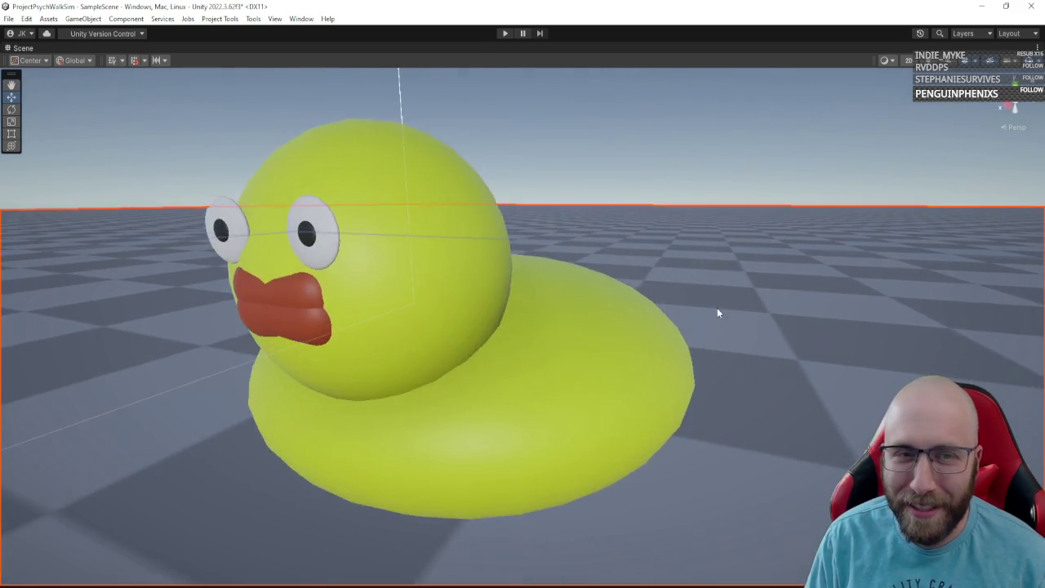
{"action": "key", "text": "shift+space"}
{"action": "mouse_move", "coordinate": [188, 167]}
{"action": "left_mouse_down"}
{"action": "mouse_move", "coordinate": [217, 166]}
{"action": "mouse_move", "coordinate": [432, 237]}
{"action": "left_mouse_up"}
{"action": "left_click", "coordinate": [571, 219]}
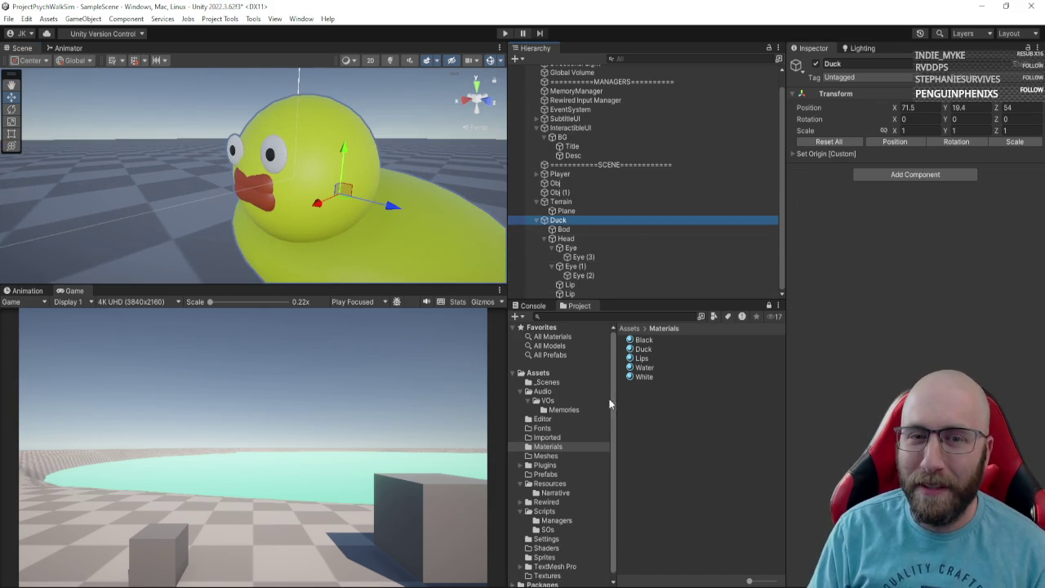
Step: Save Duck as a prefab in Assets/Prefabs, then shrink and lower its Head
{"action": "left_click", "coordinate": [545, 473]}
{"action": "mouse_move", "coordinate": [559, 220]}
{"action": "left_mouse_down"}
{"action": "mouse_move", "coordinate": [612, 266]}
{"action": "mouse_move", "coordinate": [670, 359]}
{"action": "left_mouse_up"}
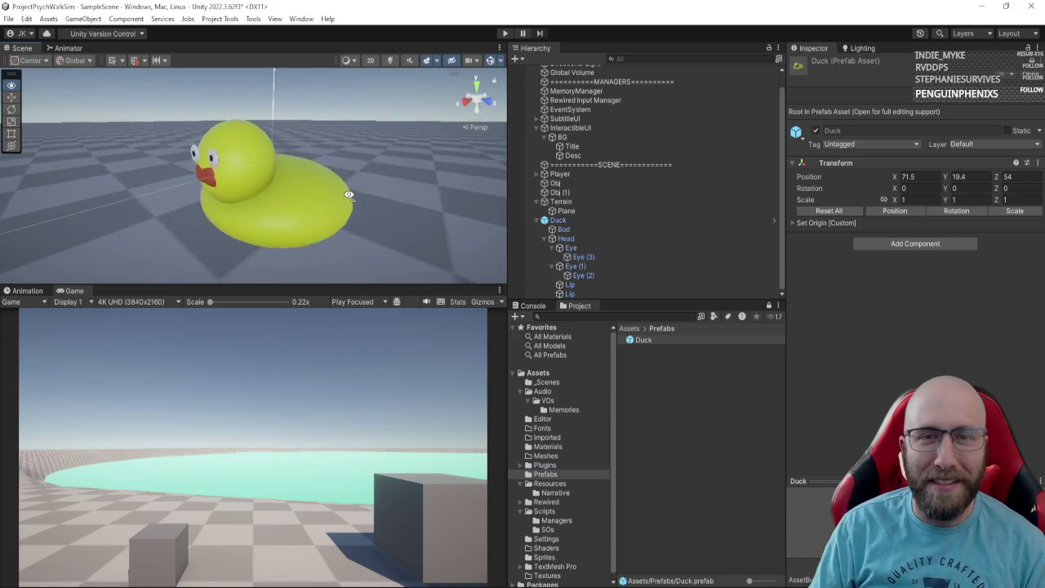
{"action": "double_click", "coordinate": [572, 239]}
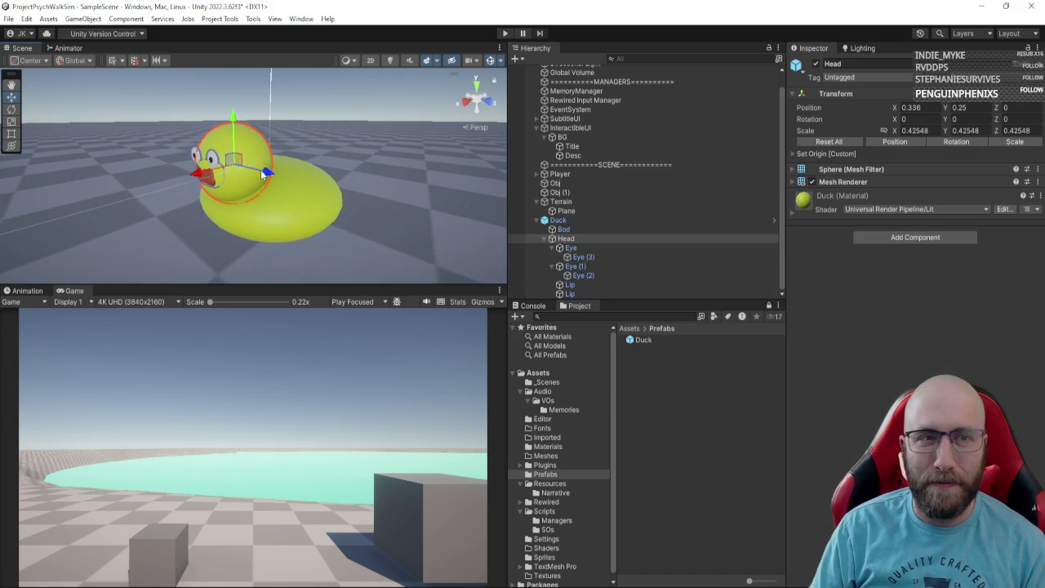
{"action": "left_click_drag", "start_coordinate": [234, 167], "coordinate": [232, 175]}
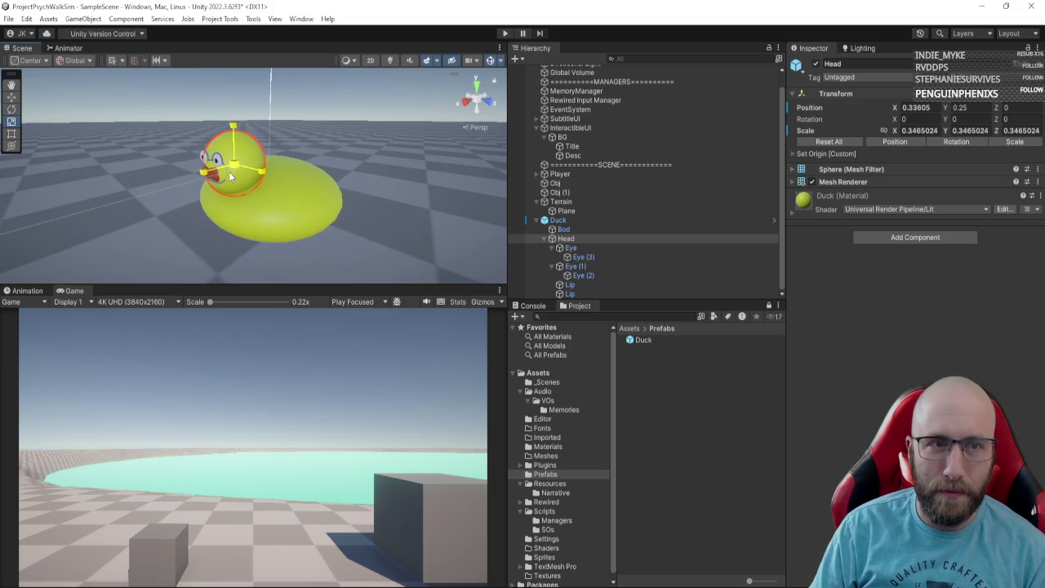
{"action": "left_click_drag", "start_coordinate": [240, 125], "coordinate": [235, 126]}
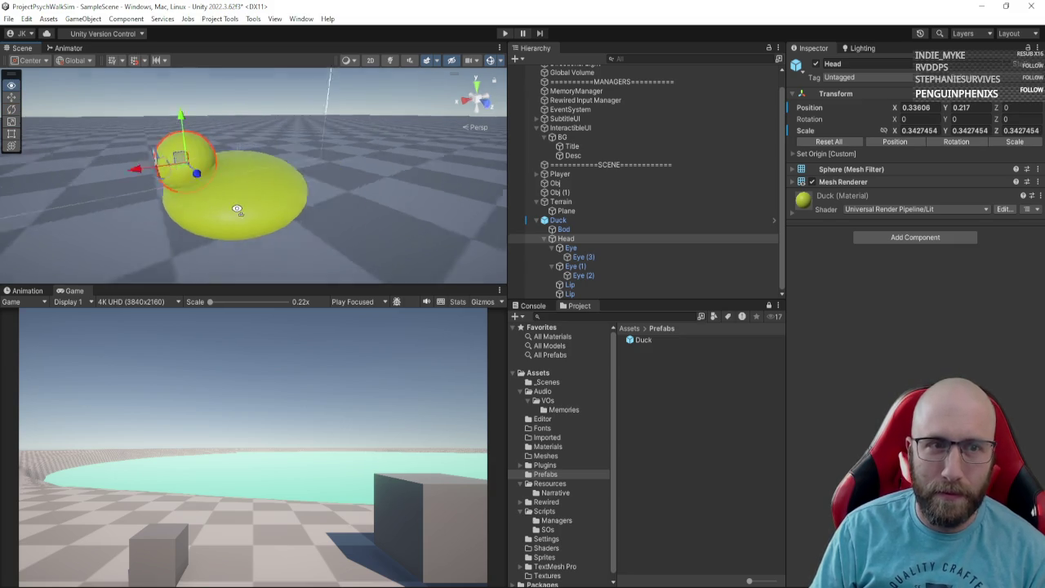
{"action": "scroll", "coordinate": [253, 176], "scroll_direction": "up", "scroll_amount": 5}
{"action": "scroll", "coordinate": [253, 176], "scroll_direction": "down", "scroll_amount": 5}
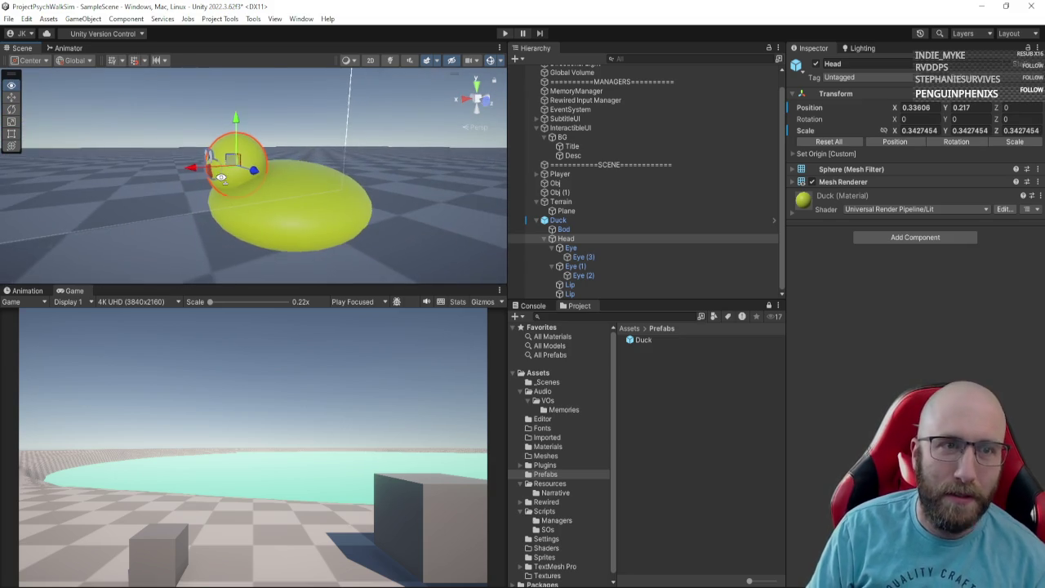
Step: Apply all overrides to the Duck prefab, undoing an accidental move afterward
{"action": "left_click", "coordinate": [616, 219]}
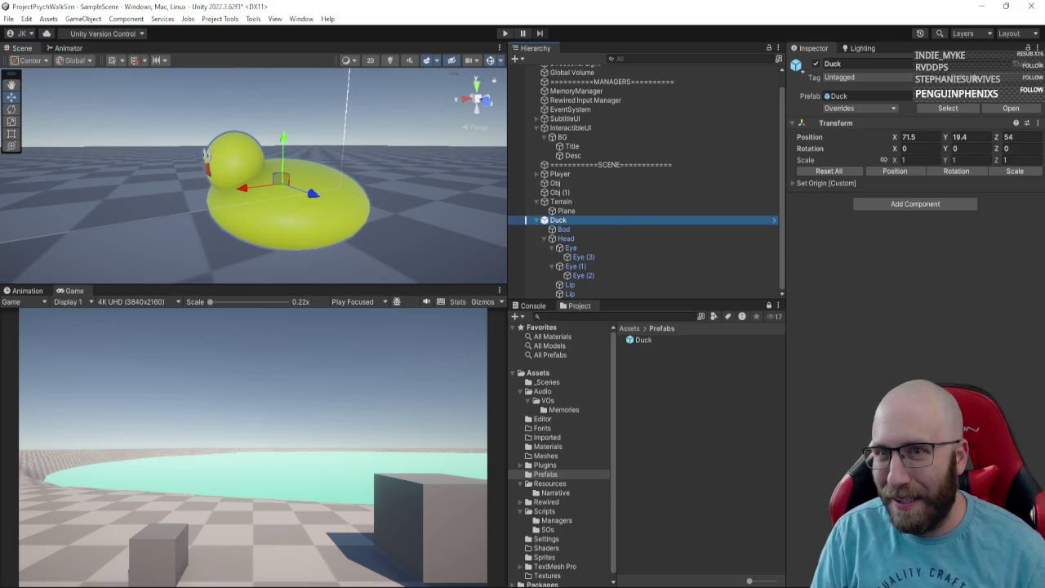
{"action": "left_click", "coordinate": [859, 107]}
{"action": "left_click", "coordinate": [944, 190]}
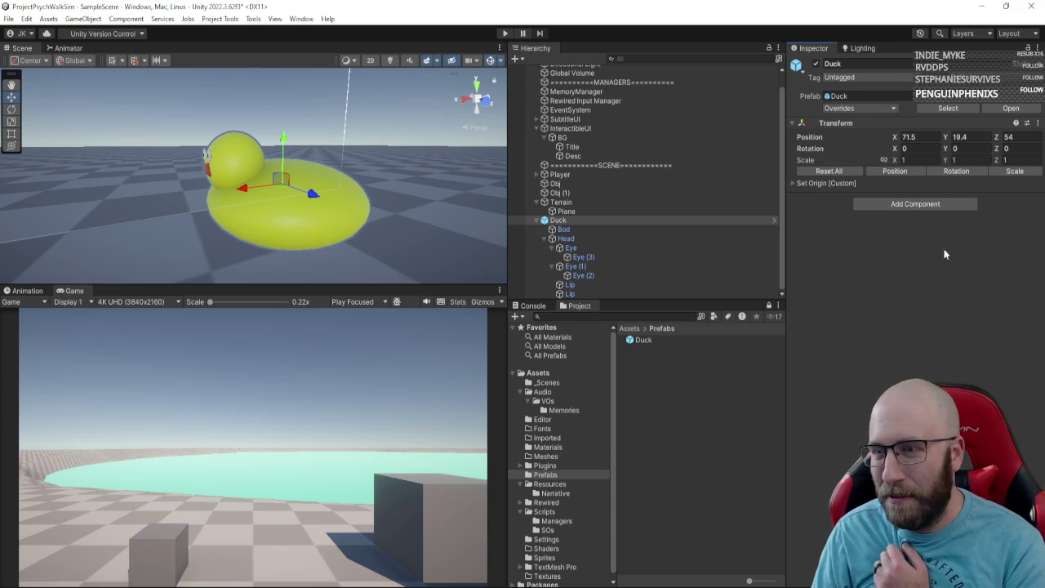
{"action": "mouse_move", "coordinate": [343, 204]}
{"action": "left_mouse_down"}
{"action": "mouse_move", "coordinate": [409, 201]}
{"action": "mouse_move", "coordinate": [221, 178]}
{"action": "left_mouse_up"}
{"action": "scroll", "coordinate": [327, 189], "scroll_direction": "up", "scroll_amount": 5}
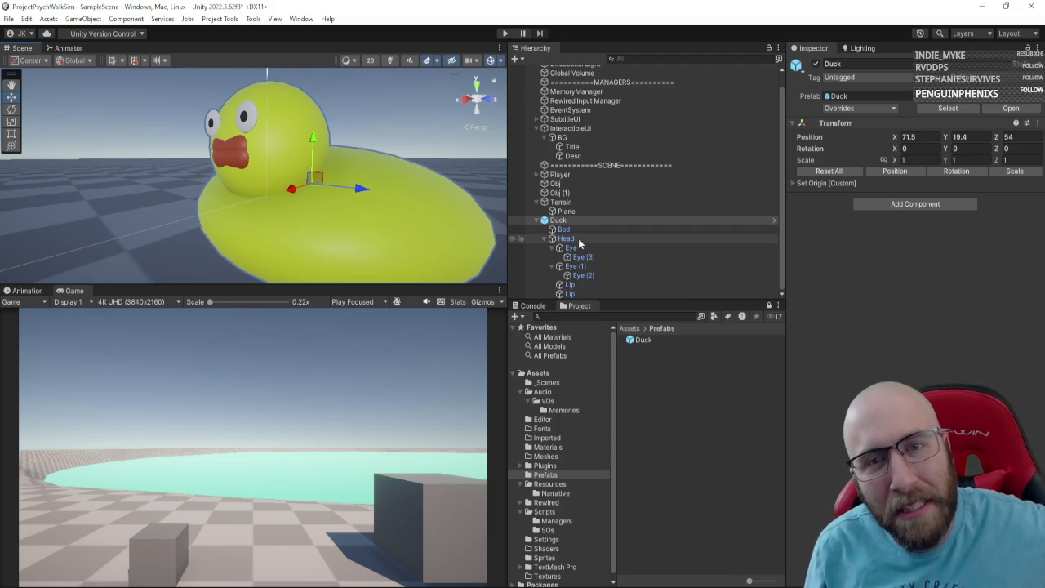
{"action": "mouse_move", "coordinate": [323, 203]}
{"action": "left_mouse_down"}
{"action": "mouse_move", "coordinate": [186, 250]}
{"action": "mouse_move", "coordinate": [204, 244]}
{"action": "mouse_move", "coordinate": [230, 268]}
{"action": "mouse_move", "coordinate": [239, 254]}
{"action": "mouse_move", "coordinate": [211, 271]}
{"action": "mouse_move", "coordinate": [400, 235]}
{"action": "mouse_move", "coordinate": [374, 235]}
{"action": "left_mouse_up"}
{"action": "key", "text": "ctrl+z"}
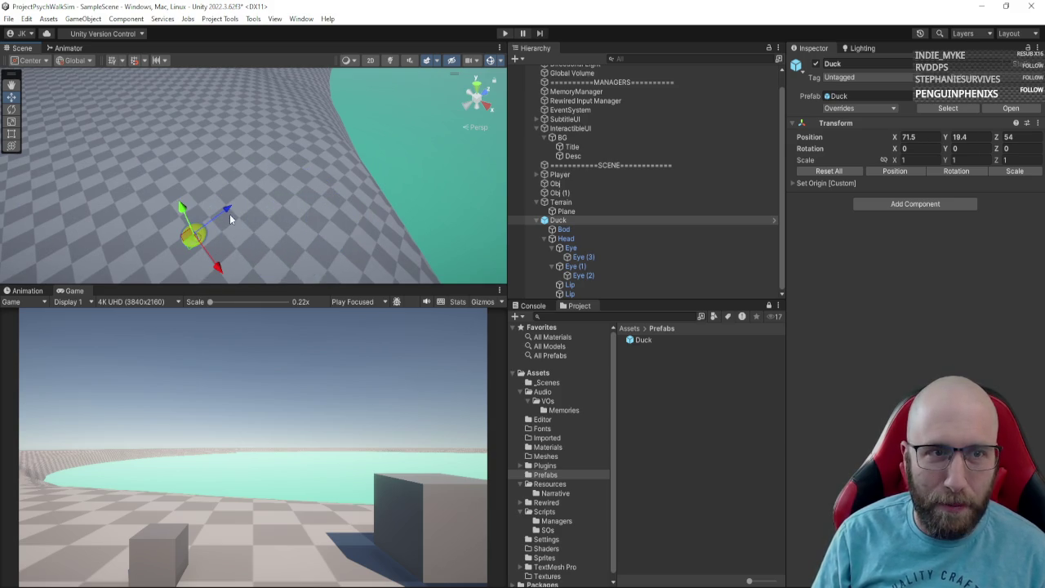
Step: Add a Rigidbody to the Duck and move it over the water to about X 76.97, Z 77.18
{"action": "left_click", "coordinate": [928, 203]}
{"action": "type", "text": "canv"}
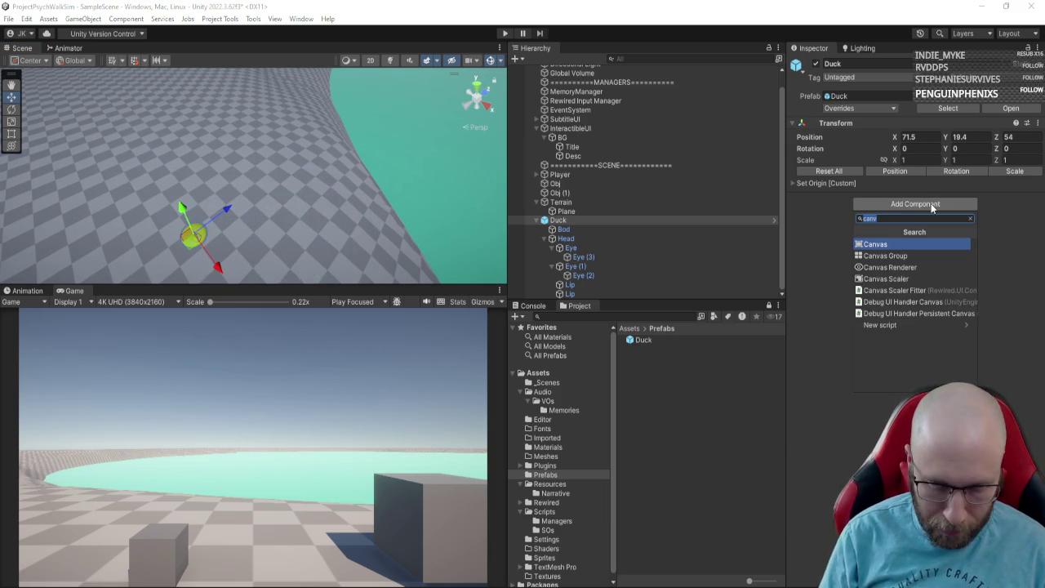
{"action": "type", "text": "rigi"}
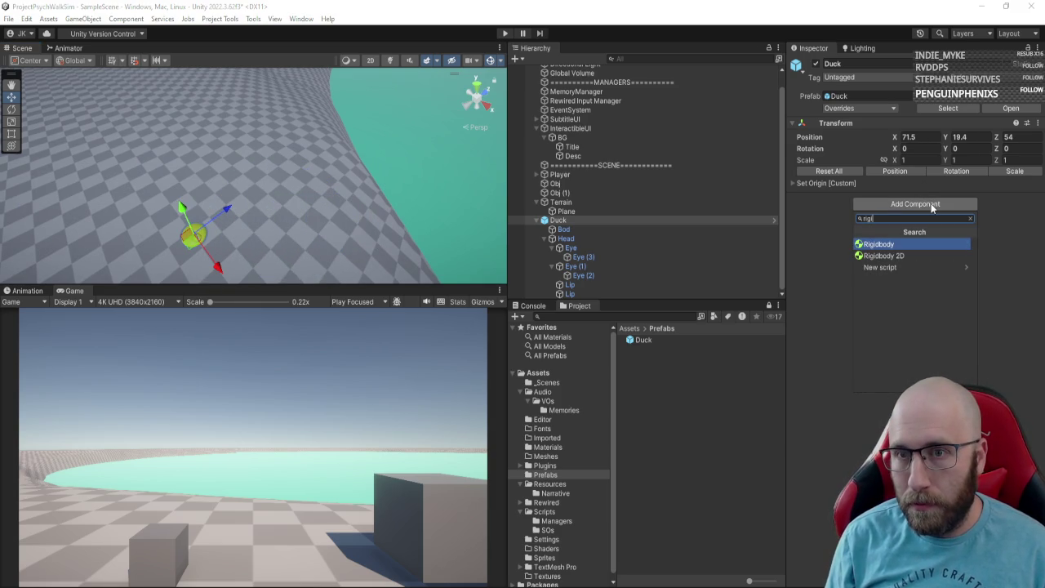
{"action": "key", "text": "Return"}
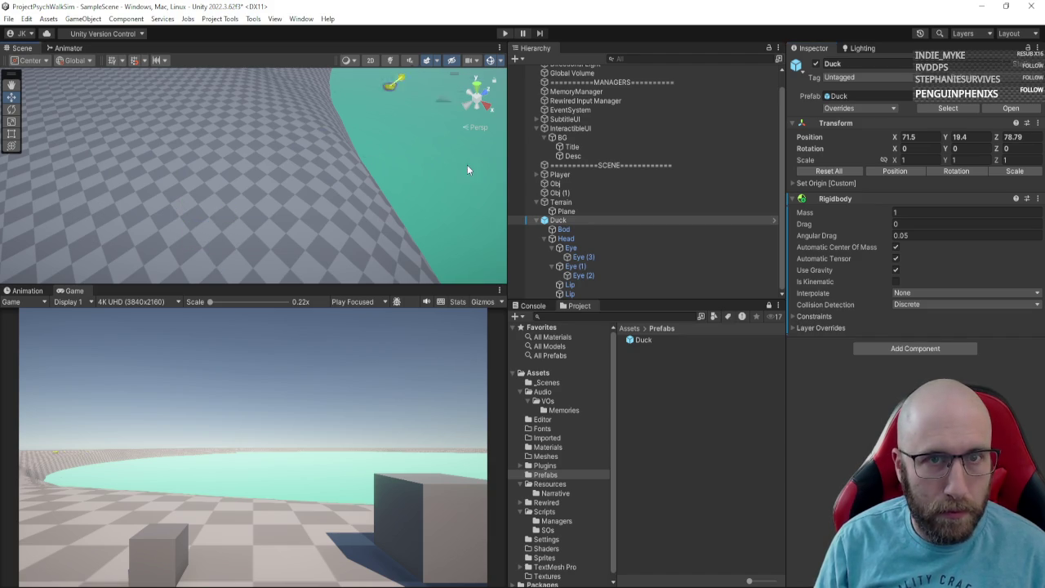
{"action": "key", "text": "f"}
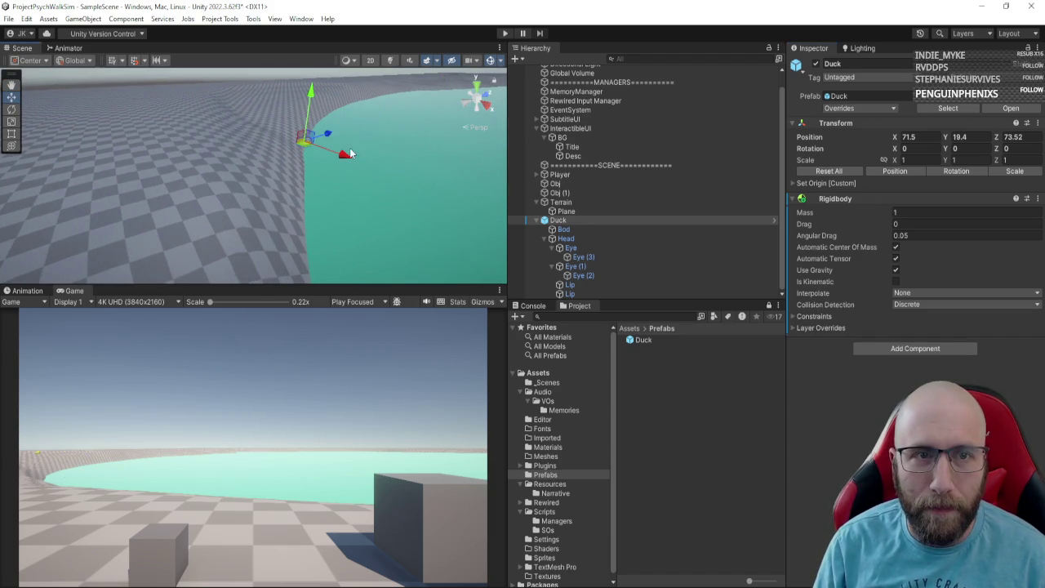
{"action": "left_click_drag", "start_coordinate": [403, 169], "coordinate": [251, 103]}
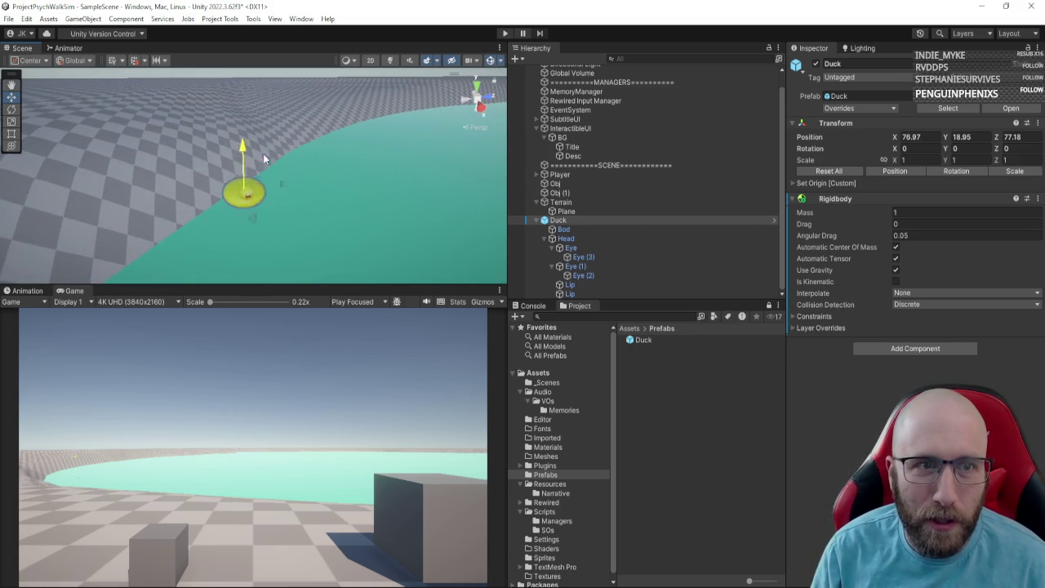
Step: Test in Play mode, then make the water Plane's Mesh Collider convex
{"action": "left_click", "coordinate": [409, 236]}
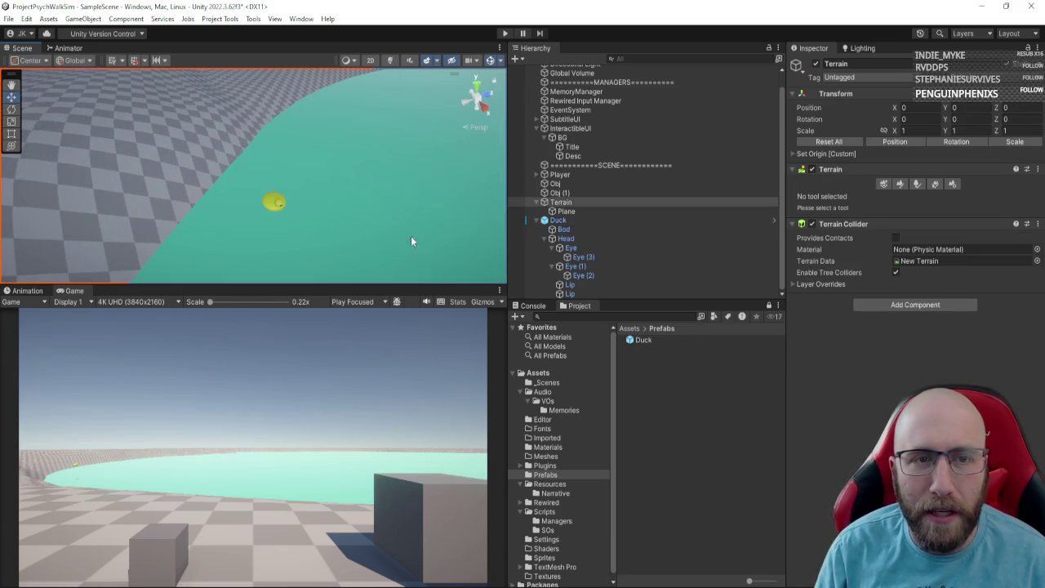
{"action": "left_click", "coordinate": [572, 210]}
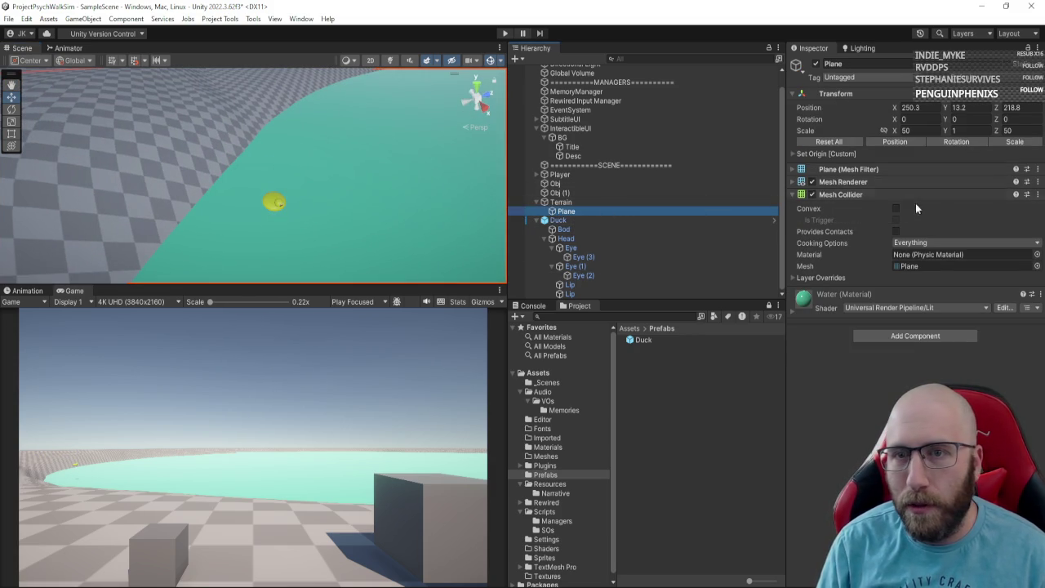
{"action": "left_click", "coordinate": [507, 32]}
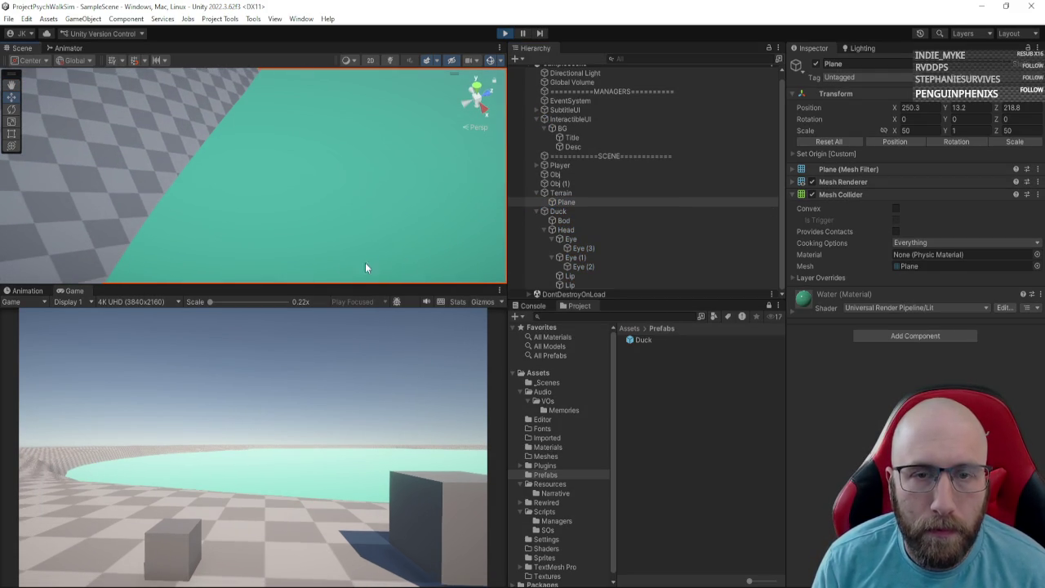
{"action": "left_click", "coordinate": [476, 174]}
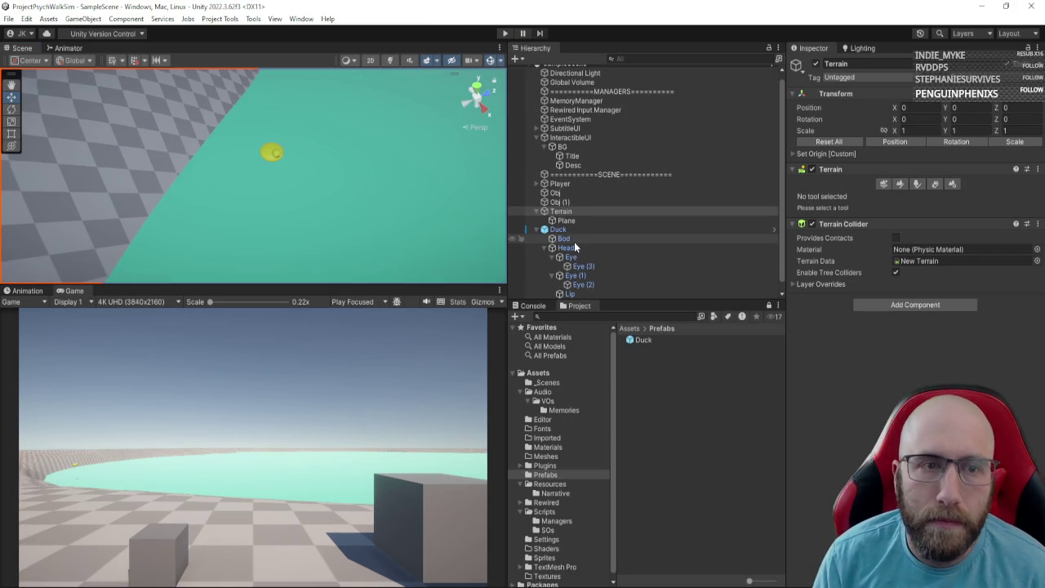
{"action": "left_click", "coordinate": [577, 220]}
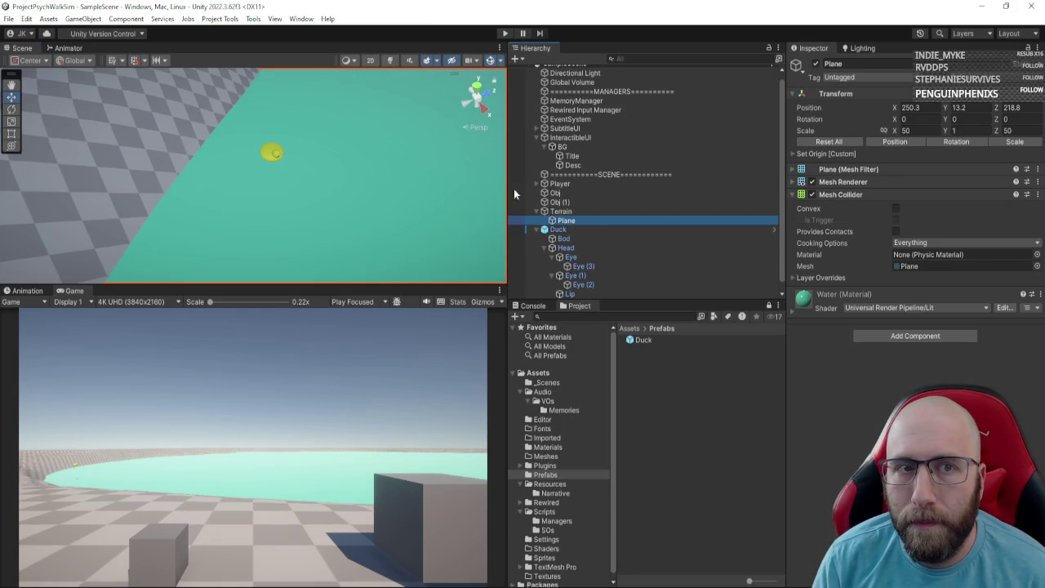
{"action": "left_click", "coordinate": [893, 208]}
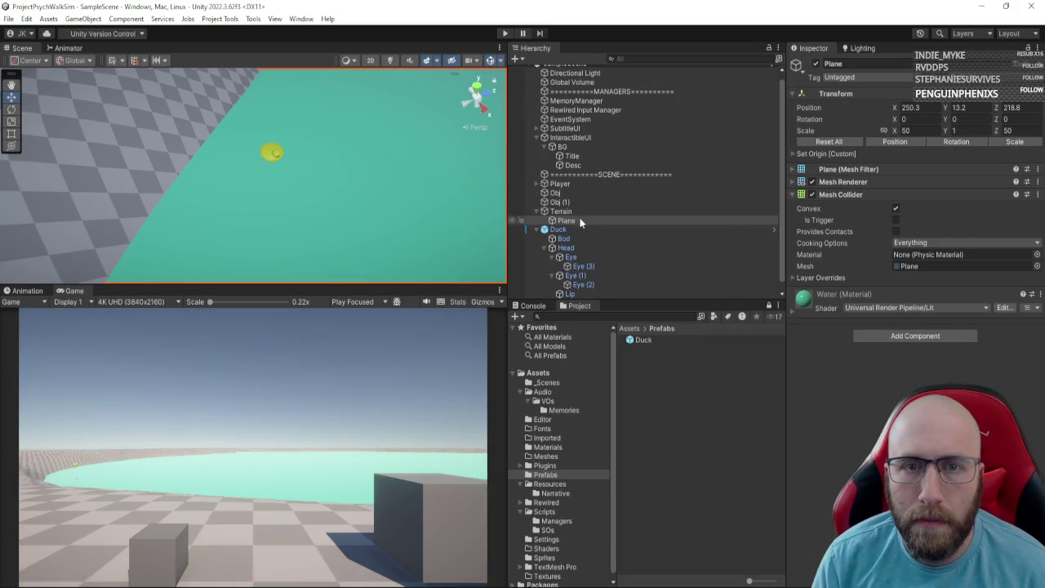
Step: Turn off Use Gravity on the Duck's Rigidbody and show the Scripts folder
{"action": "left_click", "coordinate": [573, 232]}
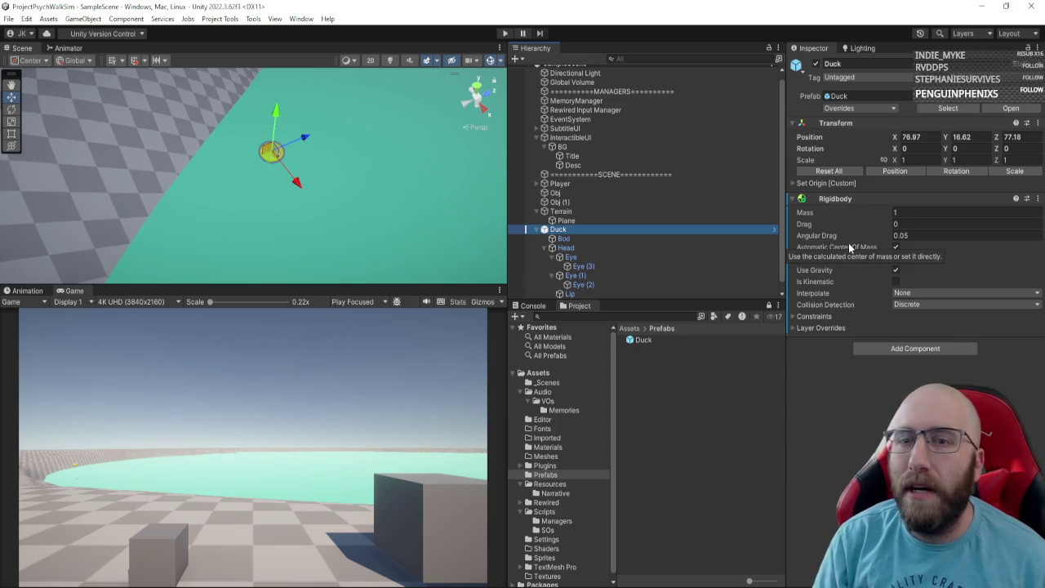
{"action": "left_click", "coordinate": [896, 270]}
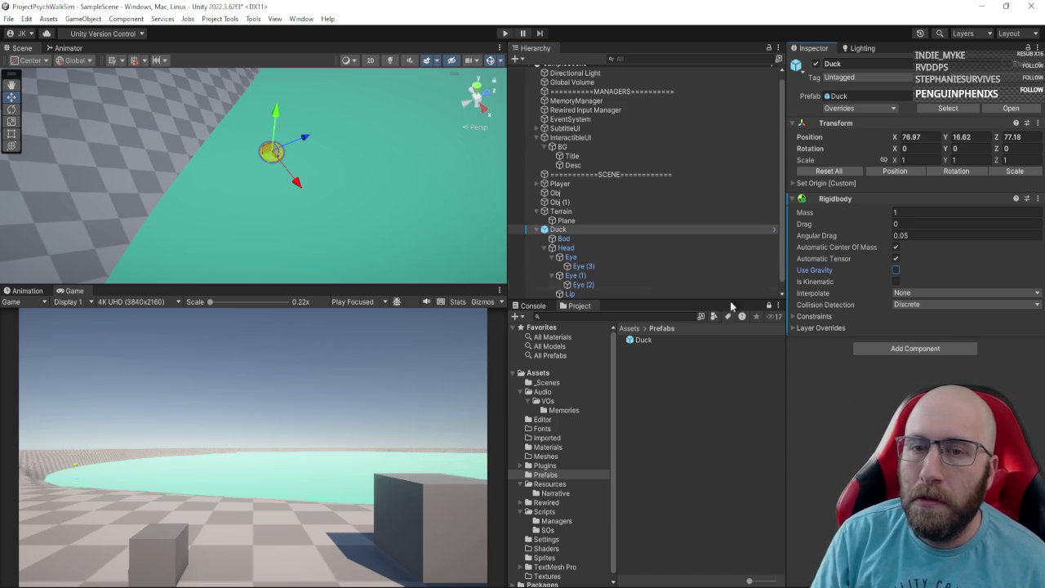
{"action": "left_click_drag", "start_coordinate": [377, 199], "coordinate": [490, 206]}
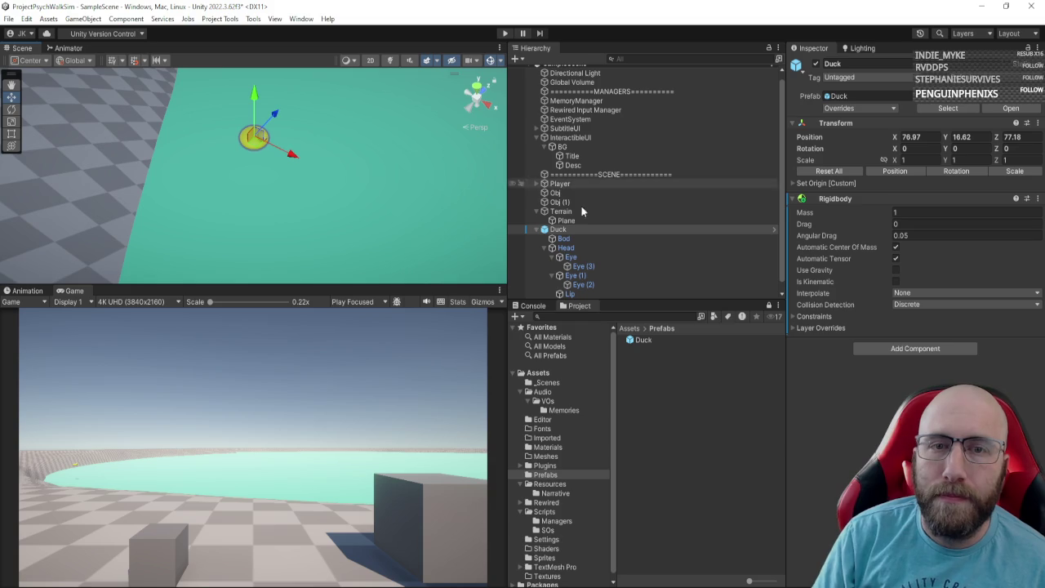
{"action": "left_click", "coordinate": [558, 512]}
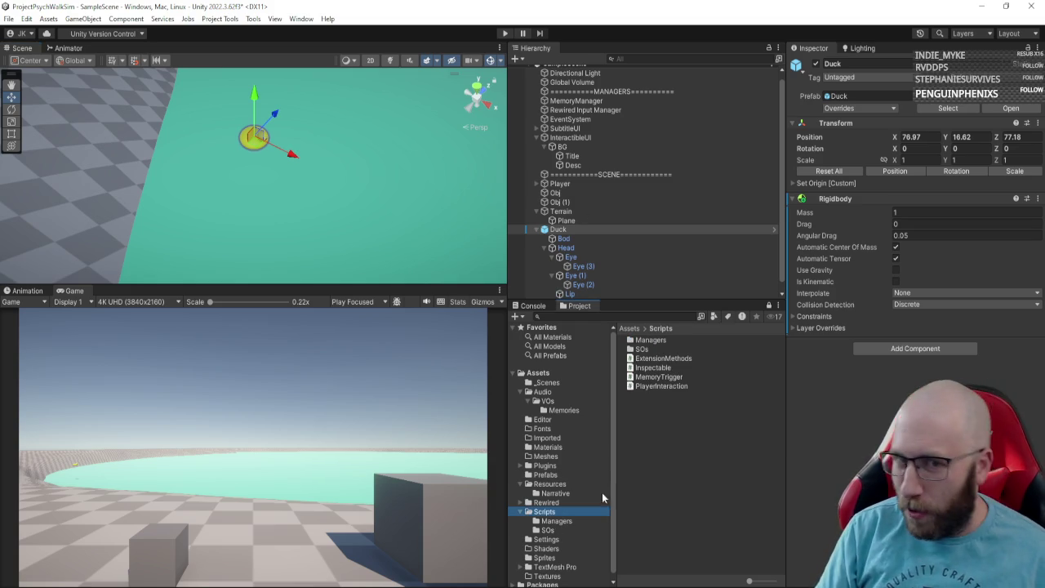
Step: Create a new C# script named Duck in the Scripts folder
{"action": "right_click", "coordinate": [627, 508]}
{"action": "mouse_move", "coordinate": [662, 156]}
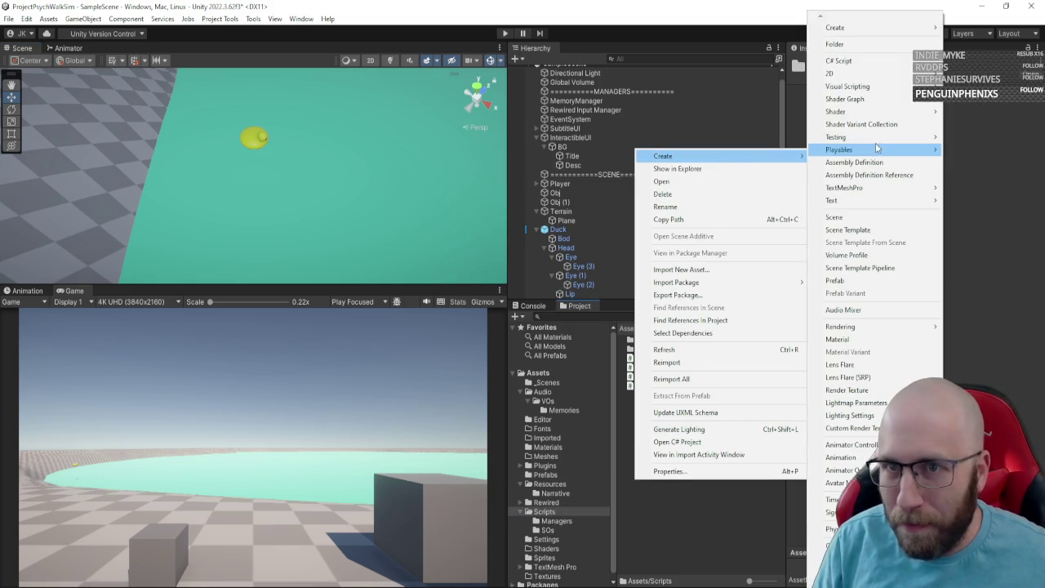
{"action": "left_click", "coordinate": [850, 66]}
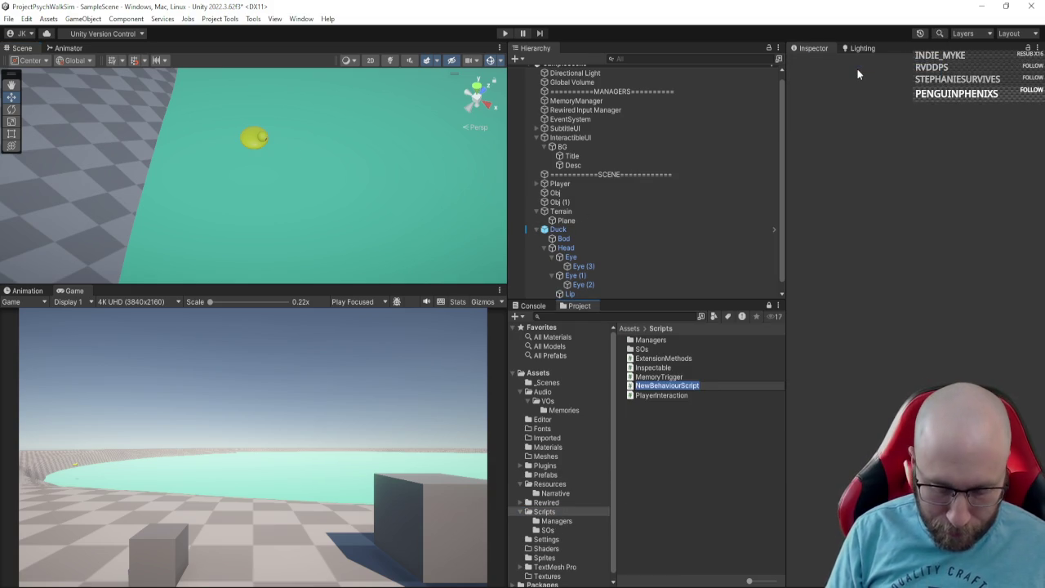
{"action": "type", "text": "Duck"}
{"action": "key", "text": "Return"}
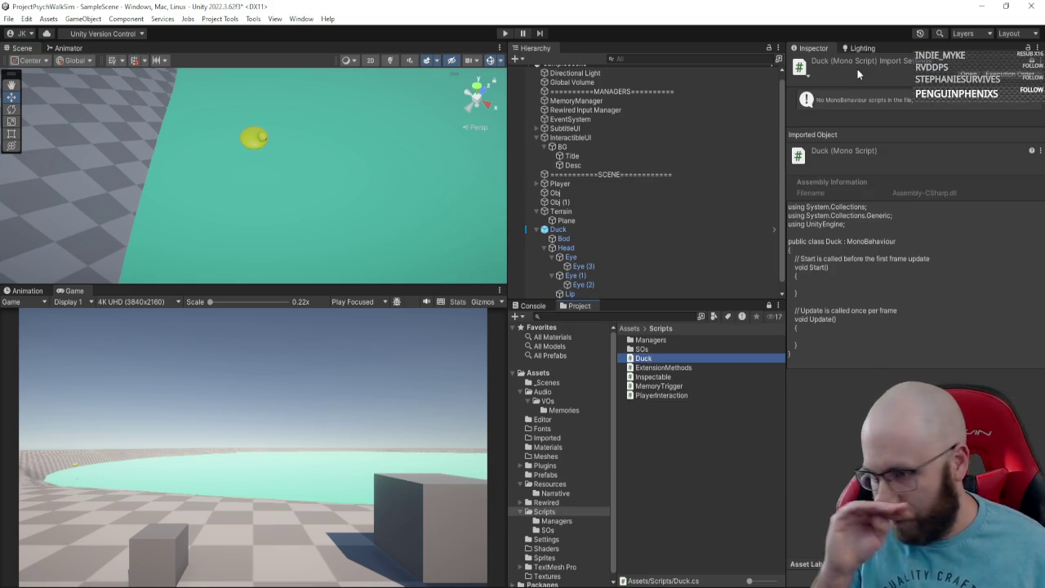
Step: Attach the Duck script to the Duck object and open it in Visual Studio
{"action": "left_click", "coordinate": [591, 231]}
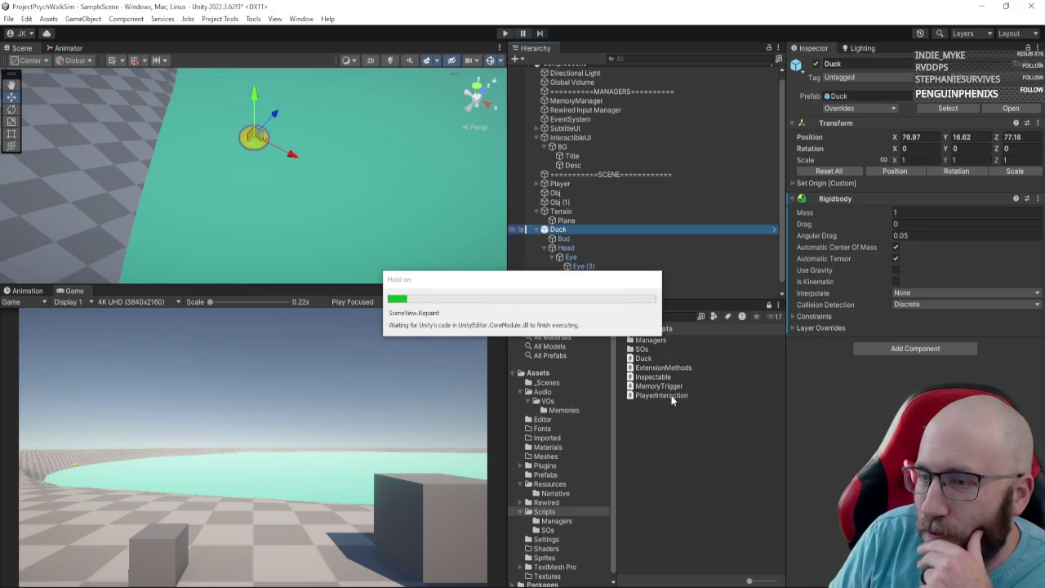
{"action": "mouse_move", "coordinate": [644, 359]}
{"action": "left_mouse_down"}
{"action": "mouse_move", "coordinate": [804, 336]}
{"action": "mouse_move", "coordinate": [806, 368]}
{"action": "left_mouse_up"}
{"action": "double_click", "coordinate": [939, 354]}
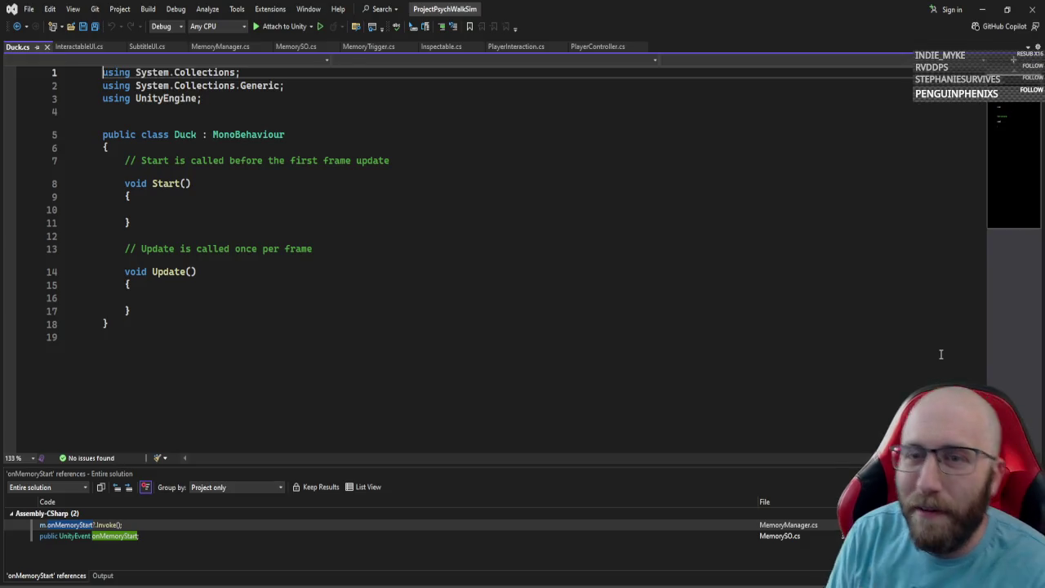
Step: Declare public fields Rigidbody rb, float bobAmt and float bobSpeed in the Duck class
{"action": "left_click", "coordinate": [192, 183]}
{"action": "left_click", "coordinate": [169, 148]}
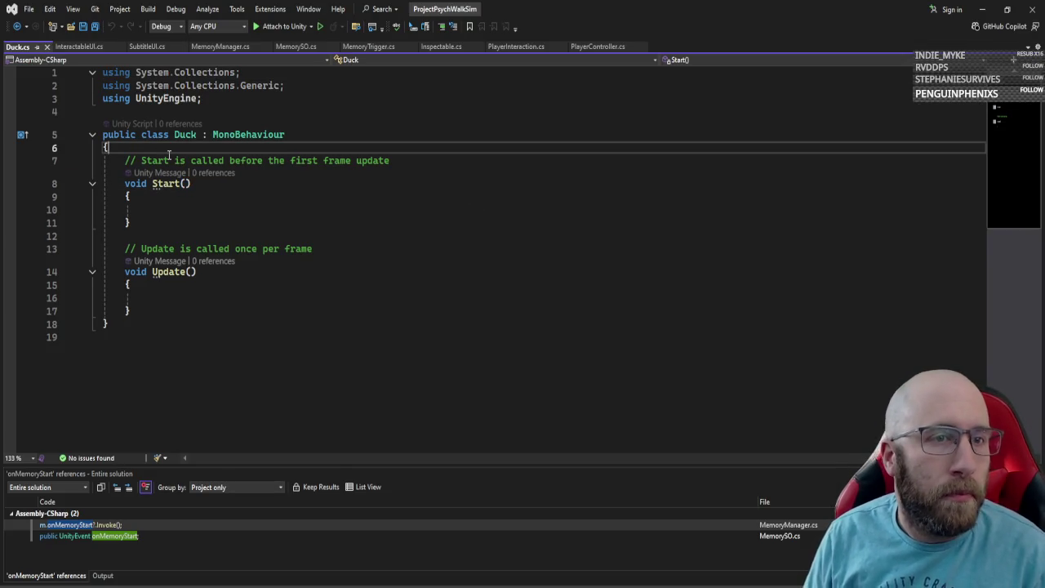
{"action": "key", "text": "Return"}
{"action": "key", "text": "Return"}
{"action": "type", "text": "partial"}
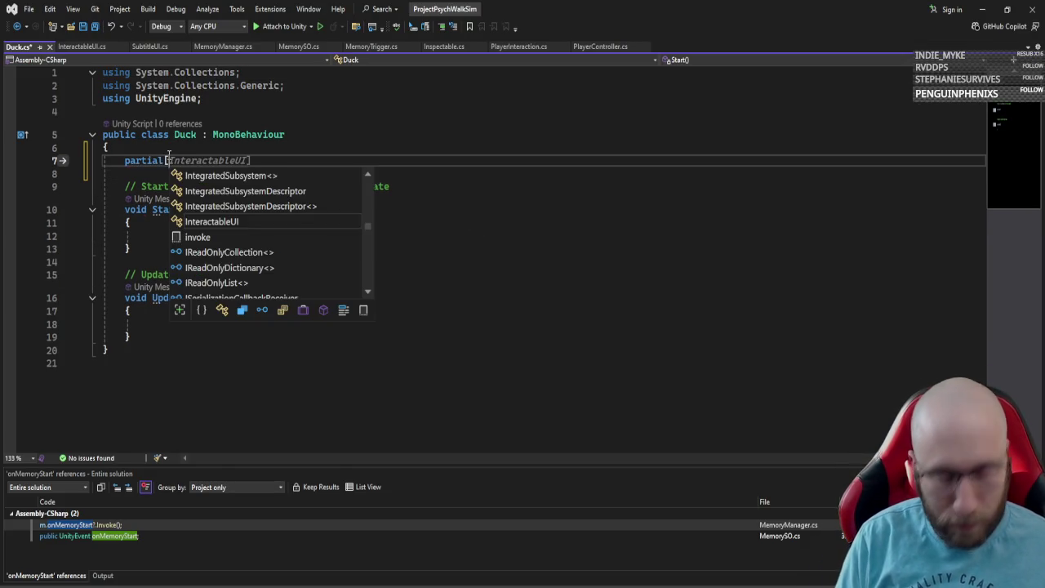
{"action": "key", "text": "BackSpace"}
{"action": "type", "text": "public "}
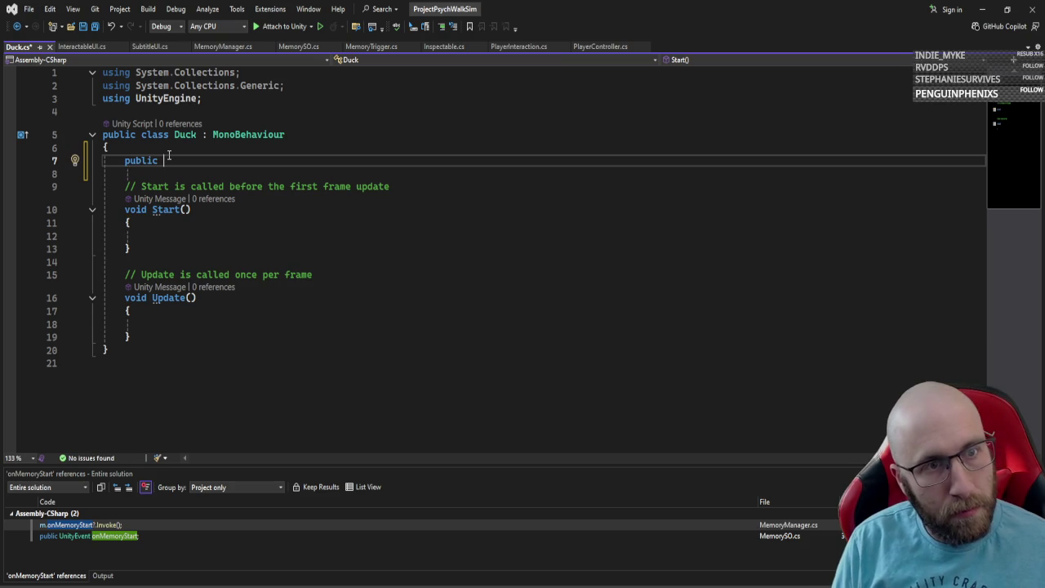
{"action": "type", "text": "Rigidbody rb;"}
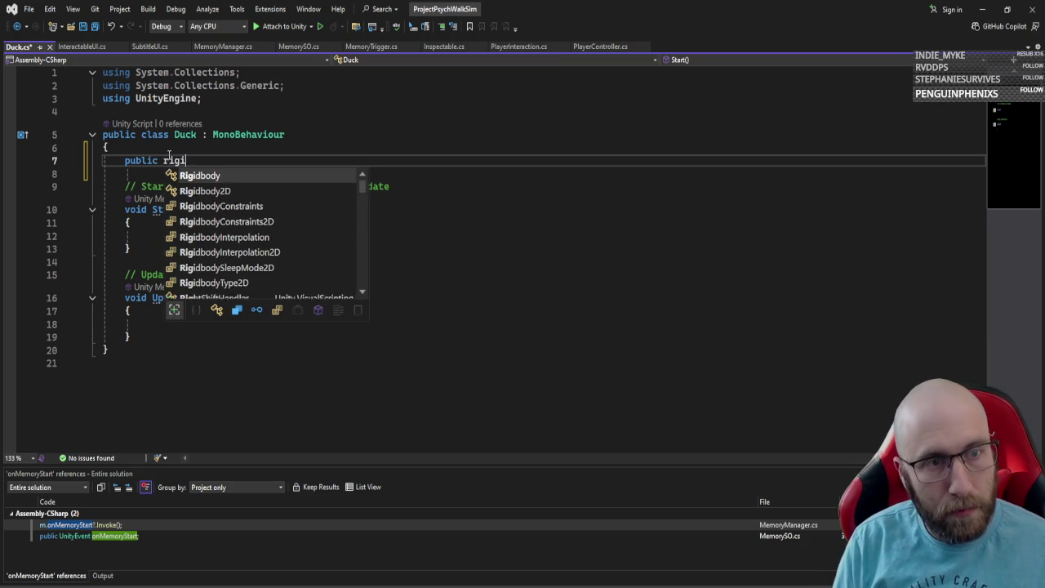
{"action": "key", "text": "Return"}
{"action": "key", "text": "Return"}
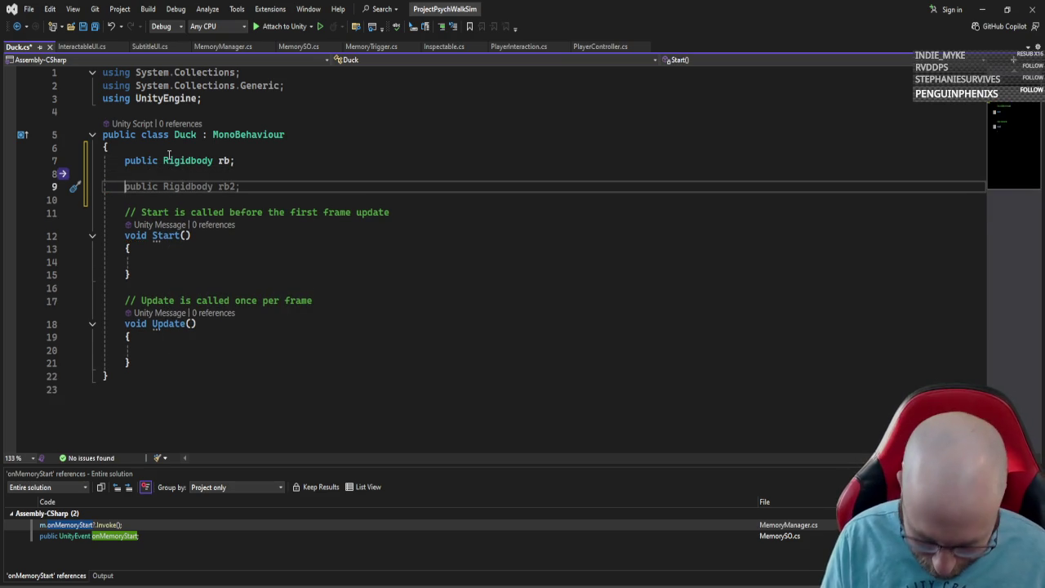
{"action": "type", "text": "public "}
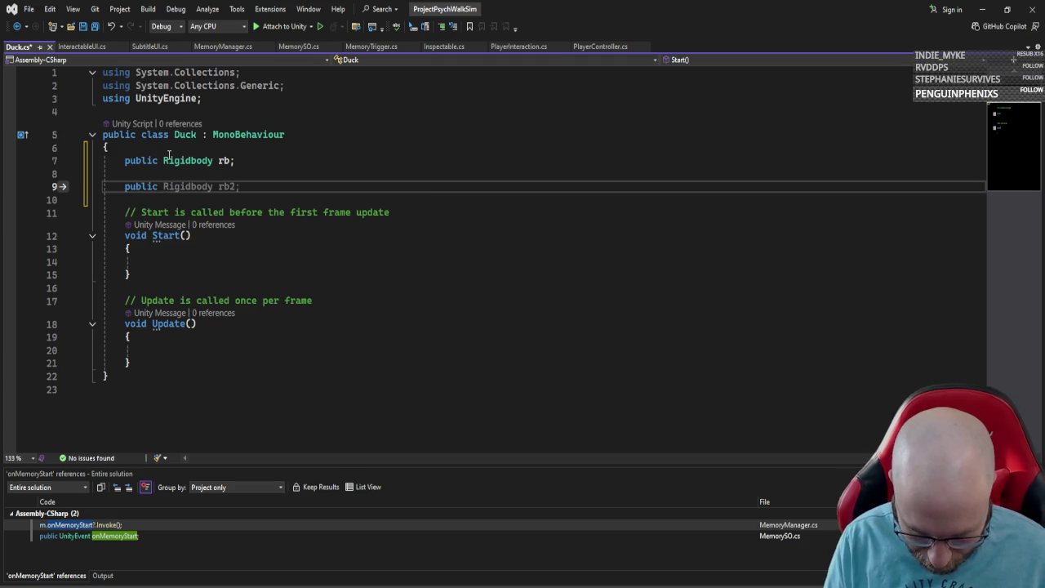
{"action": "type", "text": "float bobAmt;"}
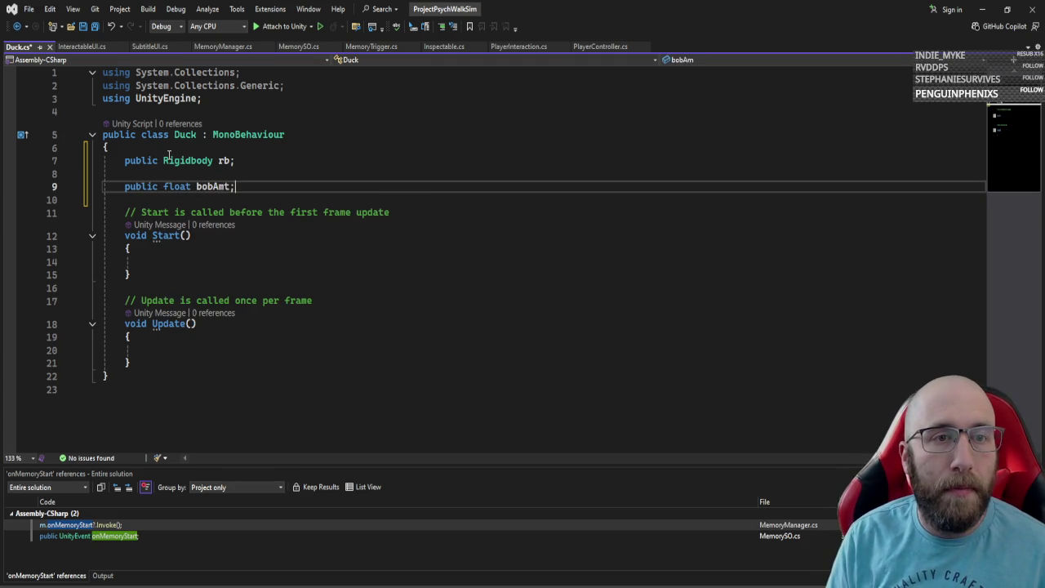
{"action": "key", "text": "Return"}
{"action": "type", "text": "public"}
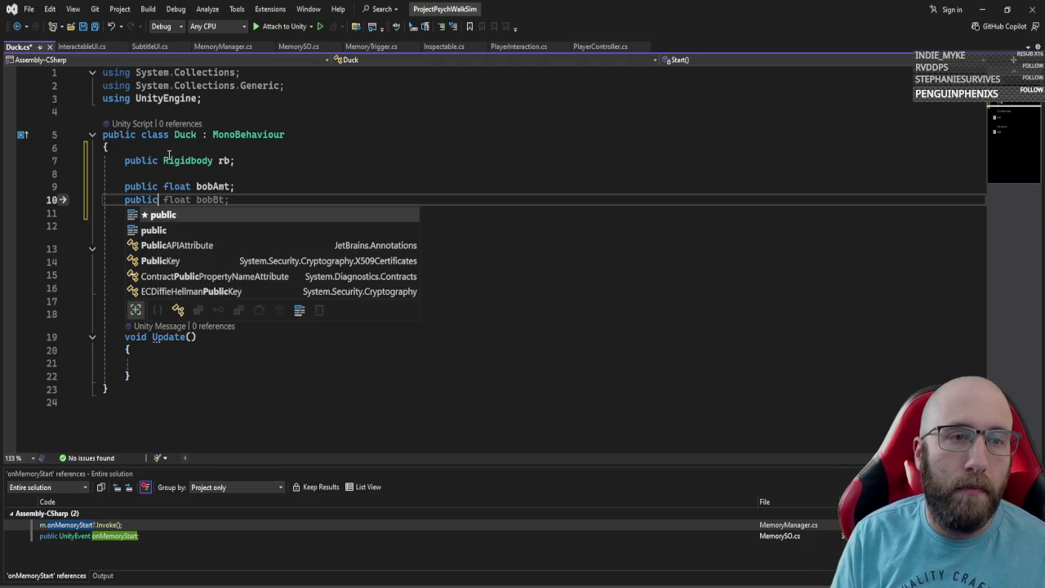
{"action": "type", "text": " float b"}
{"action": "type", "text": "peed;"}
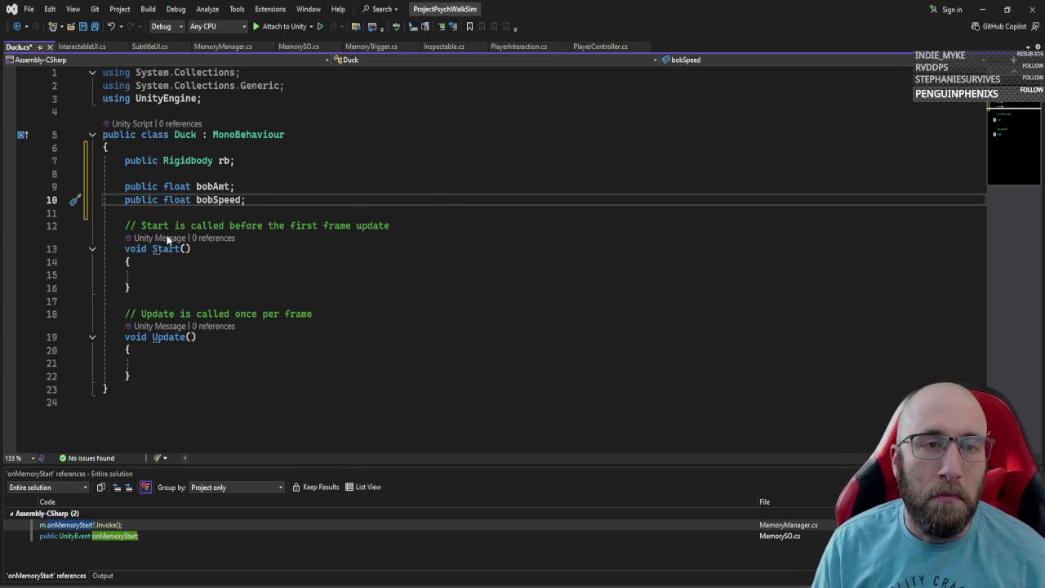
Step: Add an empty private IEnumerator Bob() method after Start
{"action": "left_click", "coordinate": [186, 287]}
{"action": "key", "text": "Return"}
{"action": "key", "text": "Return"}
{"action": "type", "text": "priv"}
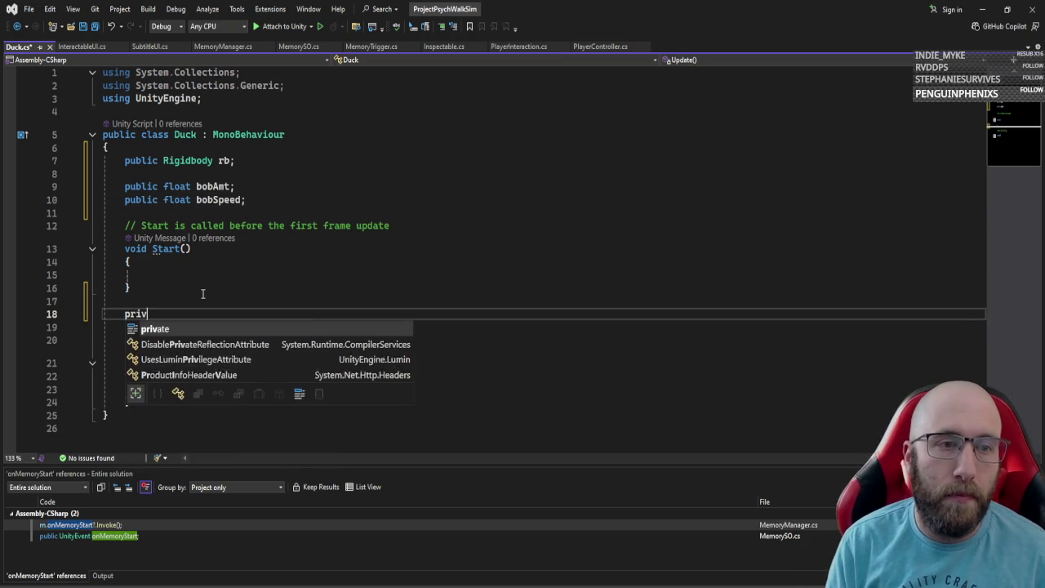
{"action": "type", "text": "ate IEnumerator "}
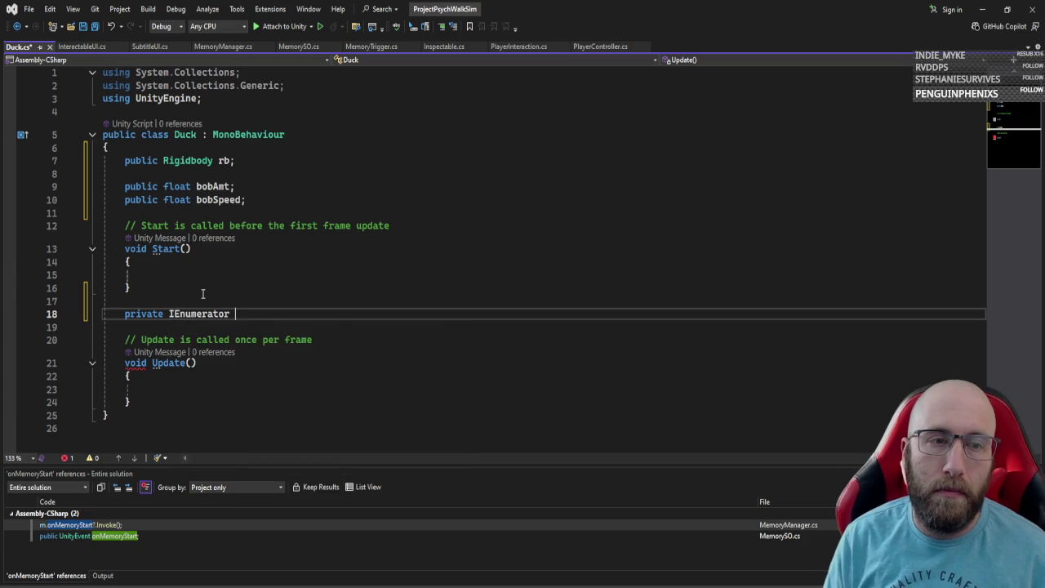
{"action": "type", "text": "Bob"}
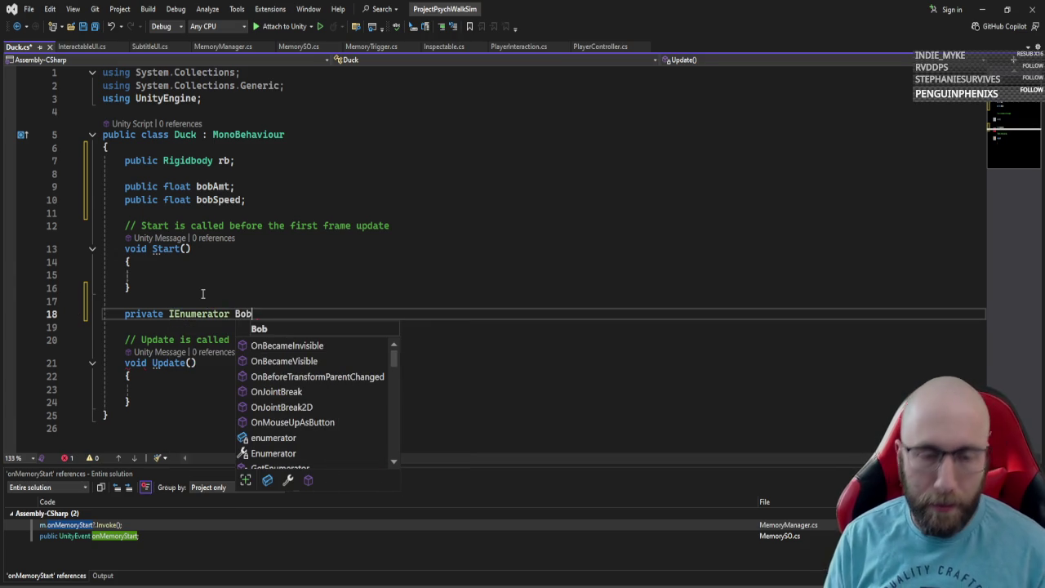
{"action": "type", "text": "()"}
{"action": "key", "text": "Return"}
{"action": "type", "text": "{"}
{"action": "key", "text": "Return"}
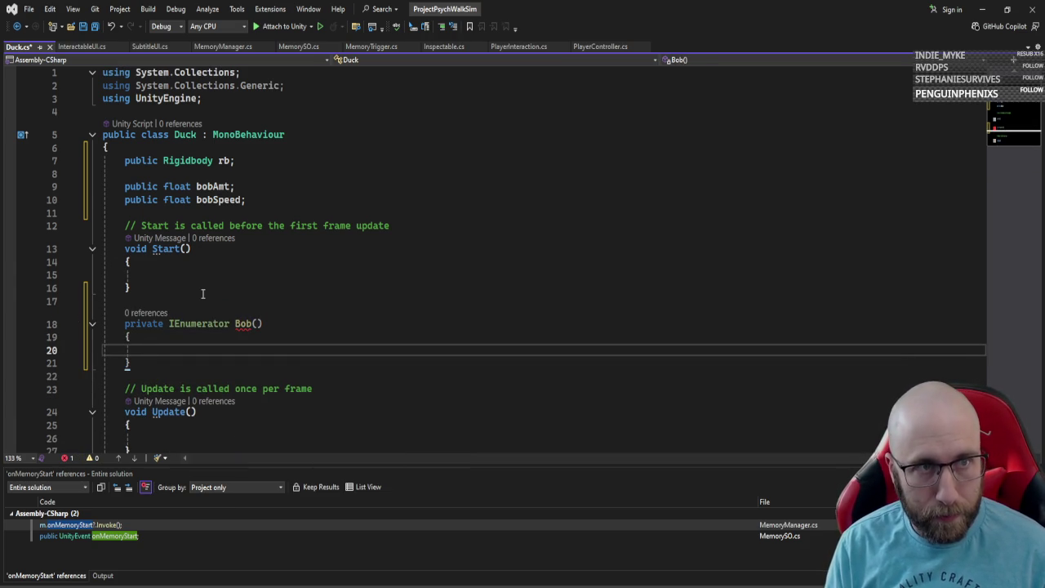
Step: Add a public Transform body field and a using DG.Tweening import
{"action": "left_click", "coordinate": [278, 160]}
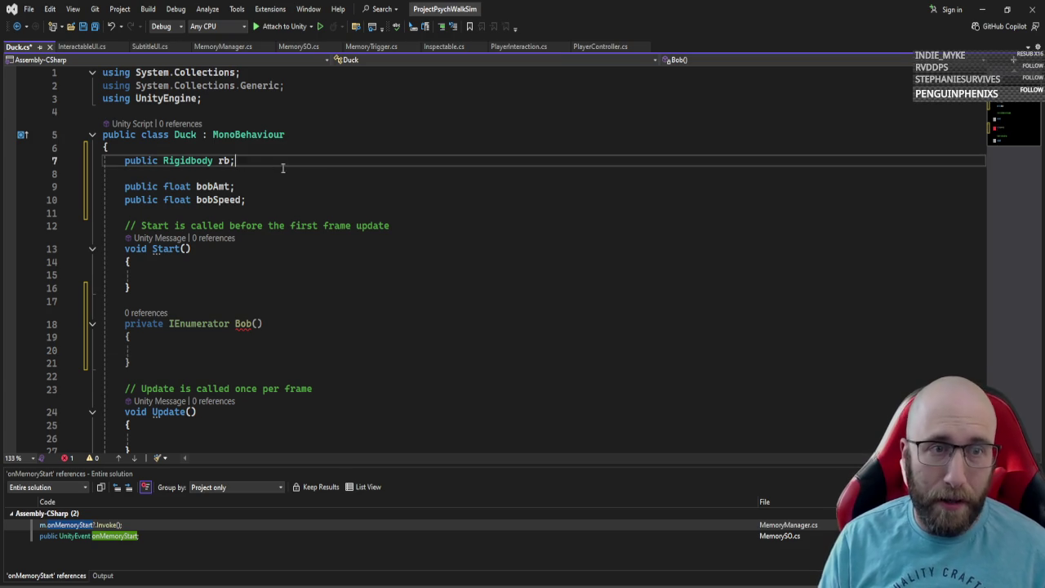
{"action": "key", "text": "Return"}
{"action": "type", "text": "public "}
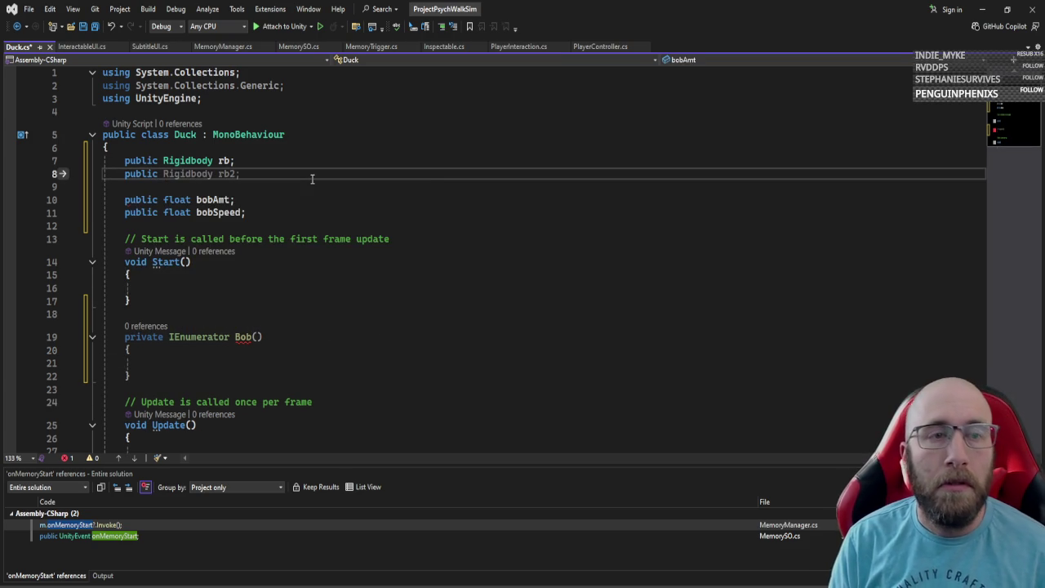
{"action": "type", "text": "float"}
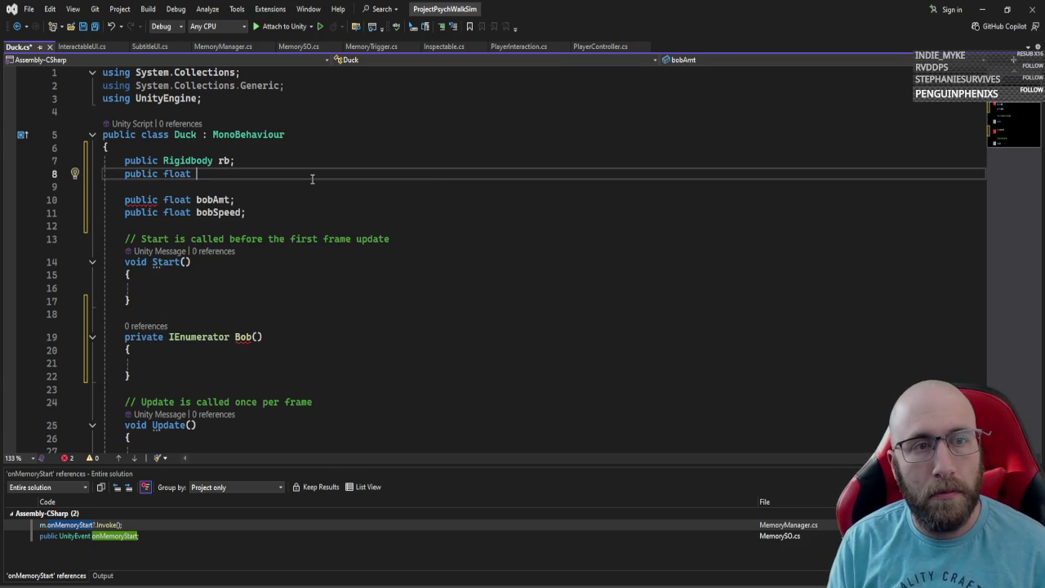
{"action": "key", "text": "ctrl+BackSpace"}
{"action": "type", "text": "Transform "}
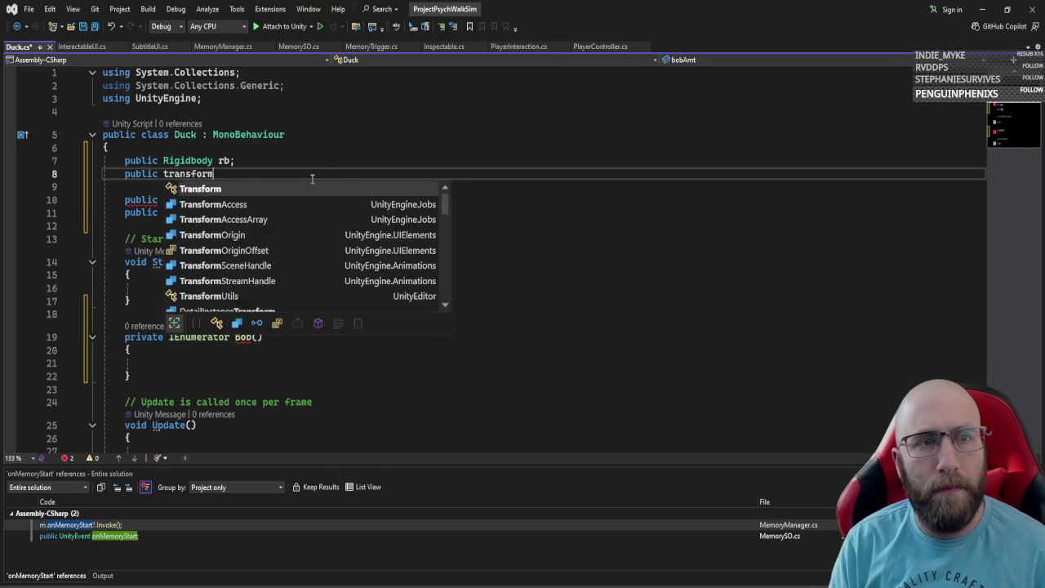
{"action": "type", "text": "body;"}
{"action": "key", "text": "Up"}
{"action": "key", "text": "Up"}
{"action": "key", "text": "Up"}
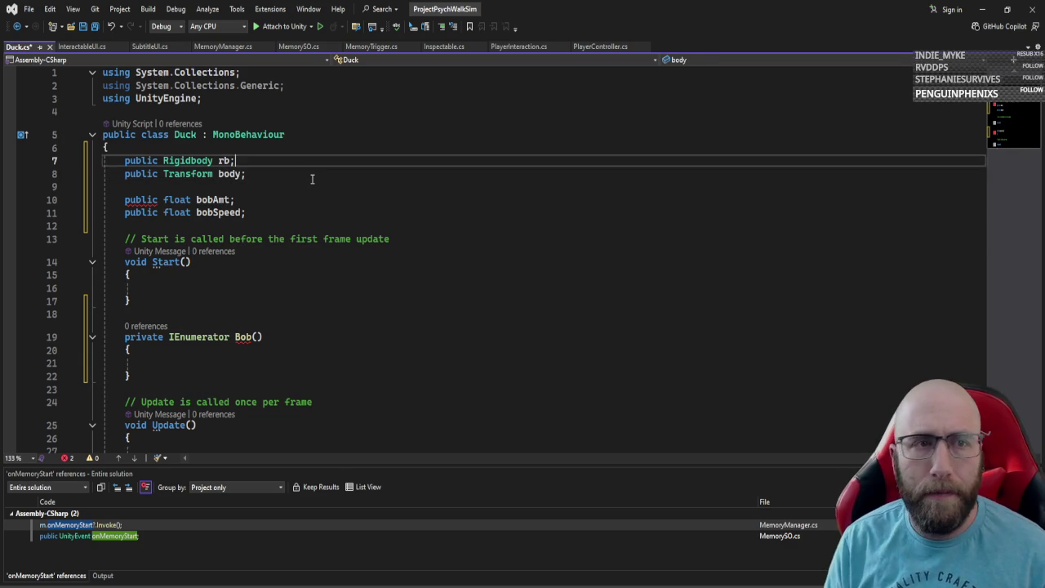
{"action": "key", "text": "Return"}
{"action": "key", "text": "Up"}
{"action": "type", "text": "usign "}
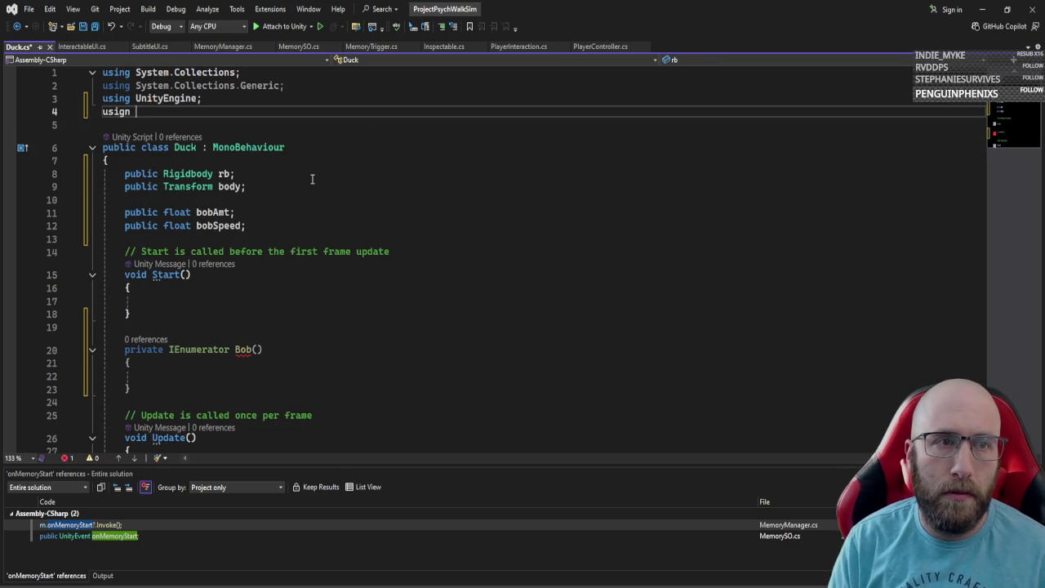
{"action": "type", "text": "ng DG.Tweening;"}
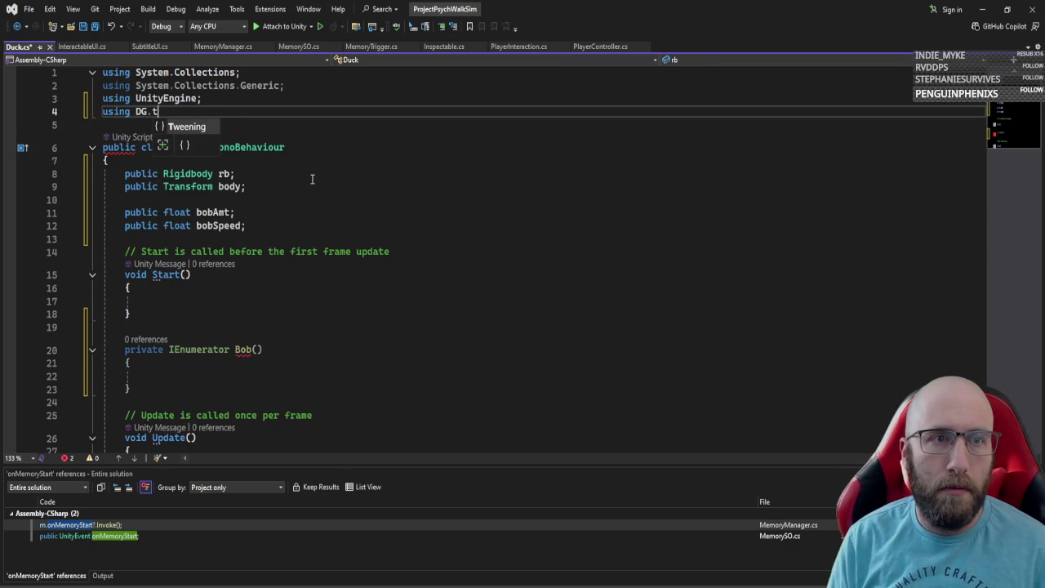
Step: Make Start call StartCoroutine(Bob());
{"action": "left_click", "coordinate": [208, 314]}
{"action": "left_click", "coordinate": [321, 363]}
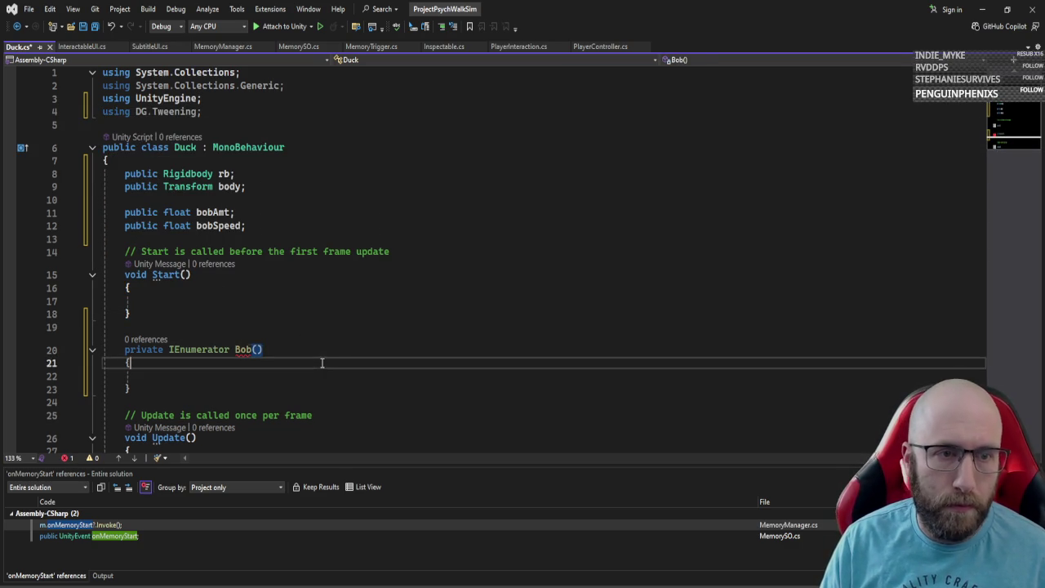
{"action": "left_click", "coordinate": [361, 372]}
{"action": "left_click", "coordinate": [329, 314]}
{"action": "left_click", "coordinate": [333, 303]}
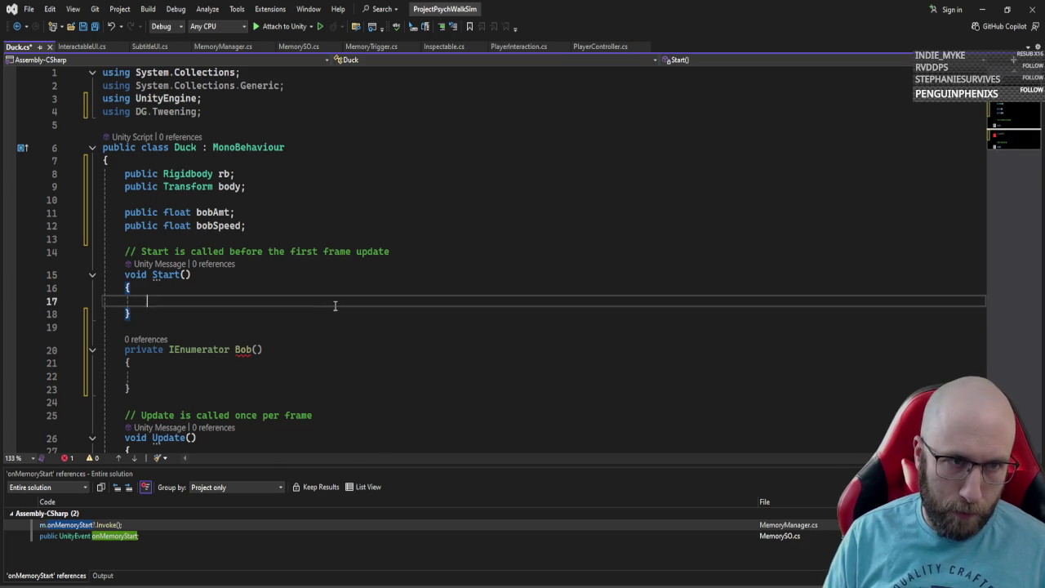
{"action": "type", "text": "start"}
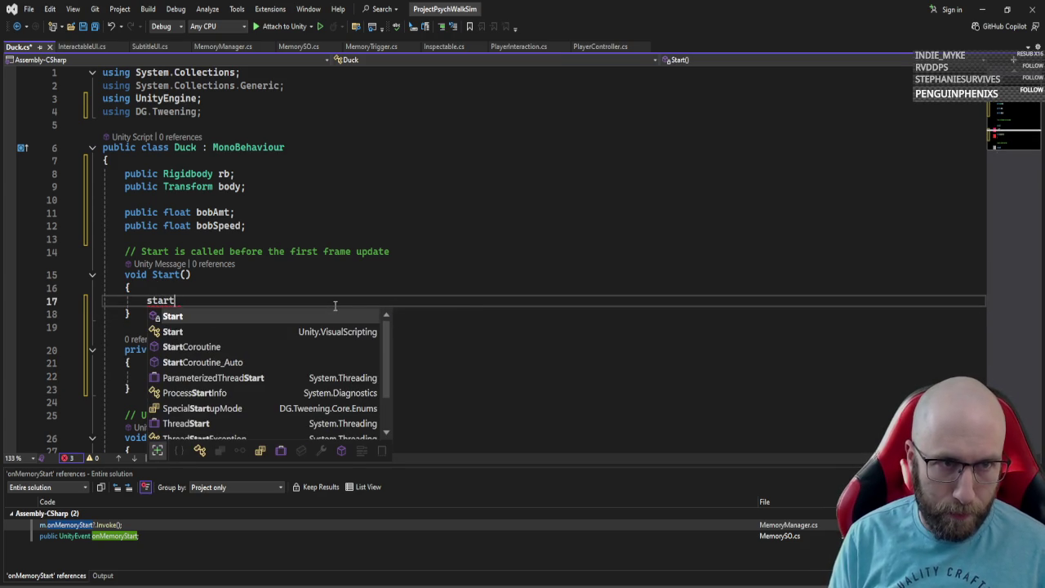
{"action": "type", "text": "c("}
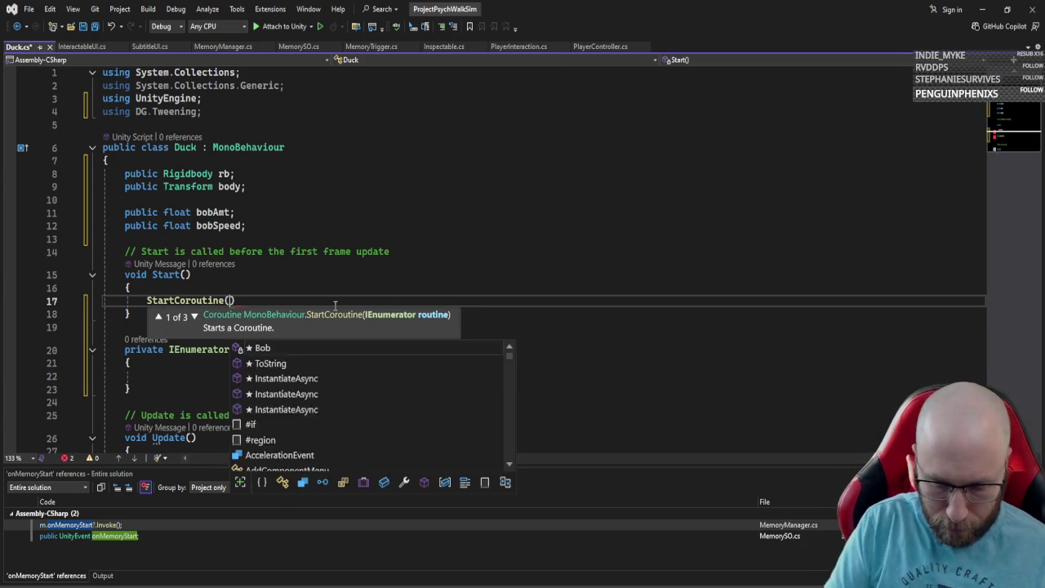
{"action": "type", "text": "Bob"}
{"action": "key", "text": "Escape"}
{"action": "type", "text": "("}
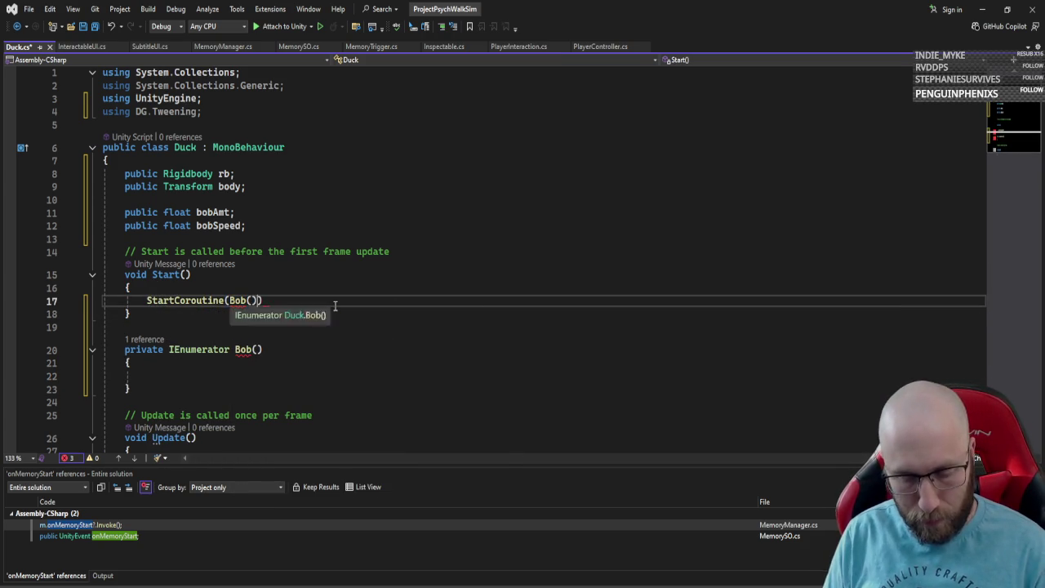
{"action": "type", "text": "));"}
{"action": "key", "text": "Down"}
{"action": "key", "text": "Down"}
{"action": "key", "text": "Down"}
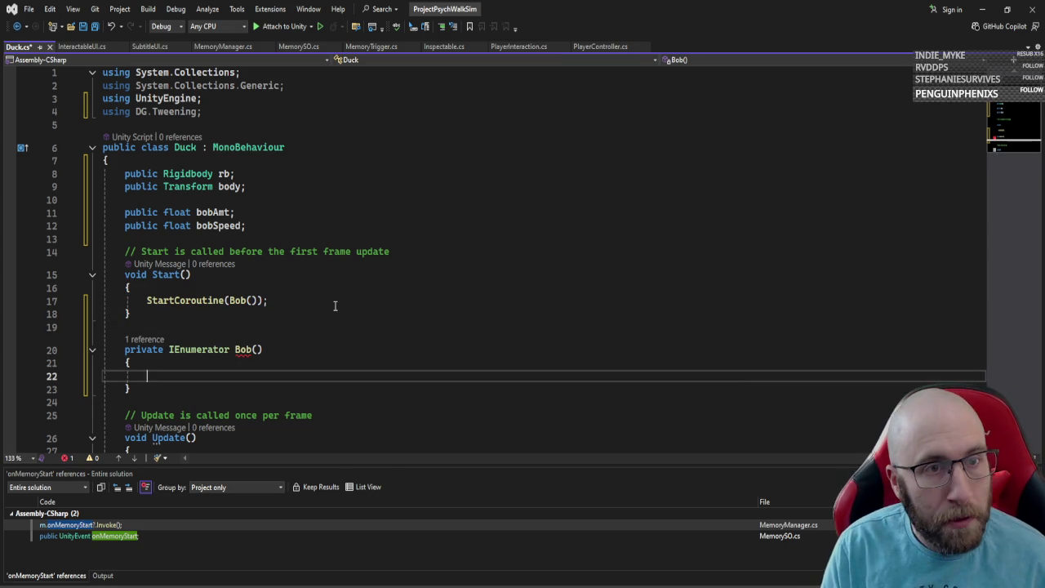
Step: In Bob, tween body down to position.y - bobAmt over bobSpeed with an empty OnComplete
{"action": "type", "text": "body.do"}
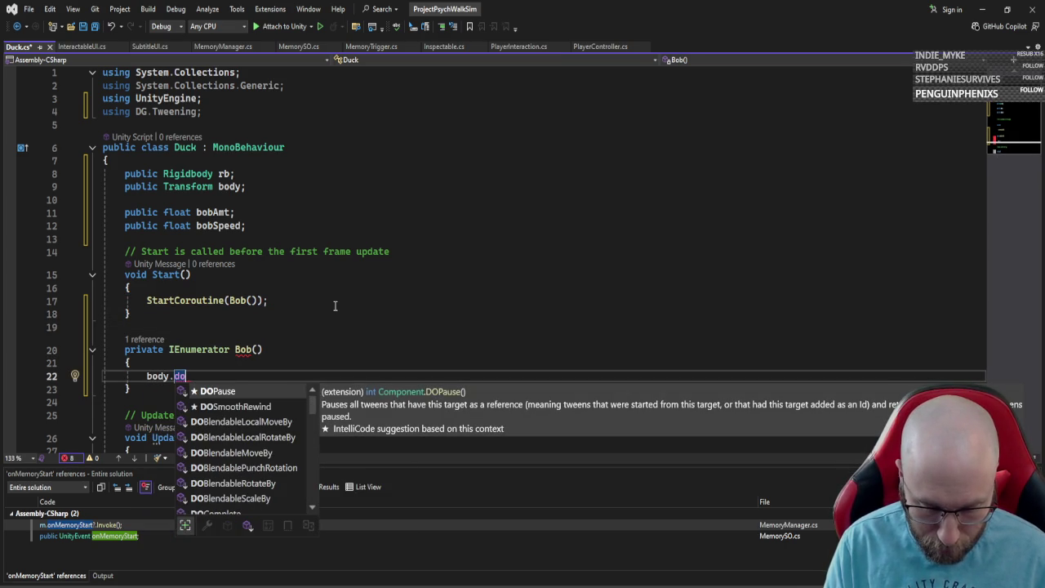
{"action": "type", "text": "movey"}
{"action": "key", "text": "Tab"}
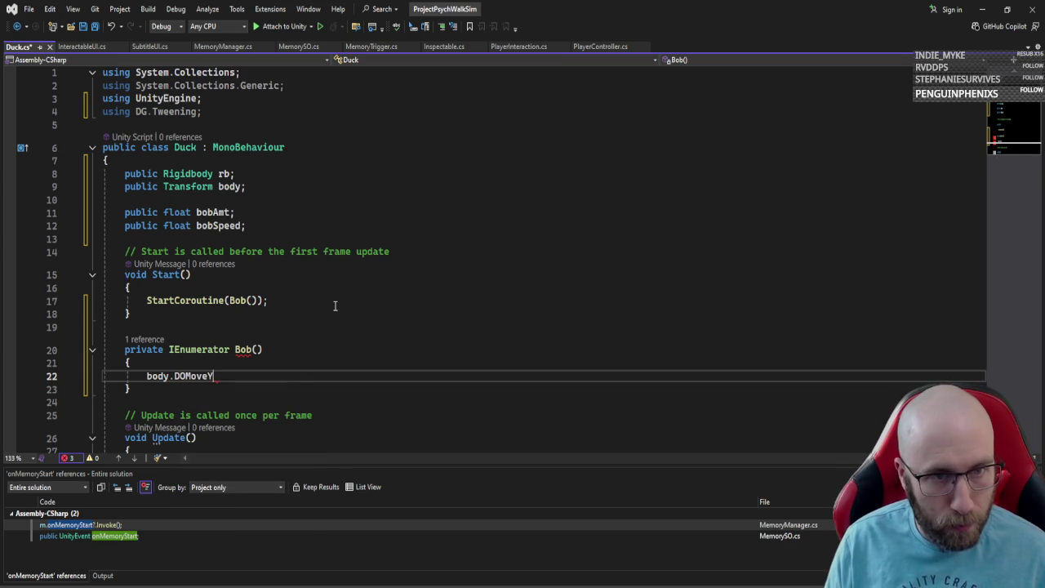
{"action": "type", "text": "("}
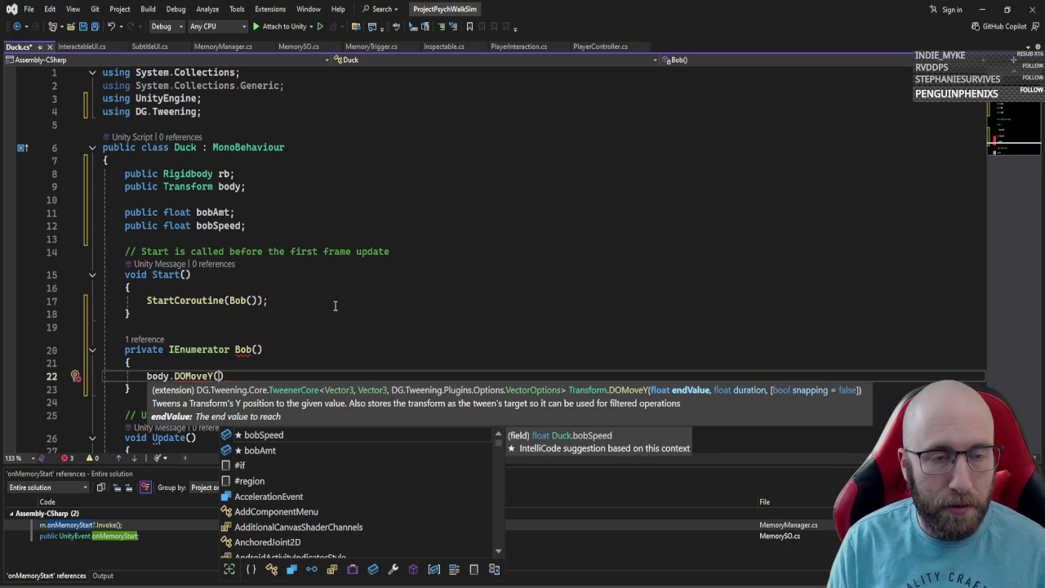
{"action": "type", "text": "body."}
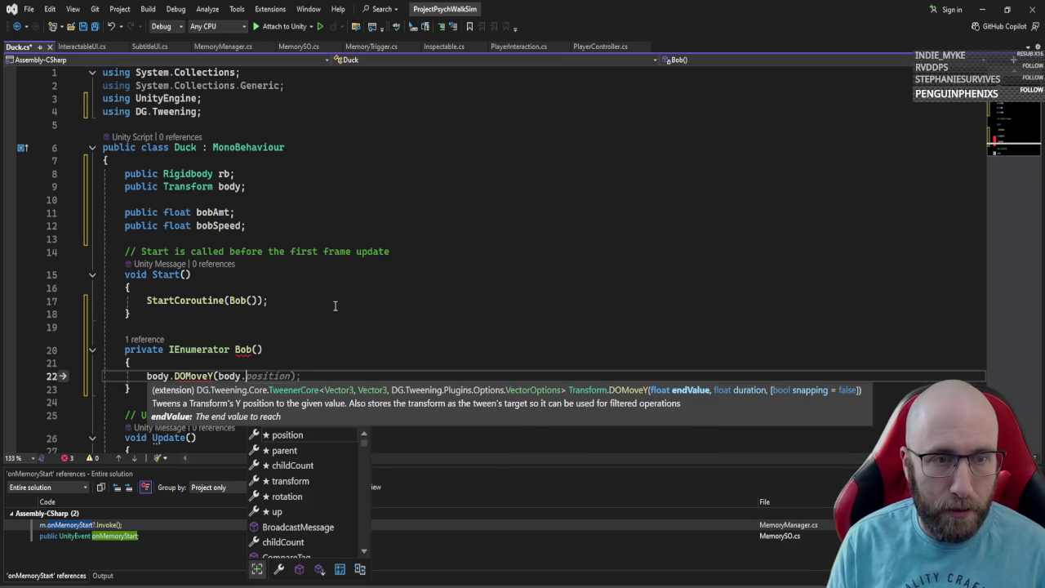
{"action": "type", "text": "transform.position.y -"}
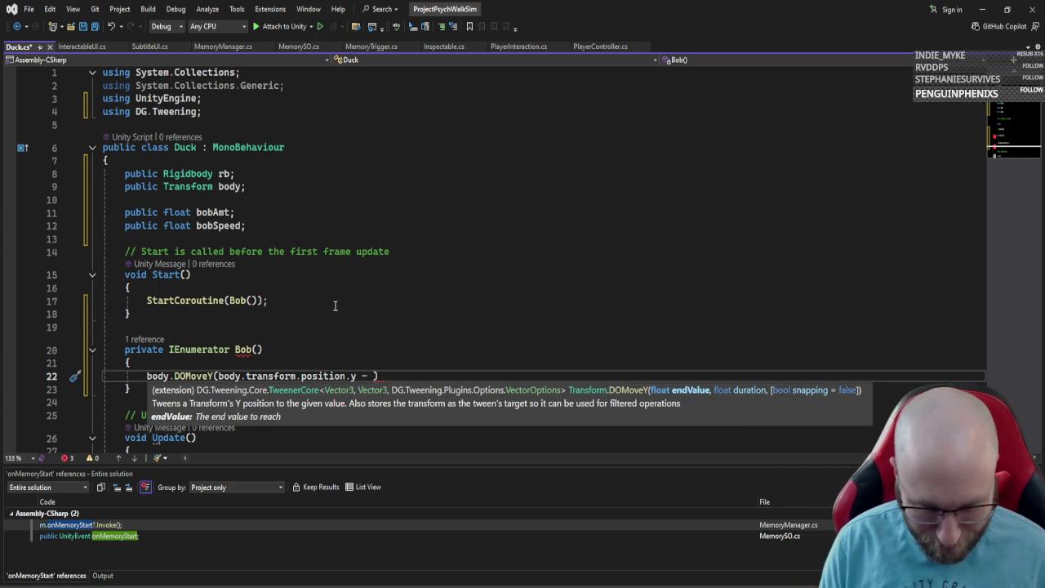
{"action": "type", "text": "bobAmt"}
{"action": "key", "text": "Delete"}
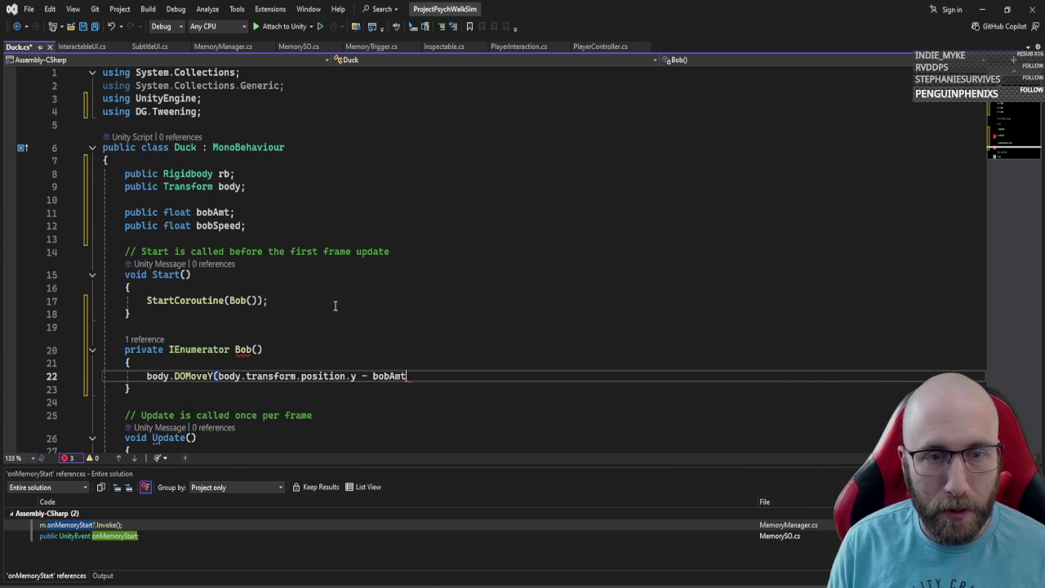
{"action": "type", "text": ", bobSpeed"}
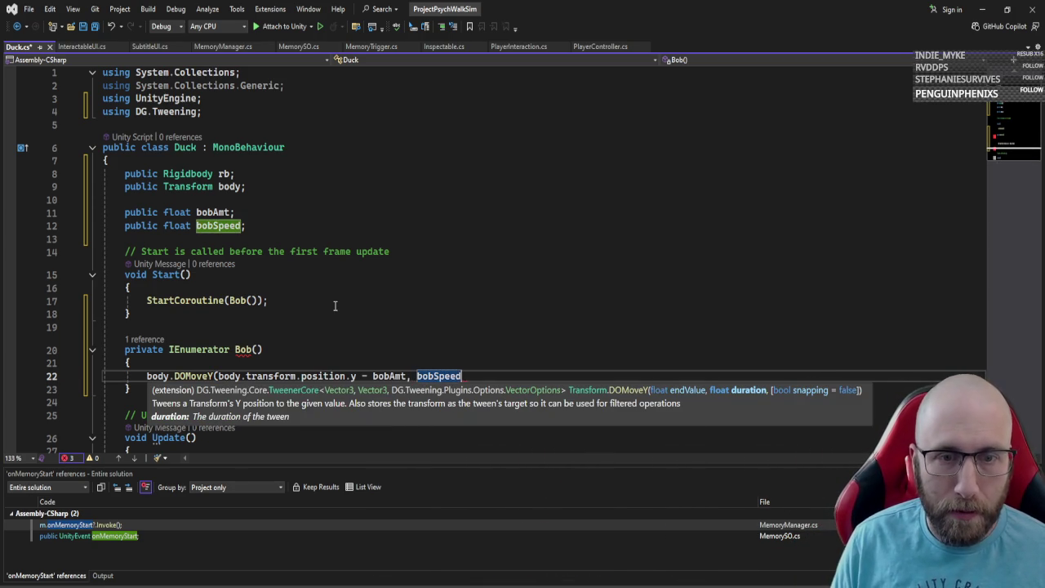
{"action": "type", "text": ").onCom"}
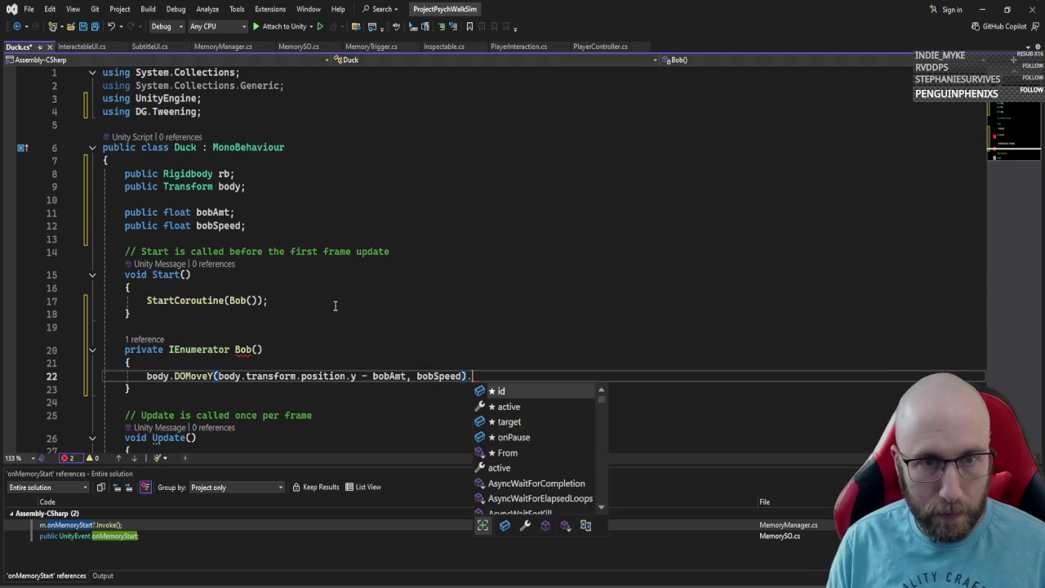
{"action": "key", "text": "Down"}
{"action": "key", "text": "Tab"}
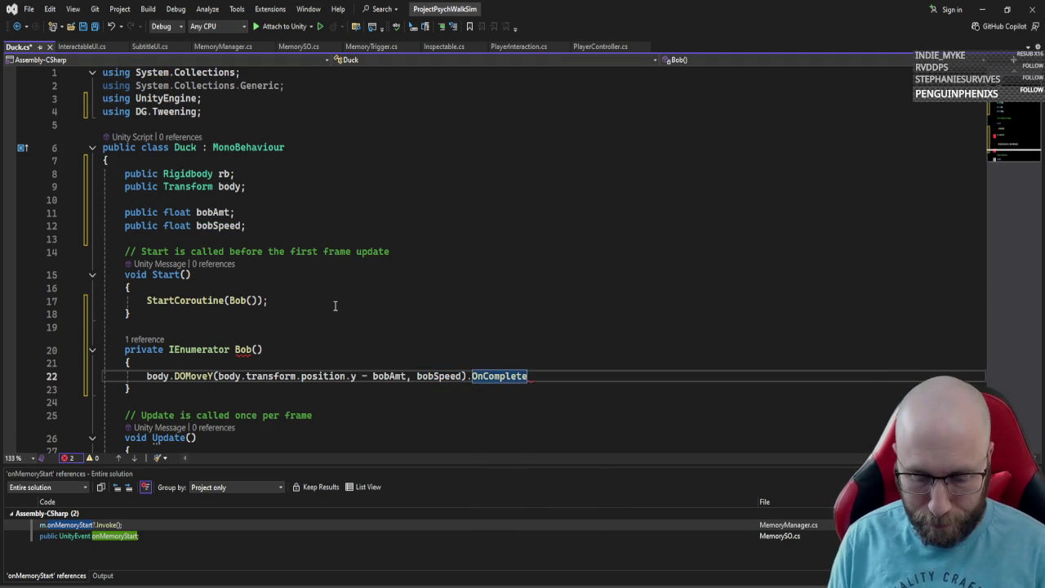
{"action": "type", "text": "(() => { })"}
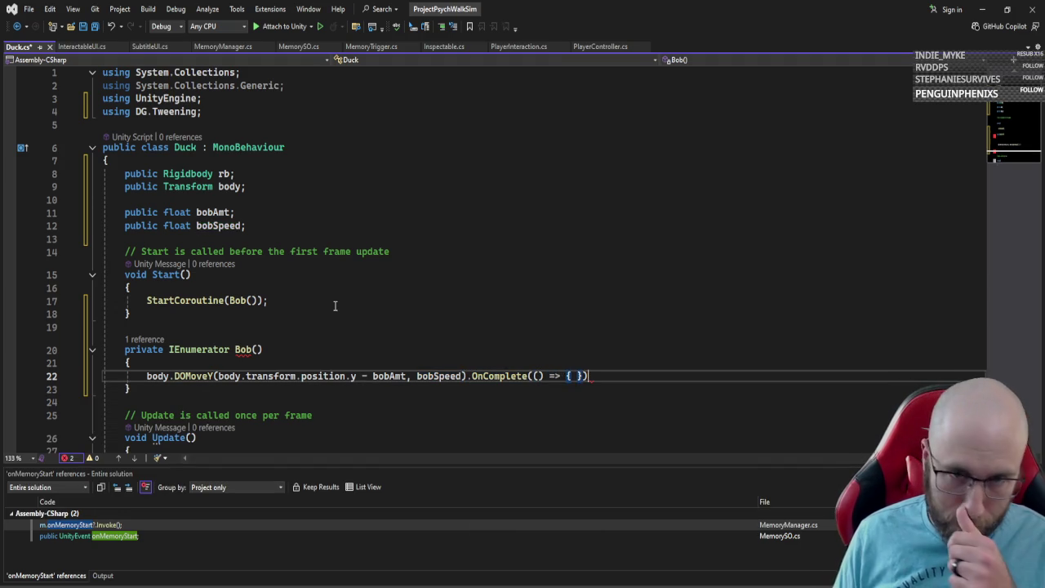
{"action": "type", "text": ";"}
{"action": "key", "text": "Return"}
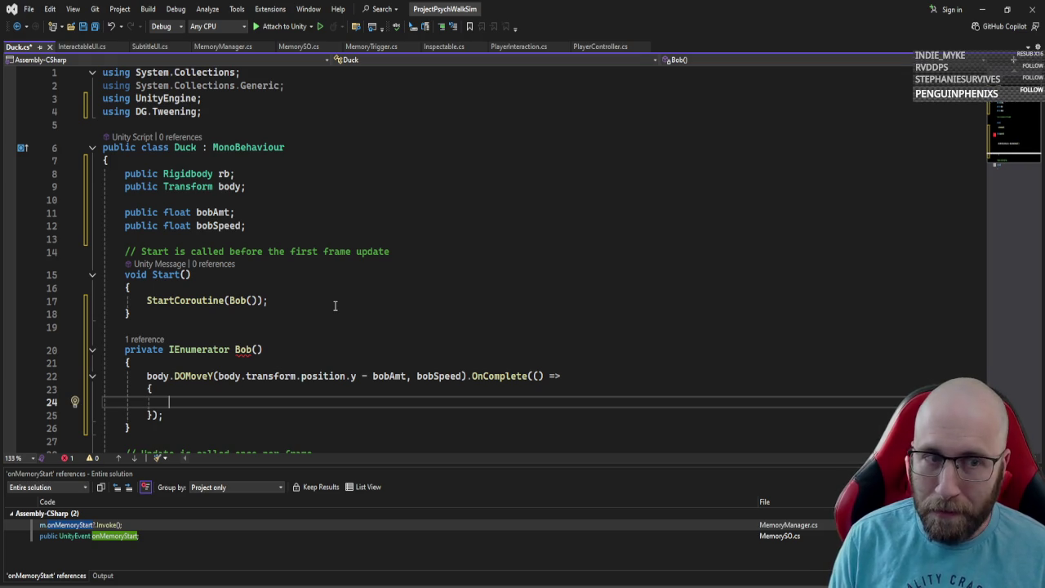
Step: Inside the callback, tween body back up to position.y + bobAmt over bobSpeed with an empty OnComplete
{"action": "type", "text": "body.domov"}
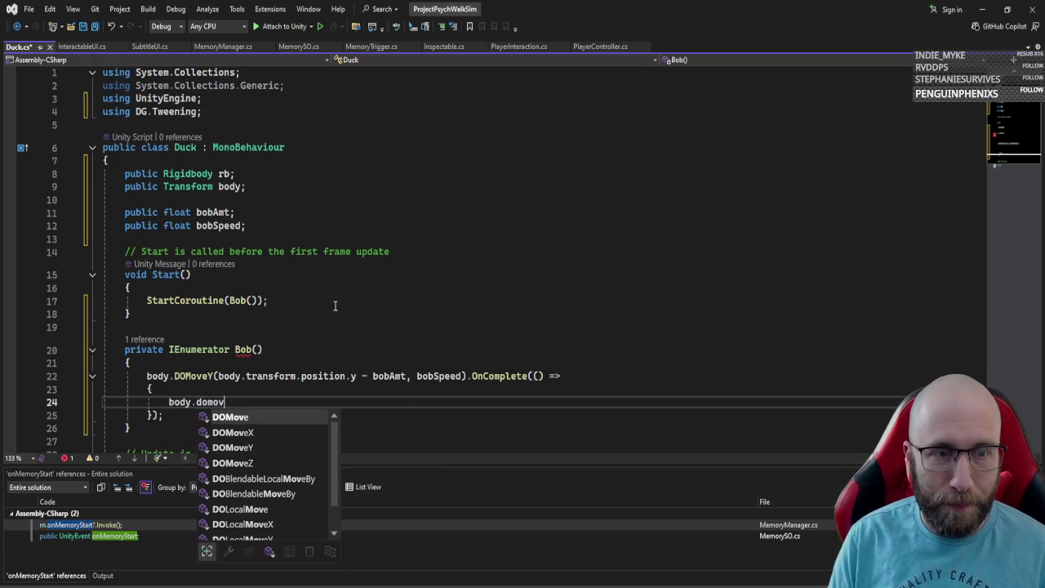
{"action": "type", "text": "ey"}
{"action": "key", "text": "Tab"}
{"action": "type", "text": "(vb"}
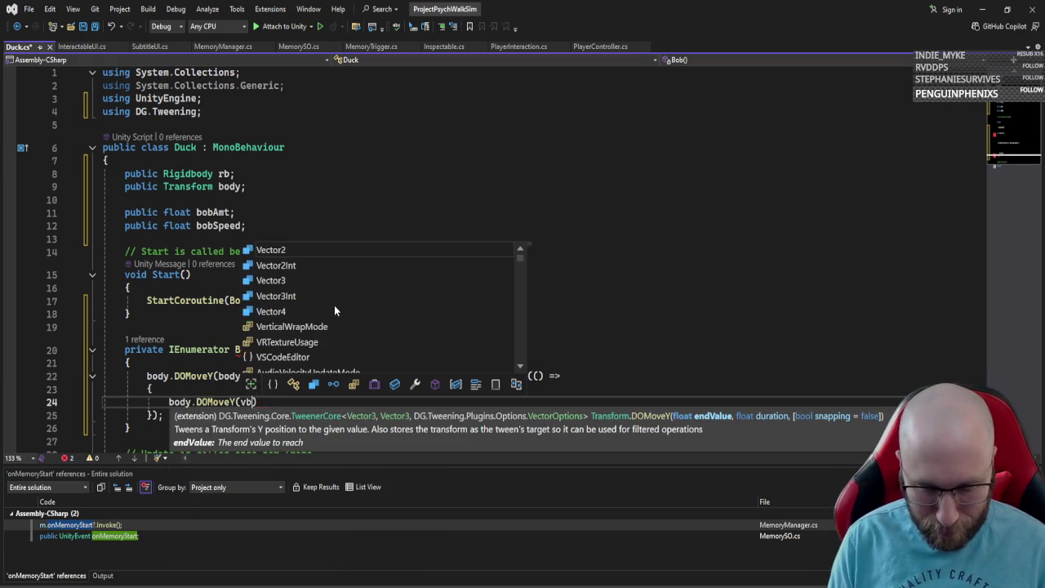
{"action": "key", "text": "BackSpace"}
{"action": "key", "text": "BackSpace"}
{"action": "type", "text": "body.transform"}
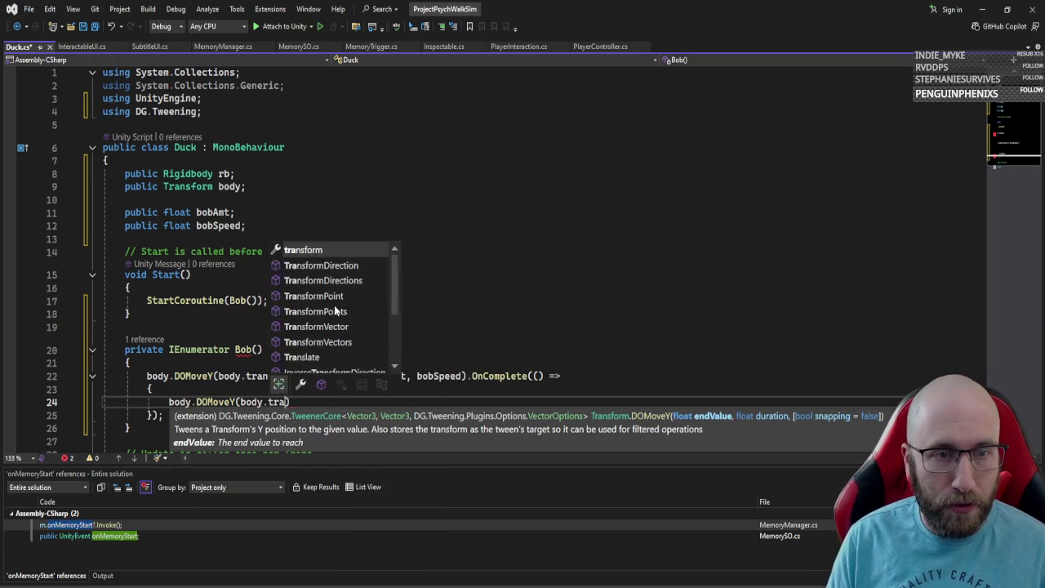
{"action": "type", "text": ".pos"}
{"action": "key", "text": "Tab"}
{"action": "type", "text": ".y+b"}
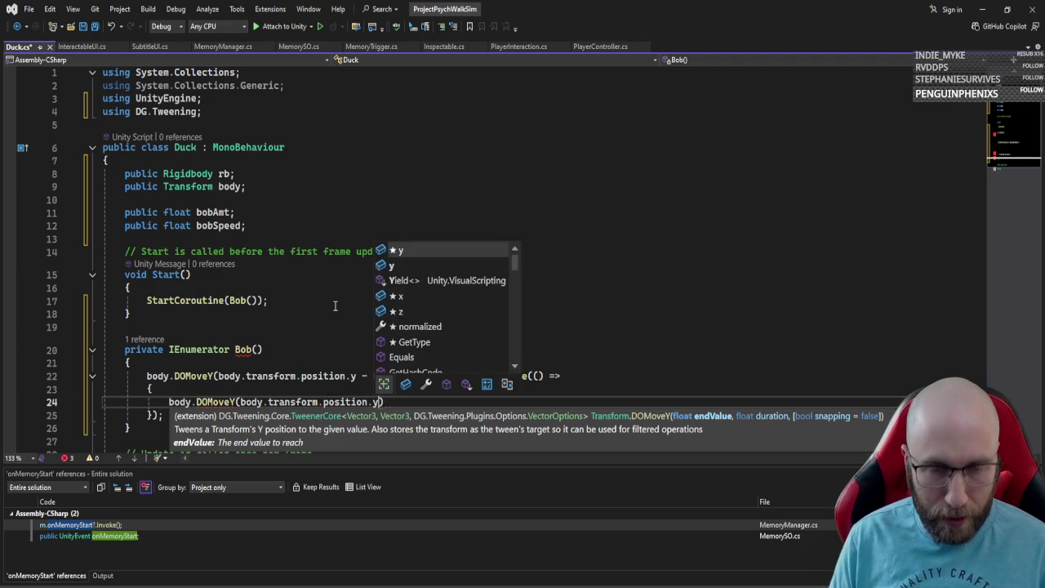
{"action": "type", "text": "obamt,"}
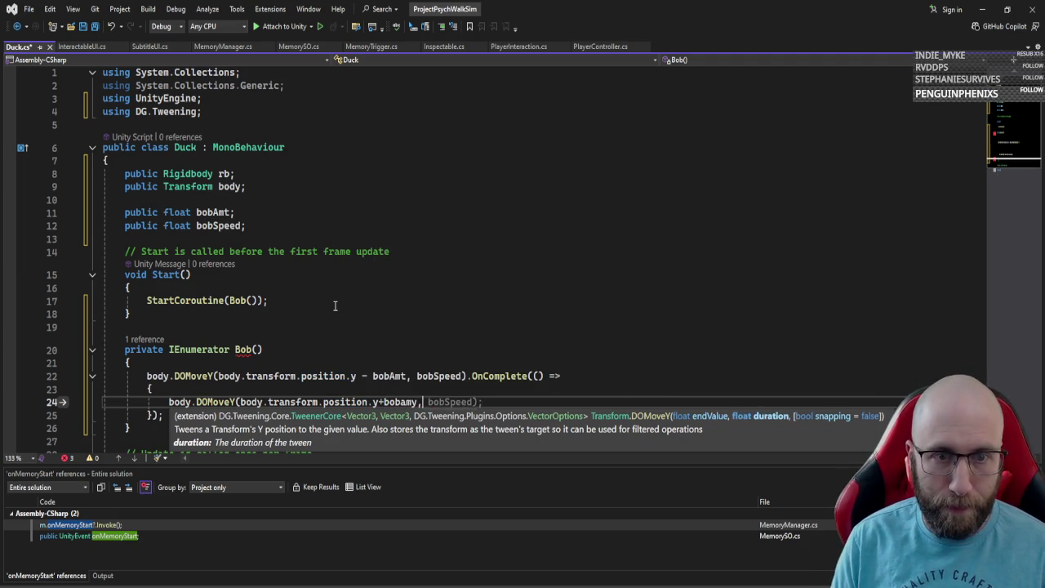
{"action": "key", "text": "BackSpace"}
{"action": "key", "text": "BackSpace"}
{"action": "key", "text": "BackSpace"}
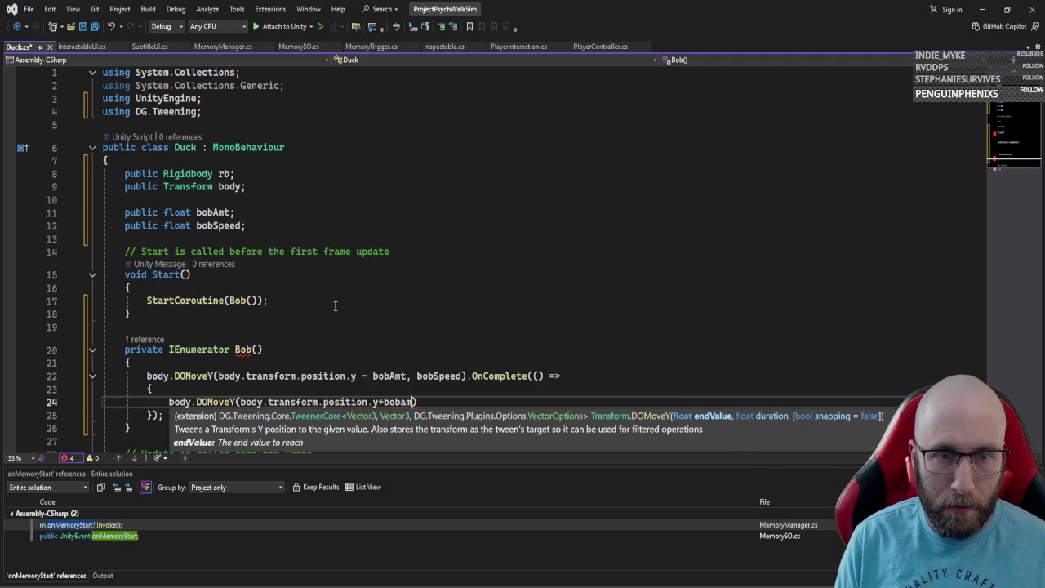
{"action": "type", "text": "bob"}
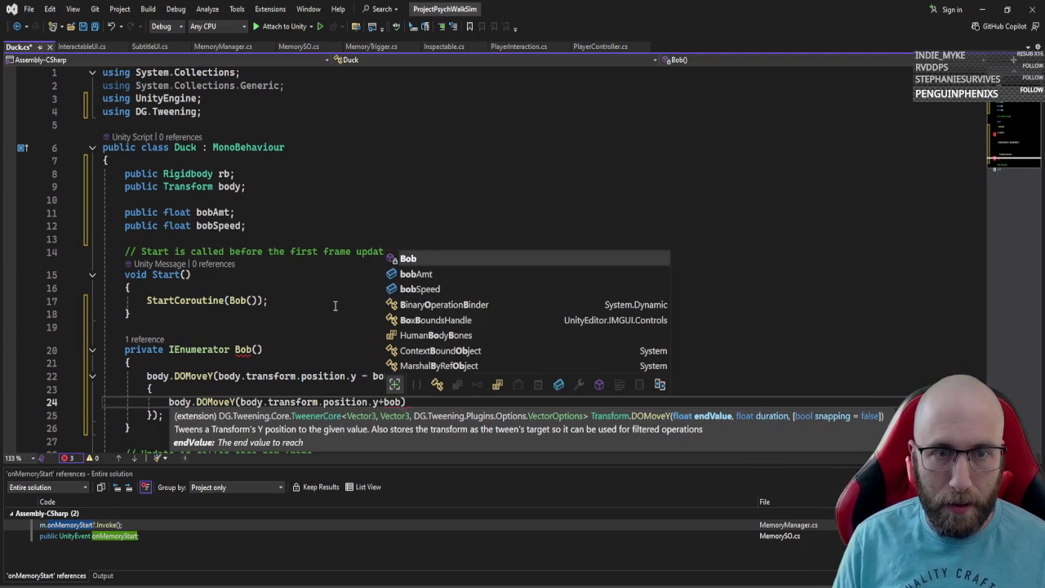
{"action": "key", "text": "Down"}
{"action": "key", "text": "Tab"}
{"action": "type", "text": ",bob"}
{"action": "key", "text": "Down"}
{"action": "key", "text": "Down"}
{"action": "key", "text": "Tab"}
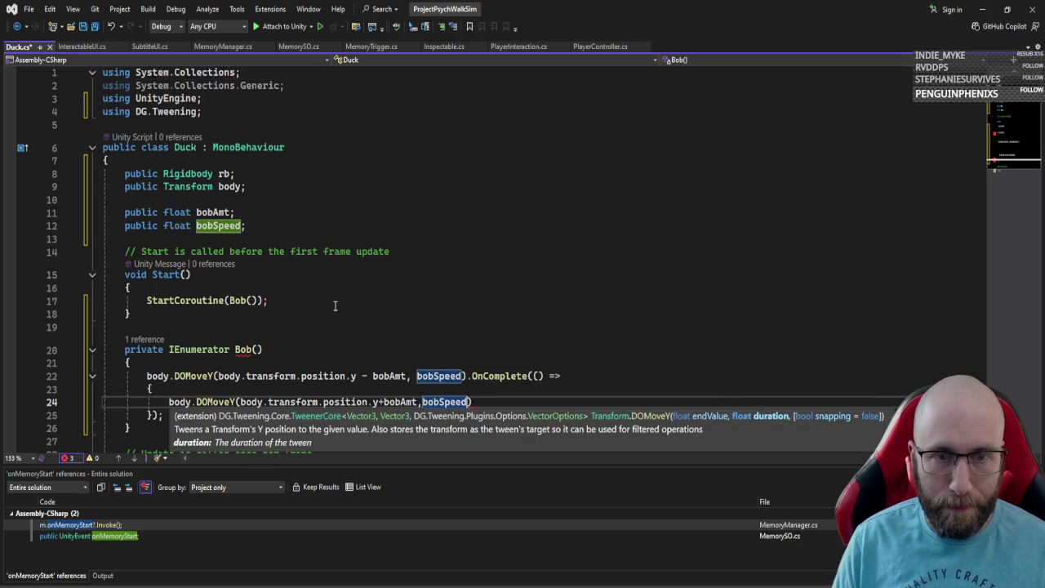
{"action": "type", "text": ").oncokm"}
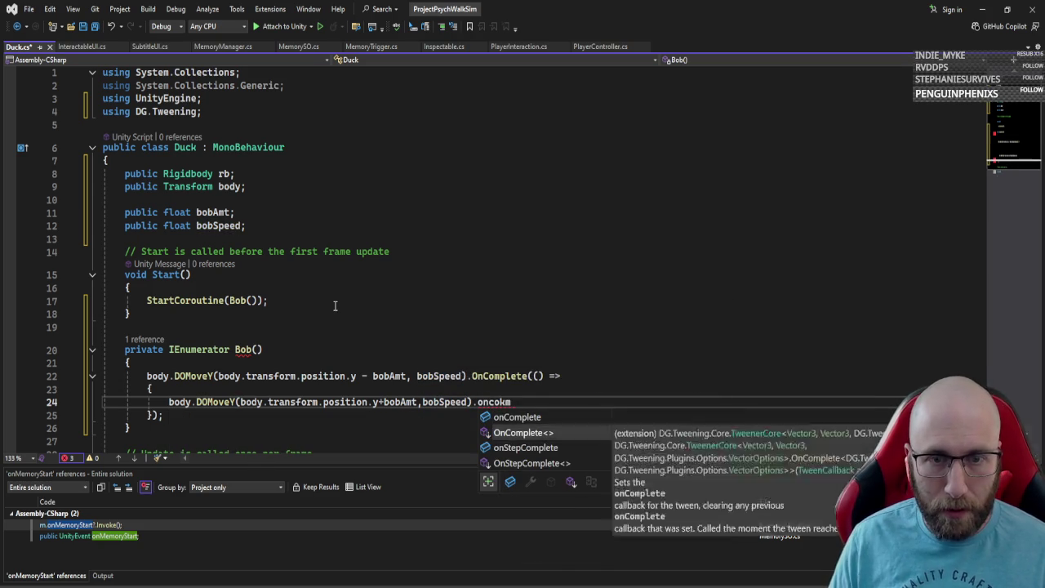
{"action": "key", "text": "Tab"}
{"action": "type", "text": "(()"}
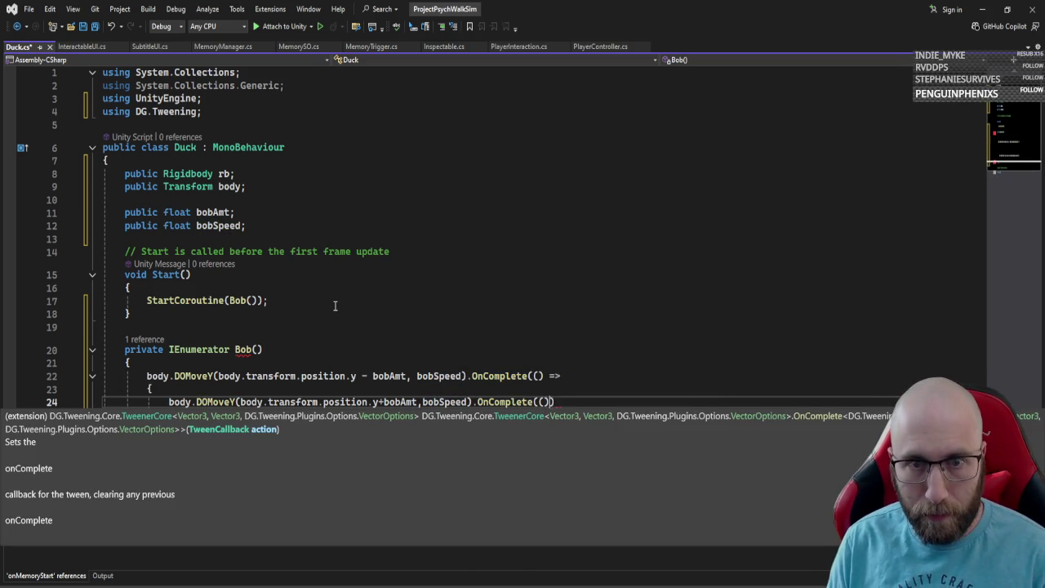
{"action": "type", "text": " => { })"}
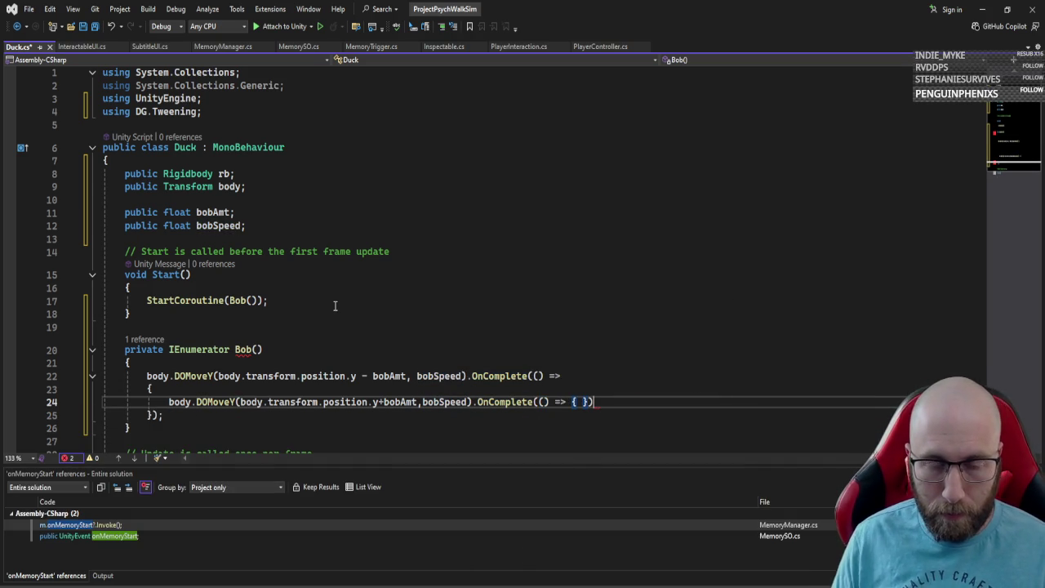
{"action": "type", "text": ";"}
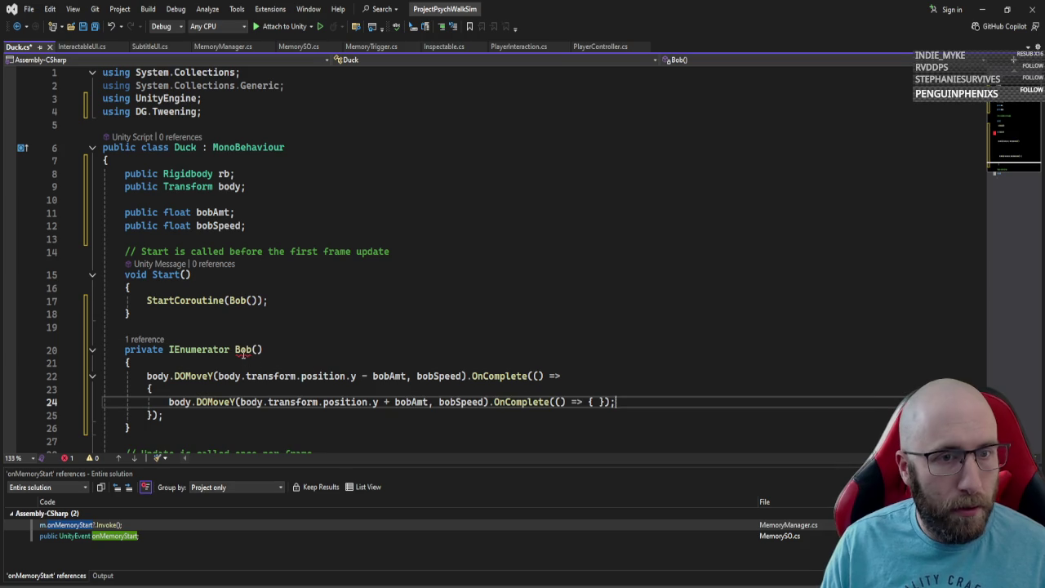
Step: Change Bob's return type to void and make Start call Bob(); directly
{"action": "left_click", "coordinate": [243, 349]}
{"action": "double_click", "coordinate": [198, 349]}
{"action": "type", "text": "void"}
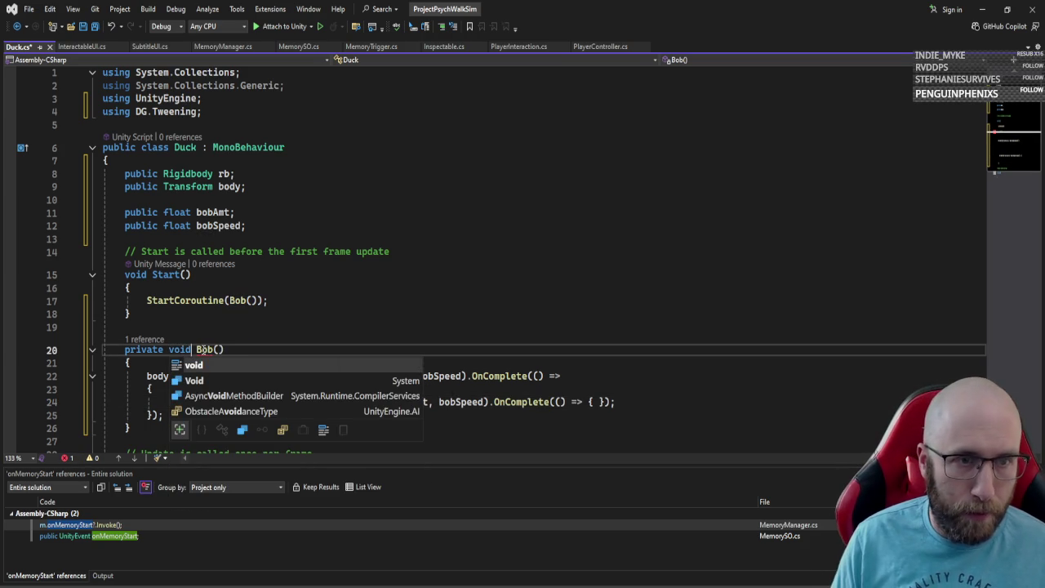
{"action": "double_click", "coordinate": [195, 300]}
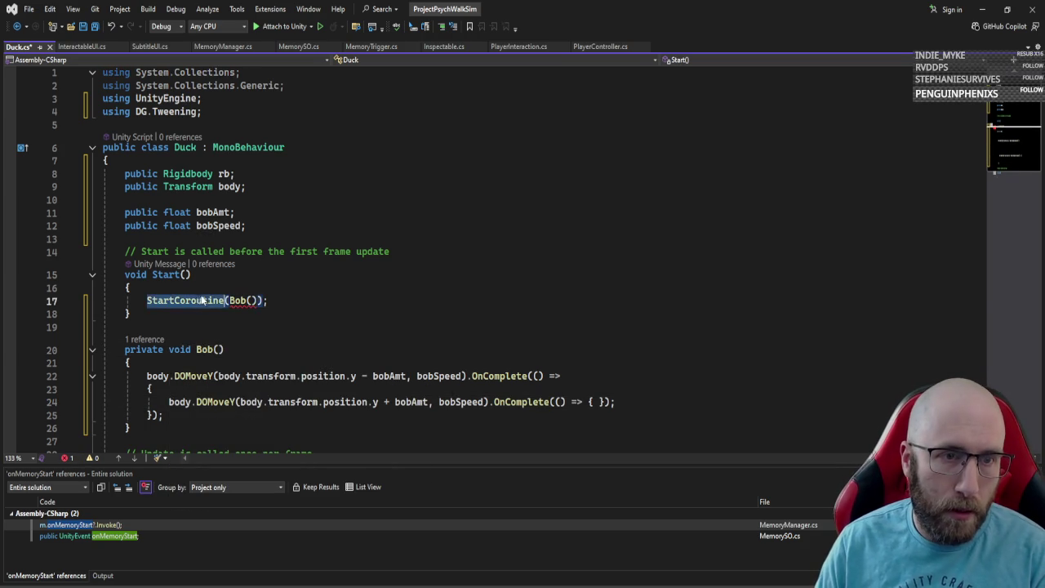
{"action": "key", "text": "Delete"}
{"action": "key", "text": "Delete"}
{"action": "key", "text": "End"}
{"action": "key", "text": "BackSpace"}
{"action": "key", "text": "BackSpace"}
{"action": "type", "text": ";"}
Step: Call Bob(); in the inner callback so it loops, and save the script
{"action": "scroll", "coordinate": [446, 343], "scroll_direction": "down", "scroll_amount": 1}
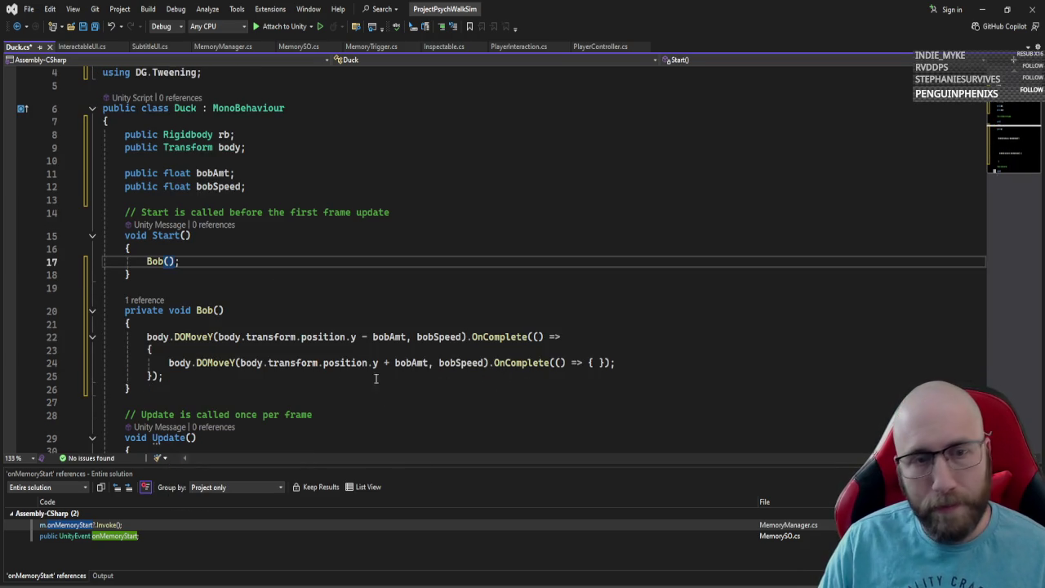
{"action": "left_click", "coordinate": [640, 364]}
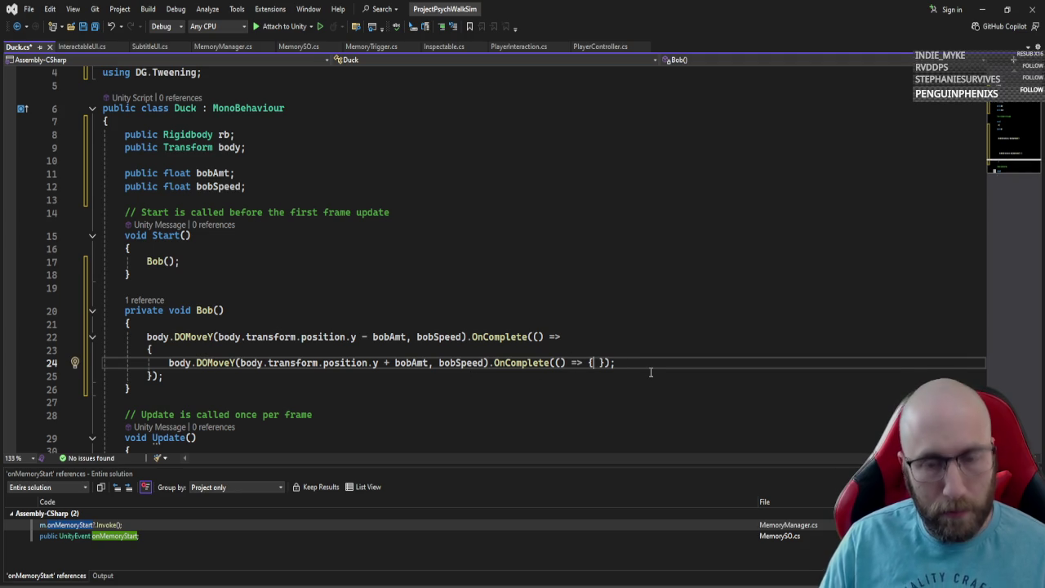
{"action": "type", "text": "Bob();"}
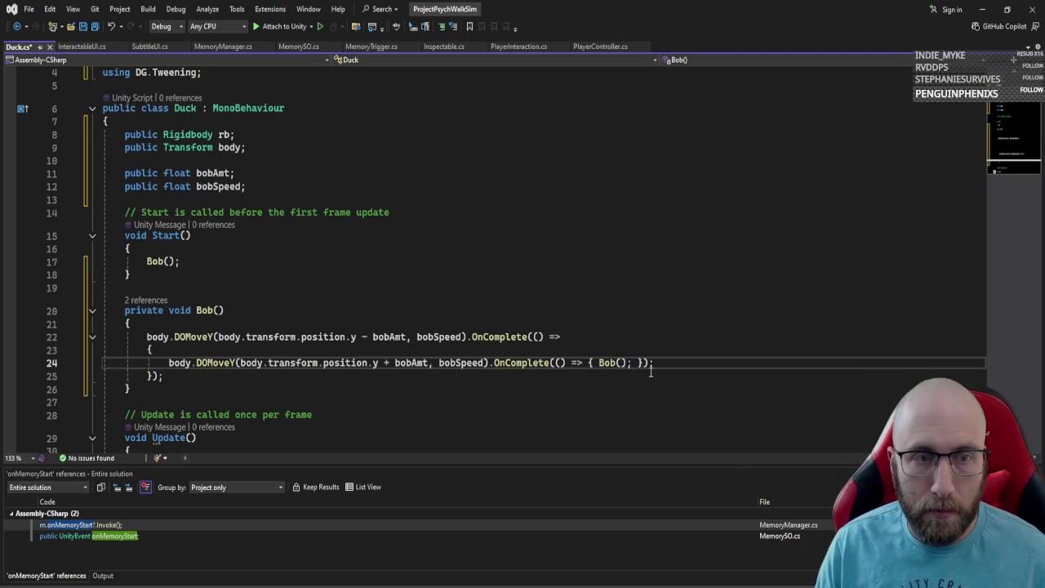
{"action": "key", "text": "ctrl+s"}
{"action": "left_click", "coordinate": [693, 376]}
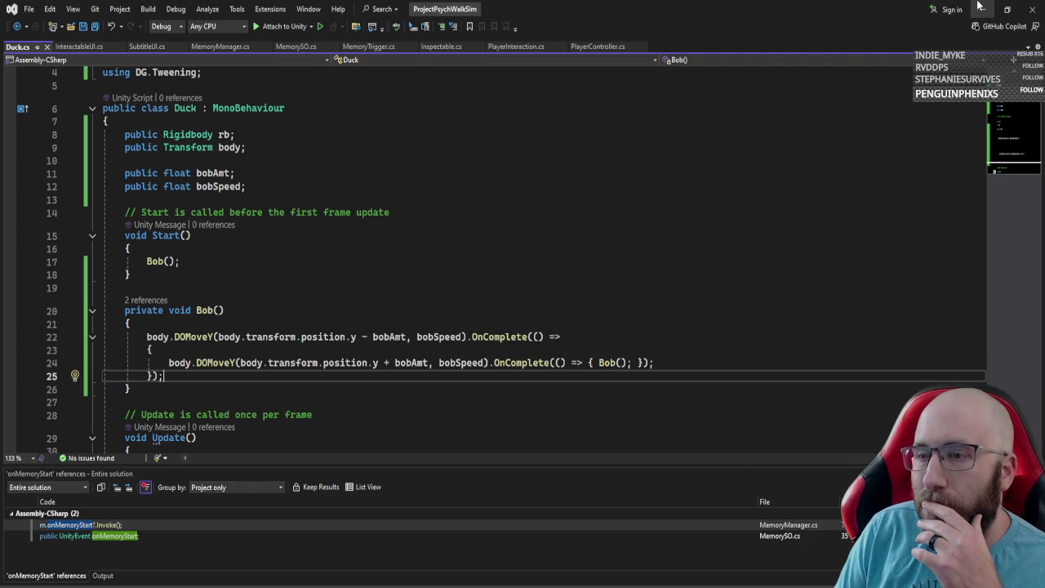
{"action": "key", "text": "alt+Tab"}
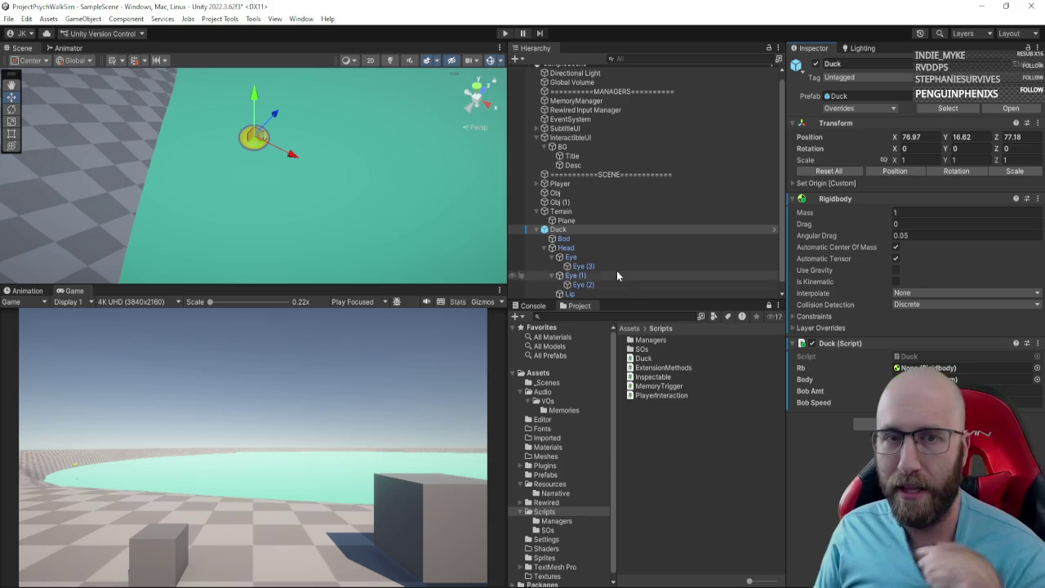
Step: Assign the Duck's Rigidbody to Rb and Bod to Body, cancelling the blocked Head reparent
{"action": "mouse_move", "coordinate": [859, 196]}
{"action": "left_mouse_down"}
{"action": "mouse_move", "coordinate": [882, 344]}
{"action": "mouse_move", "coordinate": [916, 374]}
{"action": "left_mouse_up"}
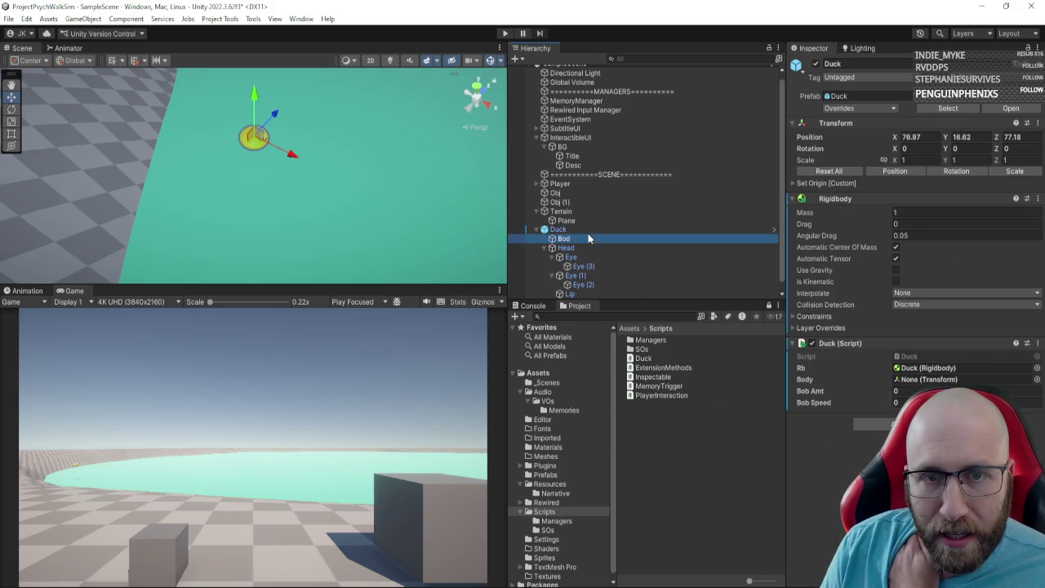
{"action": "mouse_move", "coordinate": [600, 238]}
{"action": "left_mouse_down"}
{"action": "mouse_move", "coordinate": [890, 335]}
{"action": "mouse_move", "coordinate": [918, 389]}
{"action": "mouse_move", "coordinate": [925, 381]}
{"action": "left_mouse_up"}
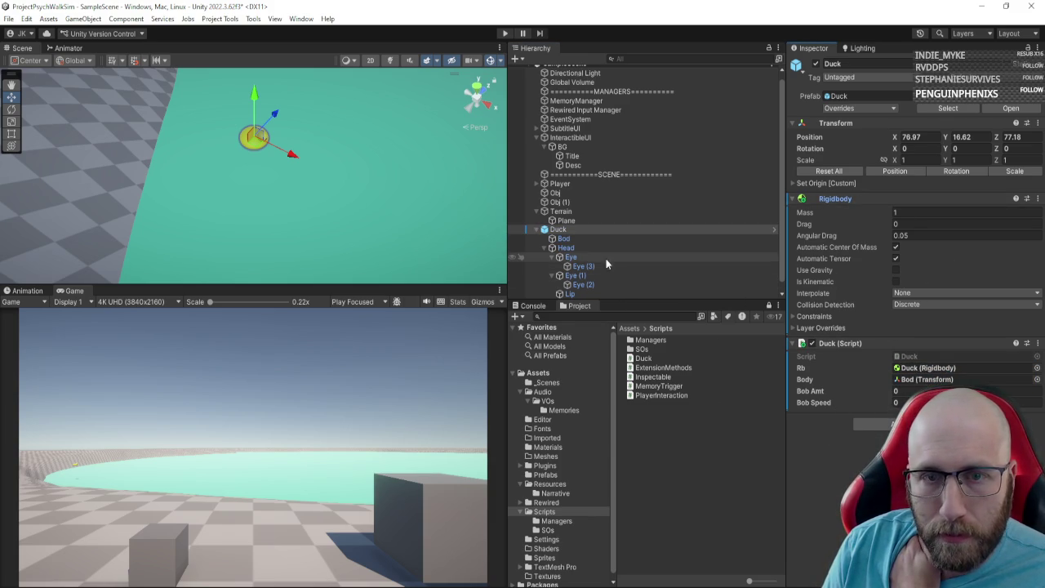
{"action": "mouse_move", "coordinate": [569, 251]}
{"action": "left_mouse_down"}
{"action": "mouse_move", "coordinate": [577, 257]}
{"action": "mouse_move", "coordinate": [567, 253]}
{"action": "left_mouse_up"}
{"action": "left_click", "coordinate": [608, 337]}
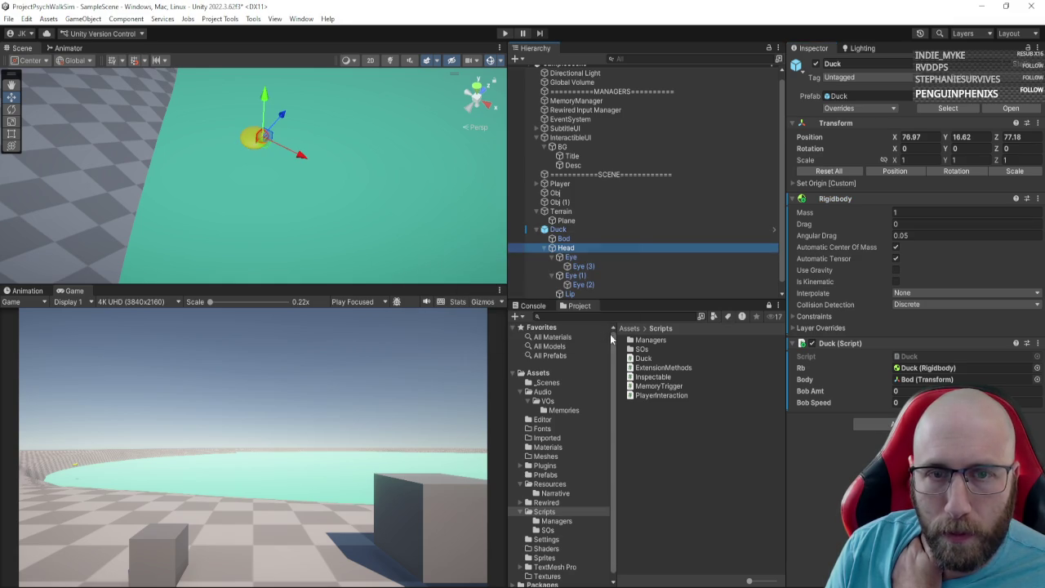
Step: Frame the Head and retry moving it under Bod, cancelling the prefab warning again
{"action": "key", "text": "f"}
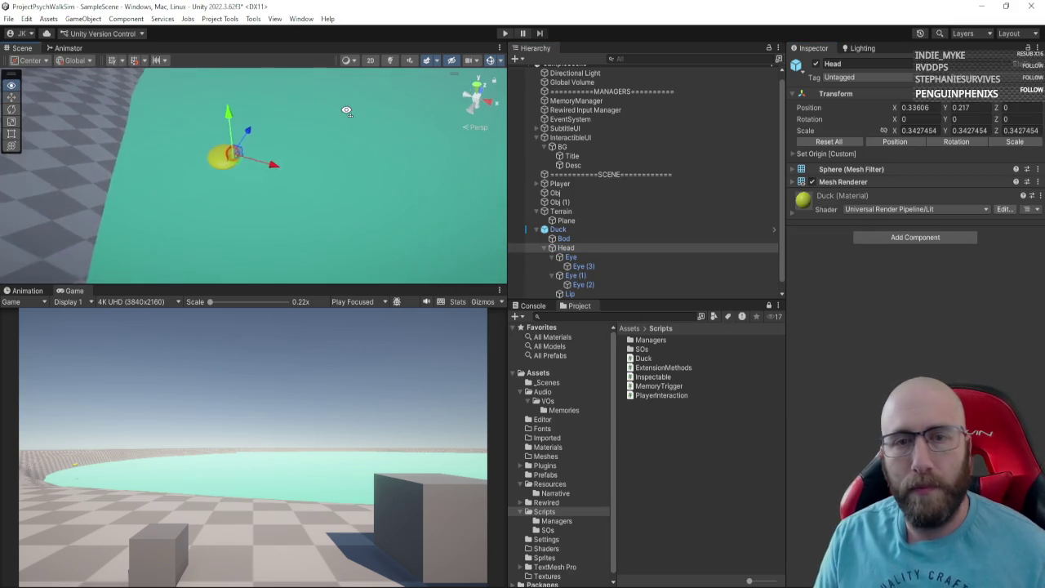
{"action": "mouse_move", "coordinate": [269, 114]}
{"action": "left_mouse_down"}
{"action": "mouse_move", "coordinate": [234, 104]}
{"action": "mouse_move", "coordinate": [261, 123]}
{"action": "left_mouse_up"}
{"action": "left_click_drag", "start_coordinate": [574, 247], "coordinate": [575, 235]}
{"action": "left_click", "coordinate": [593, 341]}
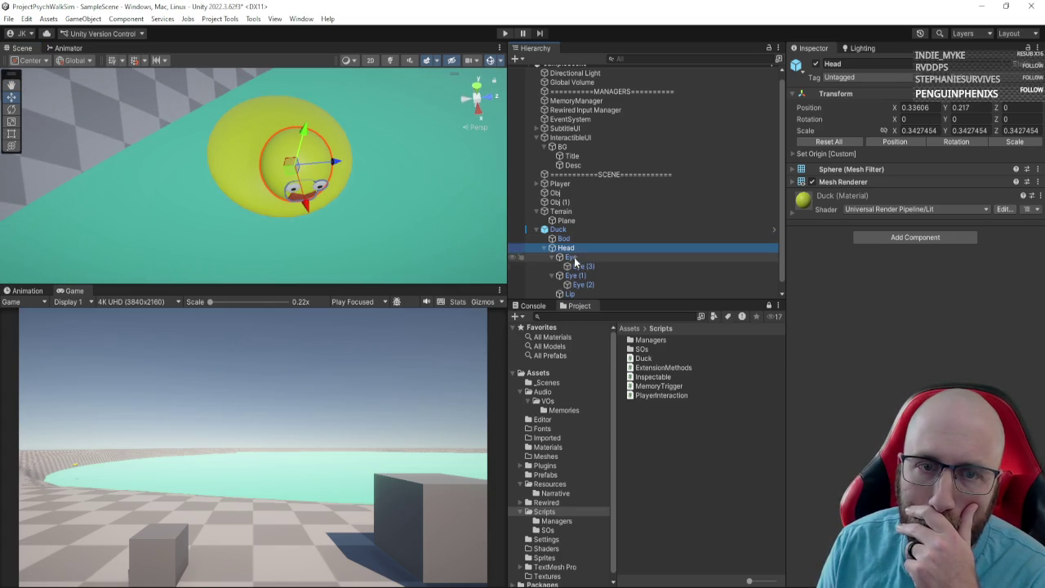
{"action": "left_click", "coordinate": [595, 230]}
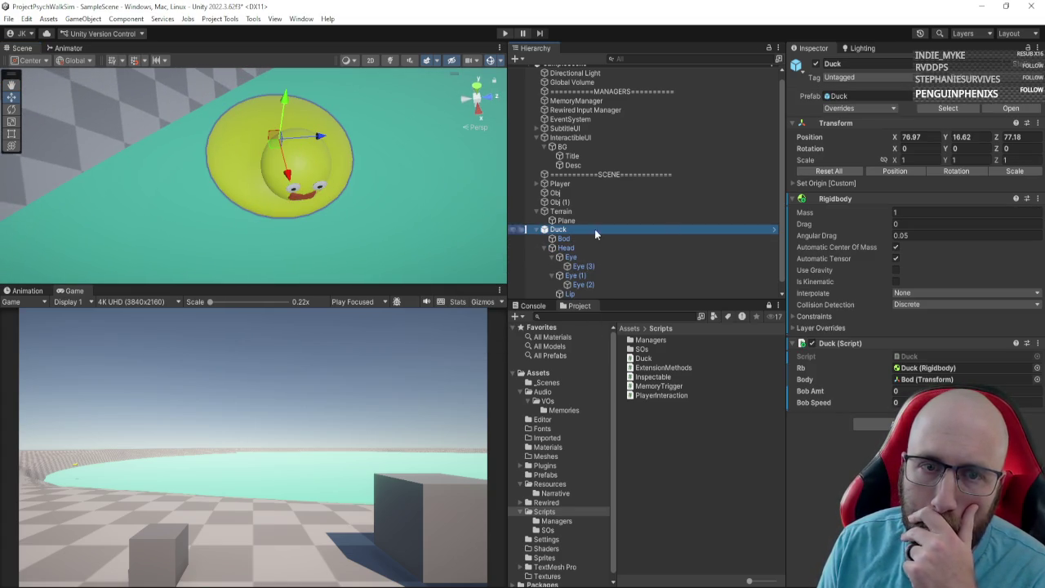
Step: Move Head under Bod in the Duck prefab, reassign Bod to Body, and lower the duck to Y 13.164
{"action": "left_click", "coordinate": [994, 106]}
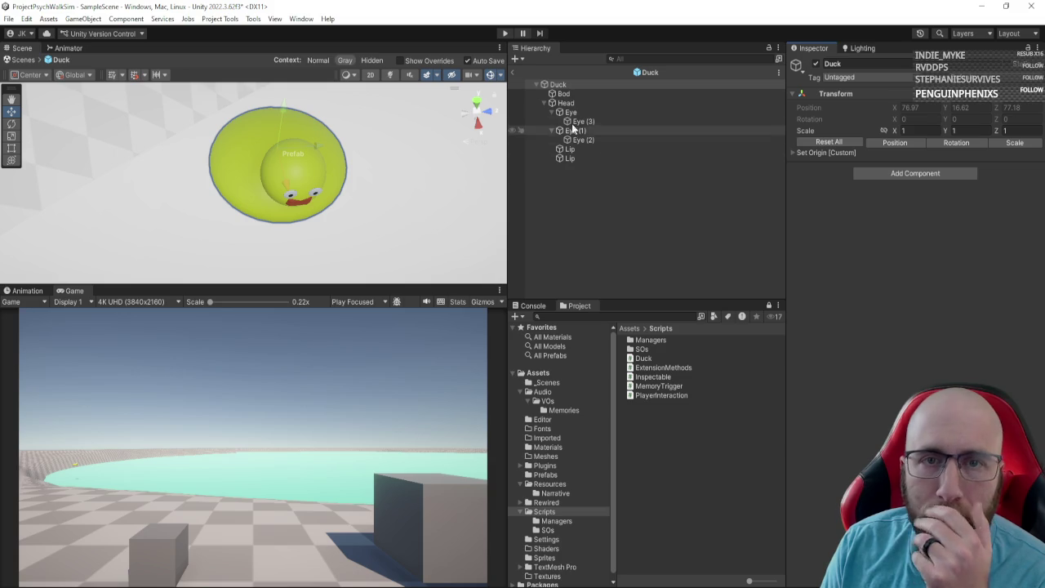
{"action": "left_click_drag", "start_coordinate": [569, 103], "coordinate": [565, 96]}
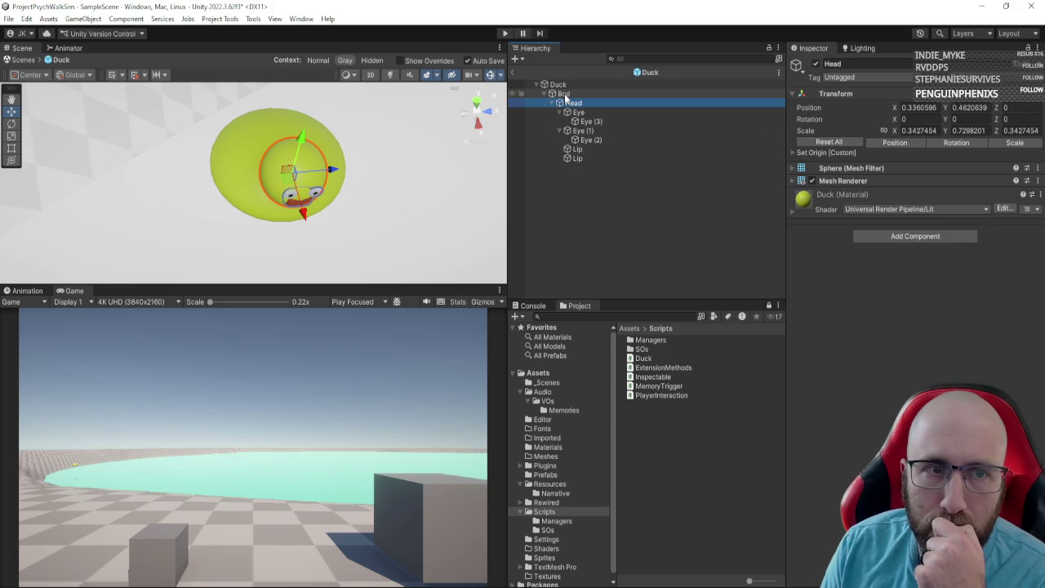
{"action": "left_click", "coordinate": [513, 72]}
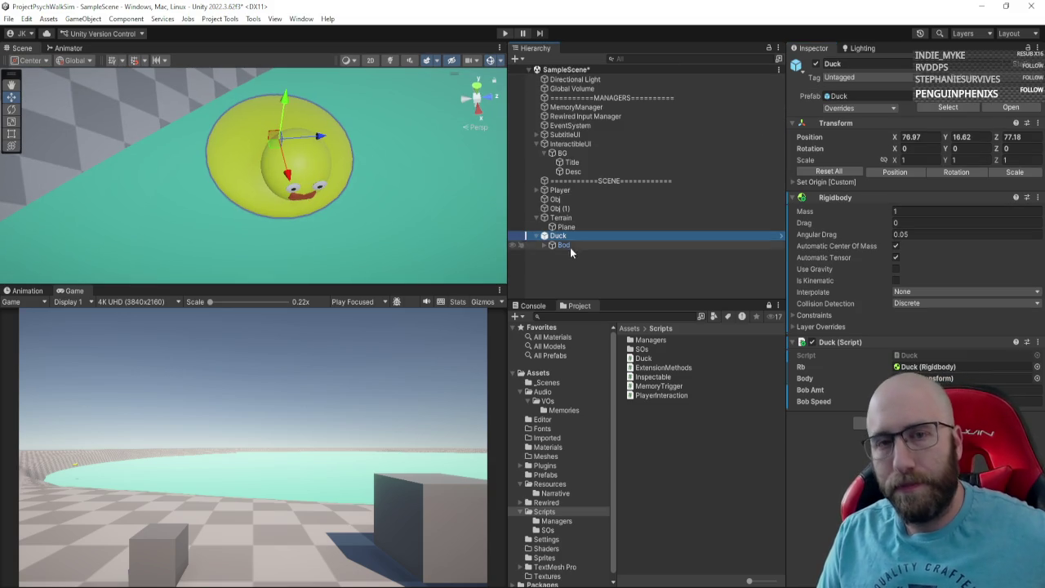
{"action": "left_click_drag", "start_coordinate": [568, 245], "coordinate": [937, 382]}
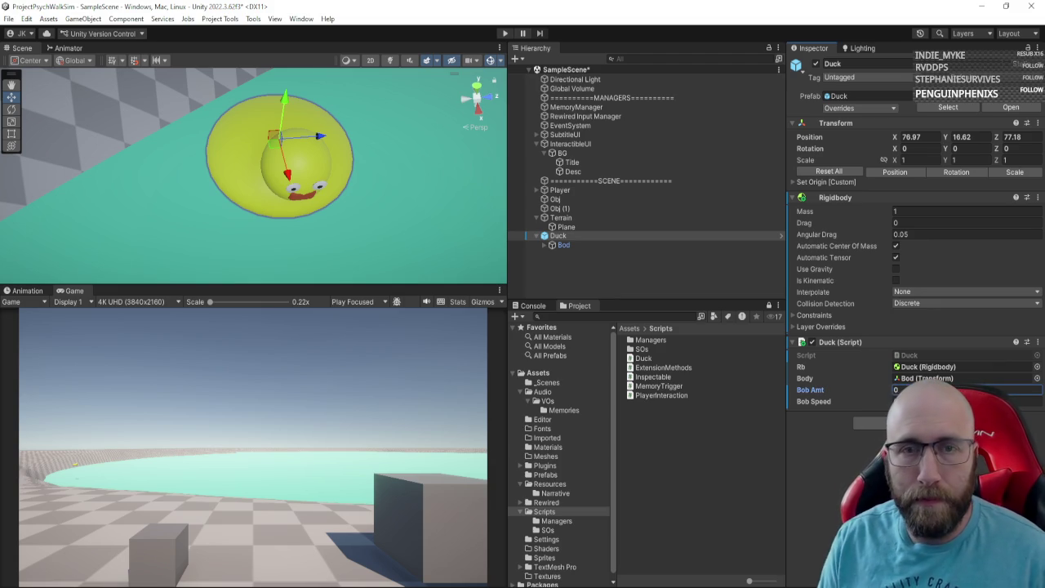
{"action": "mouse_move", "coordinate": [291, 104]}
{"action": "left_mouse_down"}
{"action": "mouse_move", "coordinate": [271, 149]}
{"action": "mouse_move", "coordinate": [267, 259]}
{"action": "mouse_move", "coordinate": [297, 174]}
{"action": "mouse_move", "coordinate": [260, 133]}
{"action": "mouse_move", "coordinate": [271, 140]}
{"action": "left_mouse_up"}
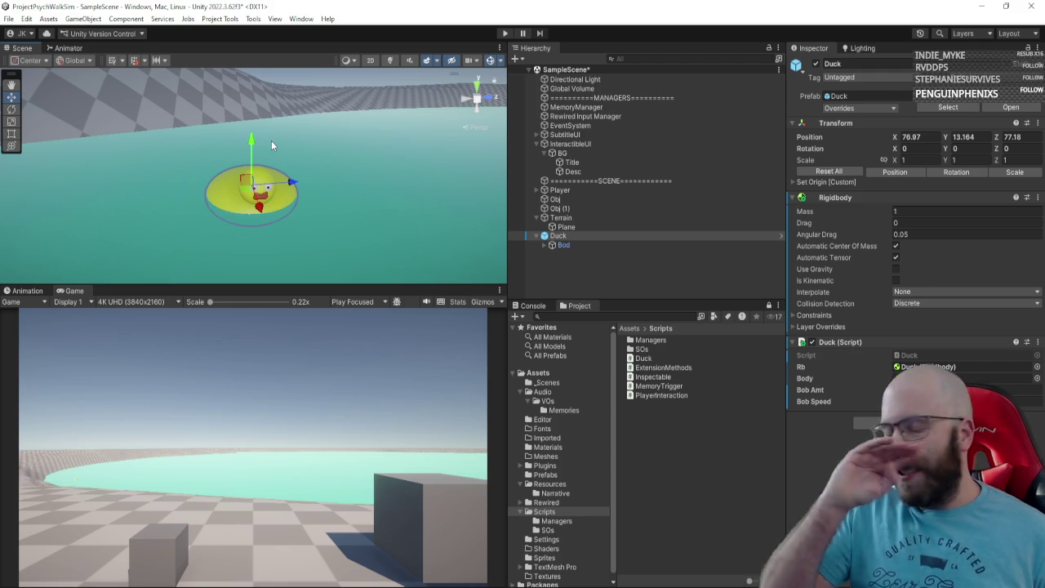
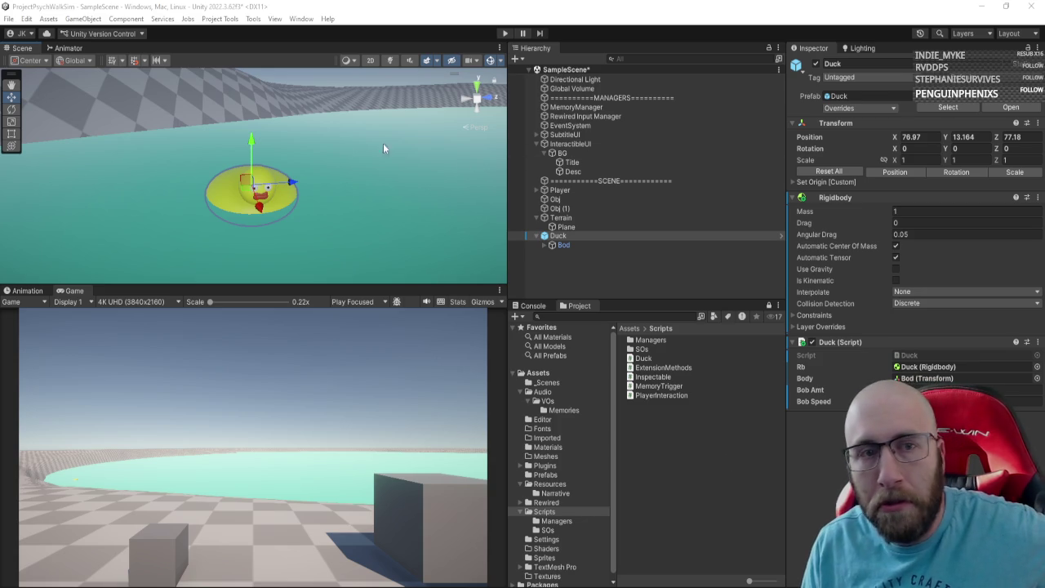
Step: Apply the Duck instance's Rigidbody and Duck script overrides (Bob Amt 0.05, Bob Speed 2) to its prefab
{"action": "mouse_move", "coordinate": [252, 142]}
{"action": "left_mouse_down"}
{"action": "mouse_move", "coordinate": [283, 129]}
{"action": "mouse_move", "coordinate": [280, 142]}
{"action": "mouse_move", "coordinate": [296, 132]}
{"action": "mouse_move", "coordinate": [305, 143]}
{"action": "mouse_move", "coordinate": [307, 133]}
{"action": "left_mouse_up"}
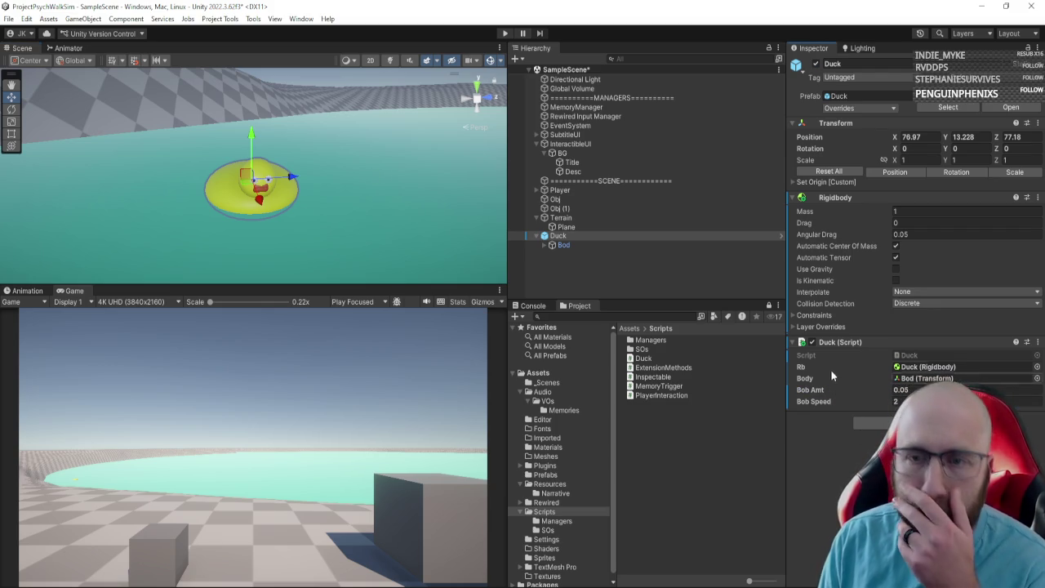
{"action": "left_click", "coordinate": [882, 107]}
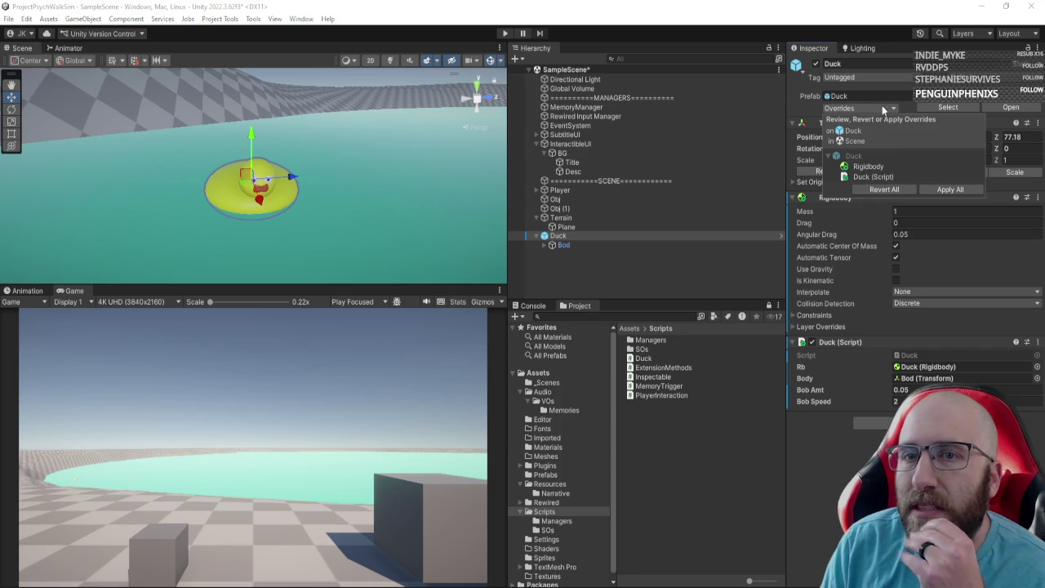
{"action": "left_click", "coordinate": [946, 188]}
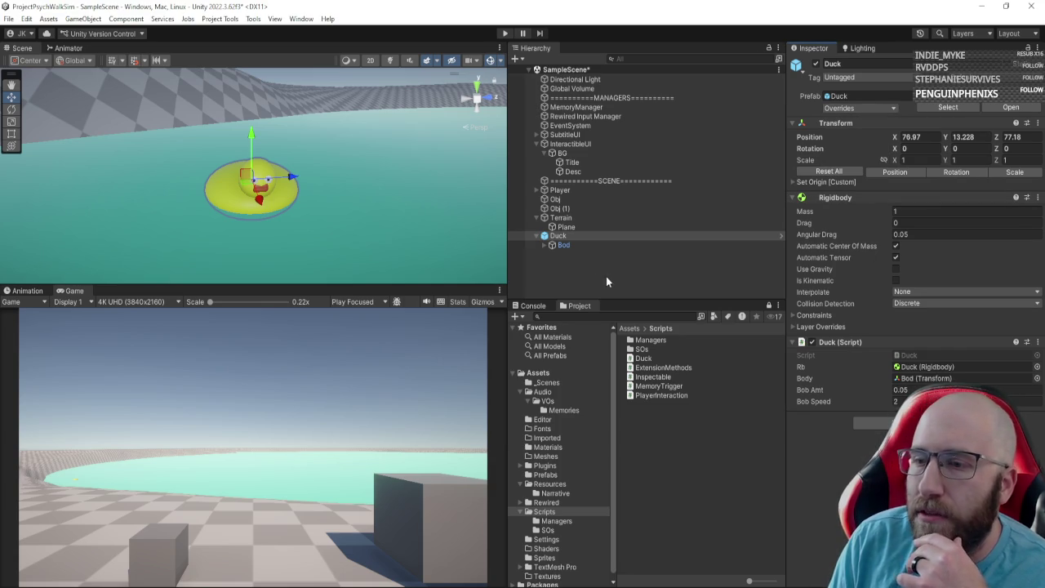
Step: Run a quick play-mode test of the duck, stop it, and switch to Duck.cs in Visual Studio
{"action": "left_click", "coordinate": [505, 36]}
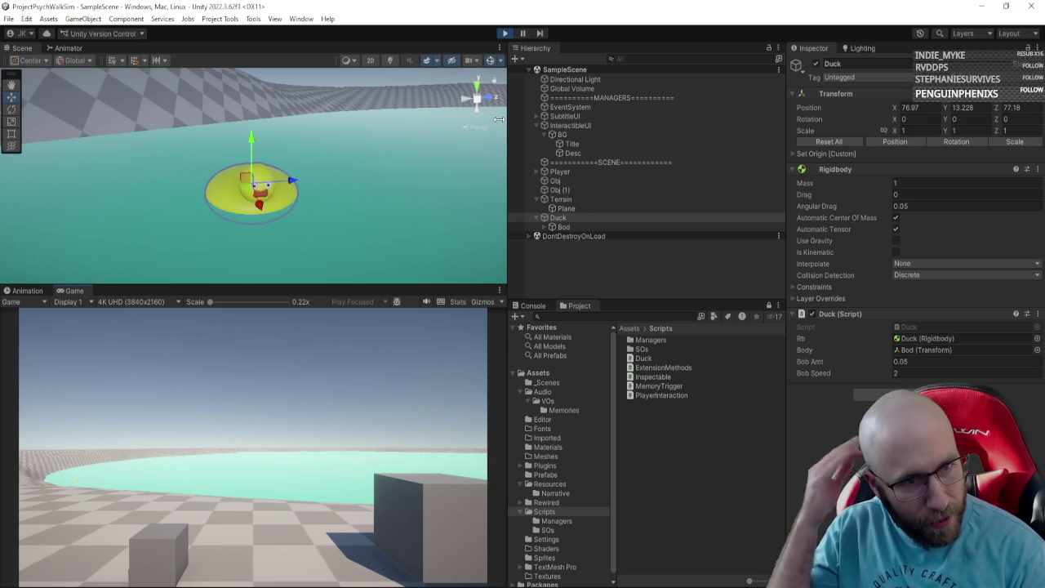
{"action": "key", "text": "ctrl+p"}
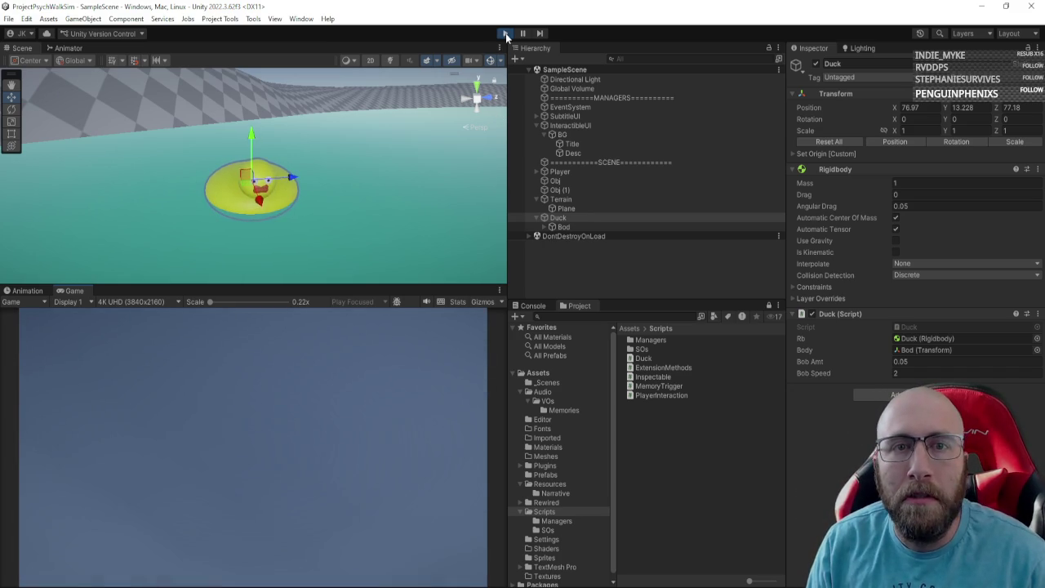
{"action": "key", "text": "alt+Tab"}
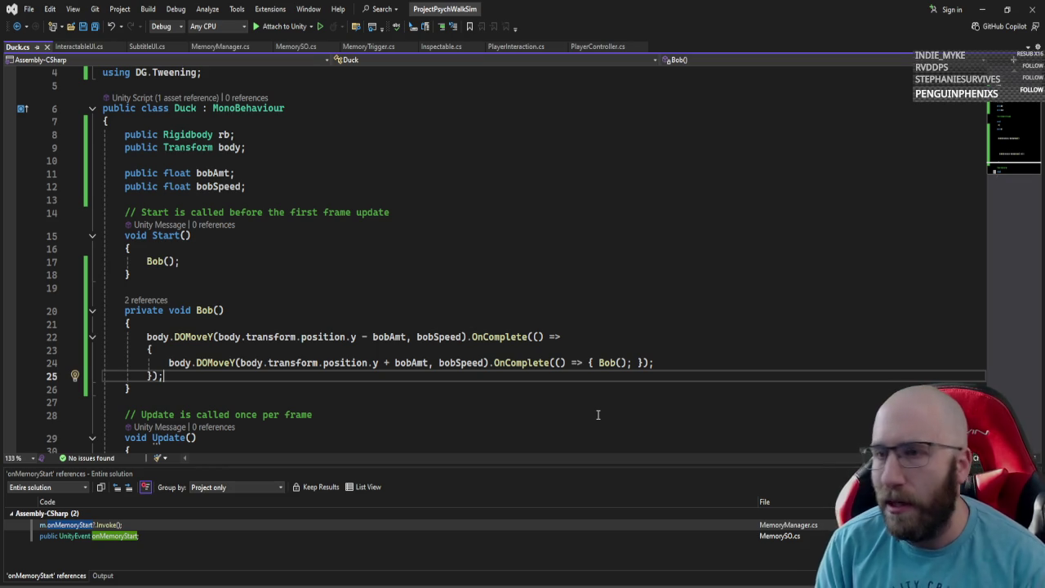
Step: Return to the running Unity game to watch the duck floating on the pond
{"action": "key", "text": "alt+Tab"}
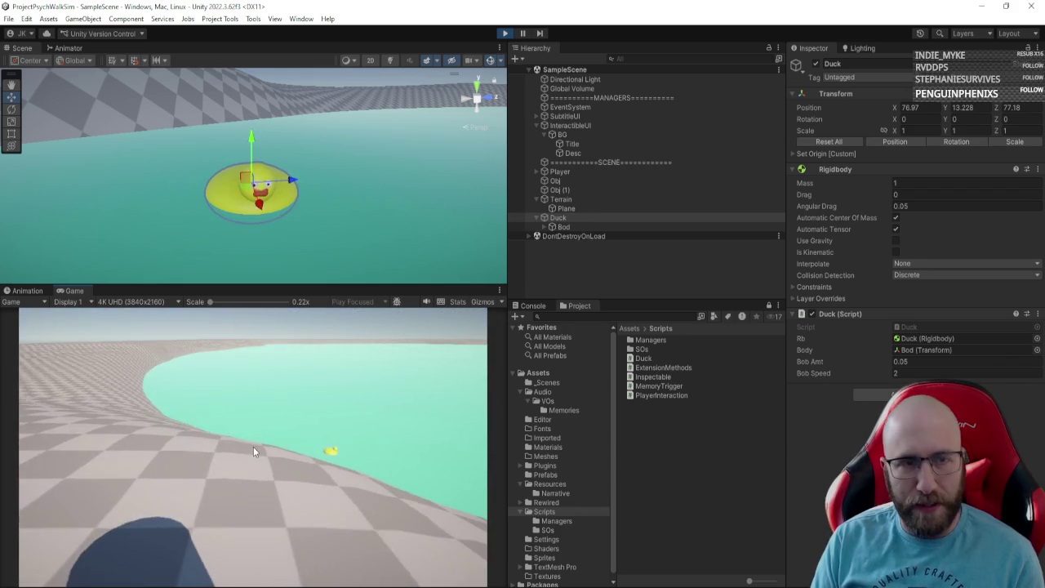
Step: Stop play mode and inspect the Player object's components
{"action": "key", "text": "ctrl+p"}
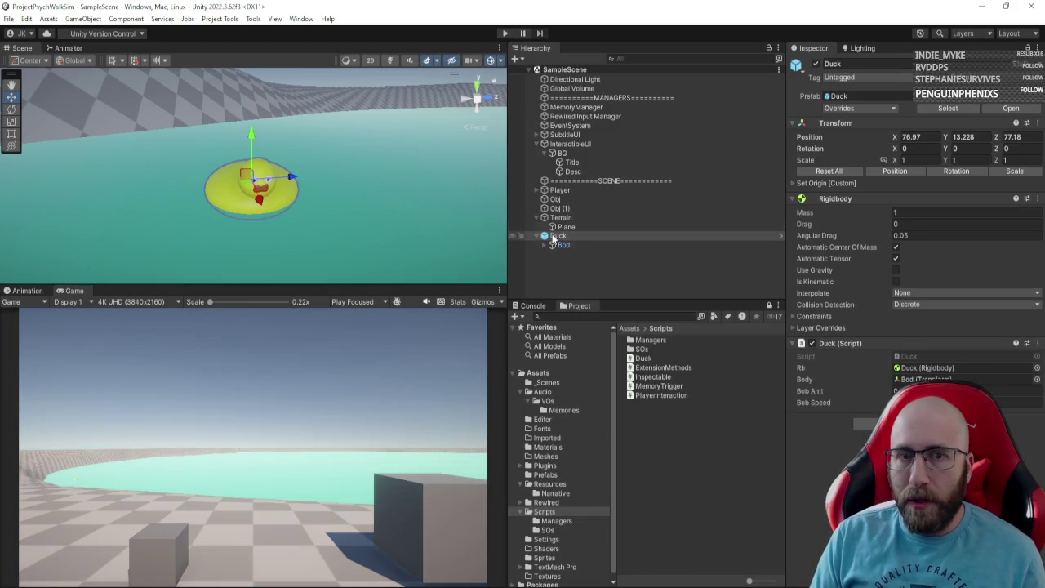
{"action": "left_click", "coordinate": [560, 190]}
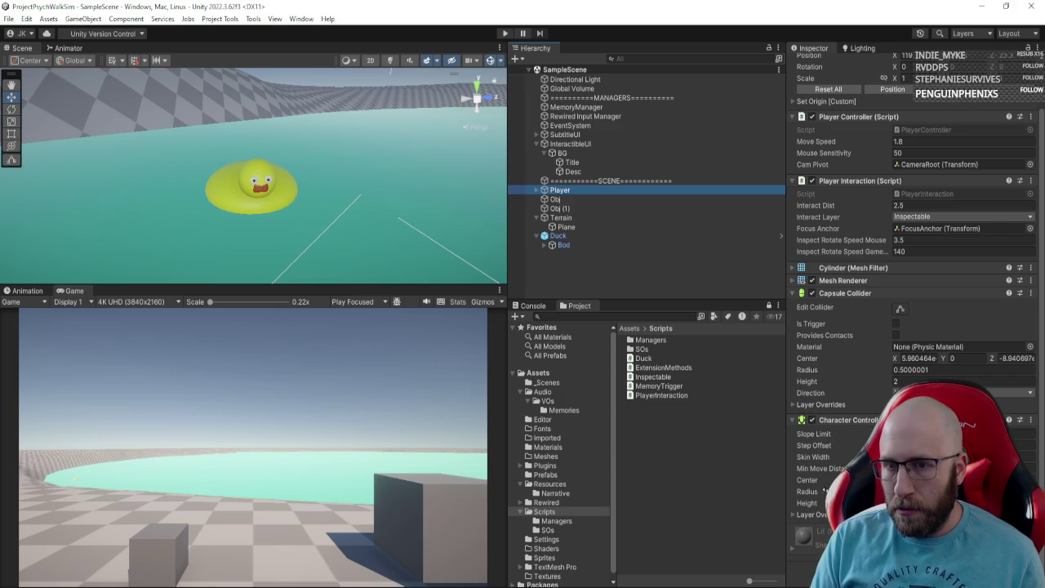
Step: In PlayerController.cs's Update, add 'move.y -= Physics.gravity.y;' before cc.Move, then return to Unity
{"action": "key", "text": "alt+Tab"}
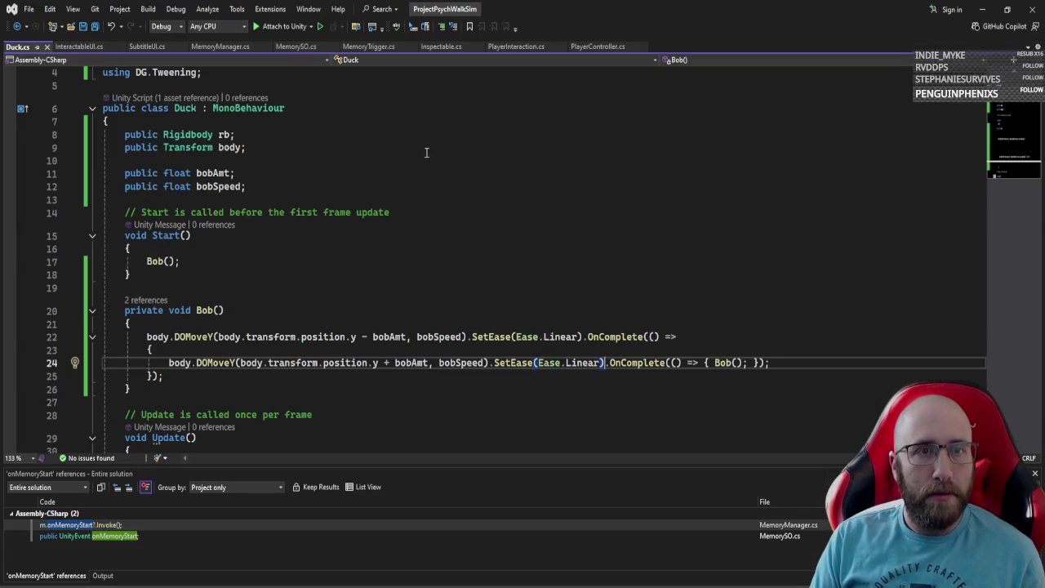
{"action": "left_click", "coordinate": [594, 45]}
{"action": "scroll", "coordinate": [453, 250], "scroll_direction": "down", "scroll_amount": 9}
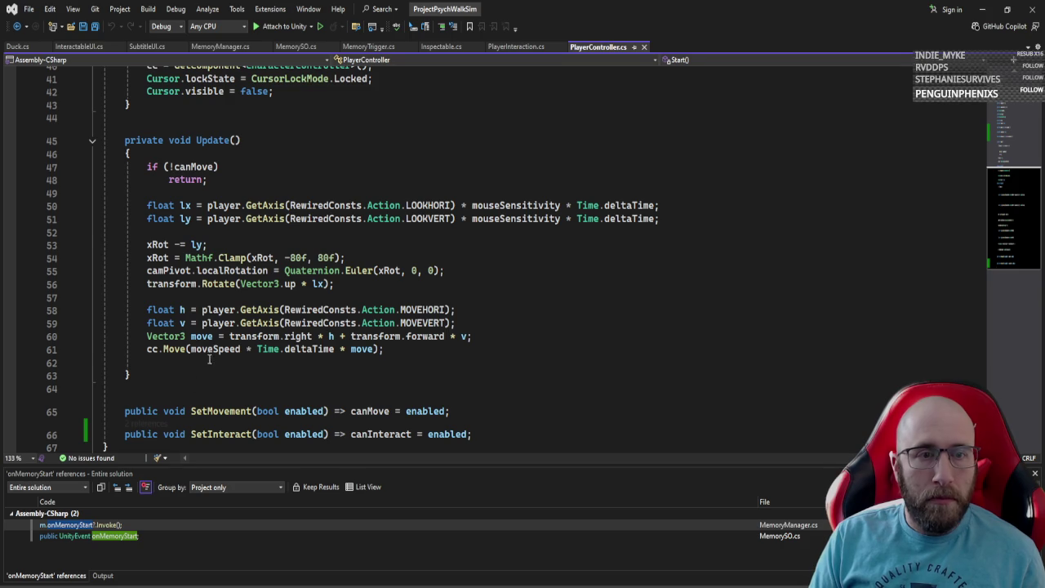
{"action": "left_click", "coordinate": [506, 334]}
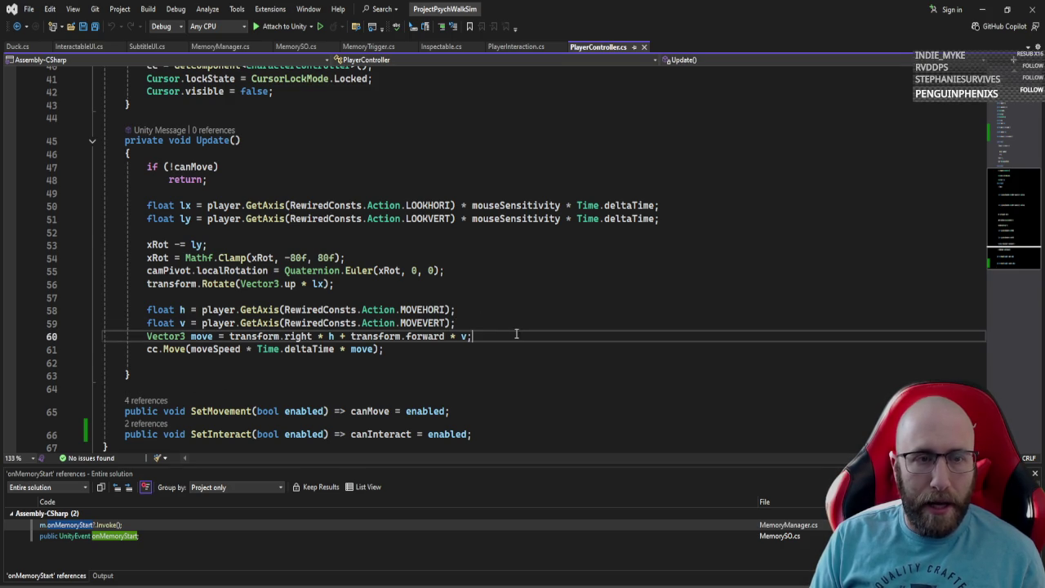
{"action": "key", "text": "Return"}
{"action": "type", "text": "mopv"}
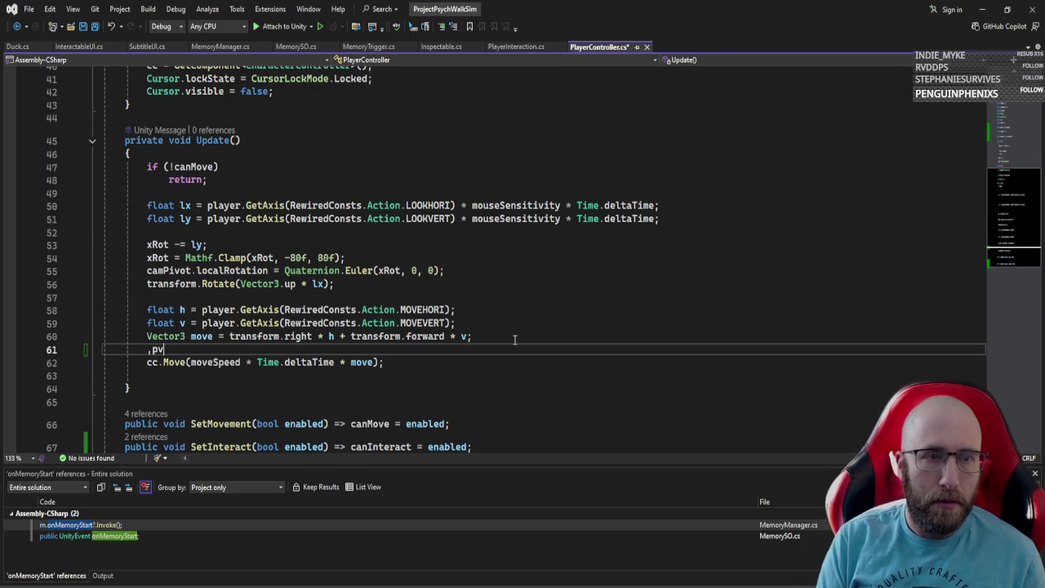
{"action": "type", "text": "e."}
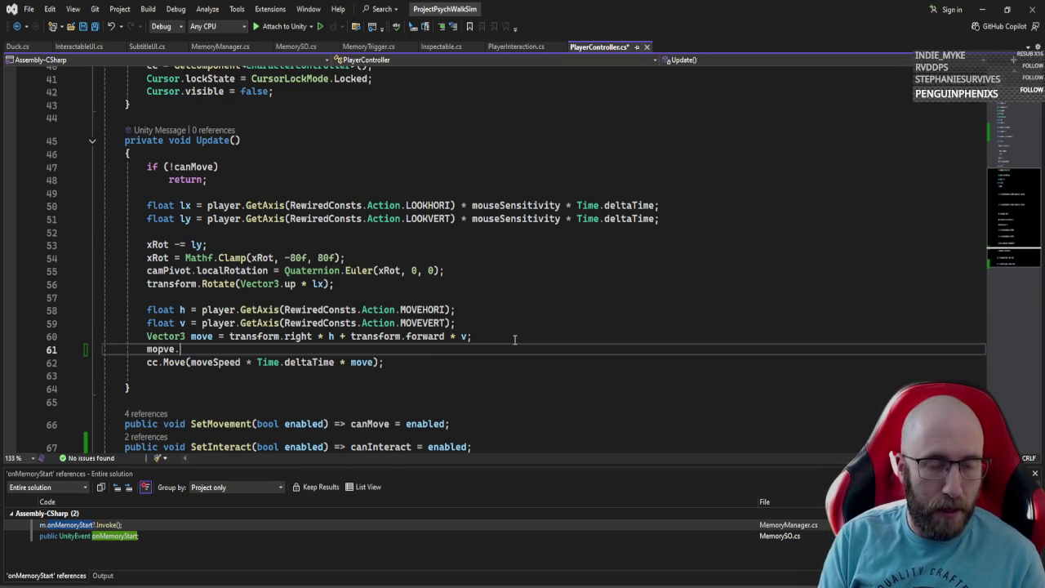
{"action": "key", "text": "BackSpace"}
{"action": "key", "text": "BackSpace"}
{"action": "key", "text": "BackSpace"}
{"action": "type", "text": "ve.y "}
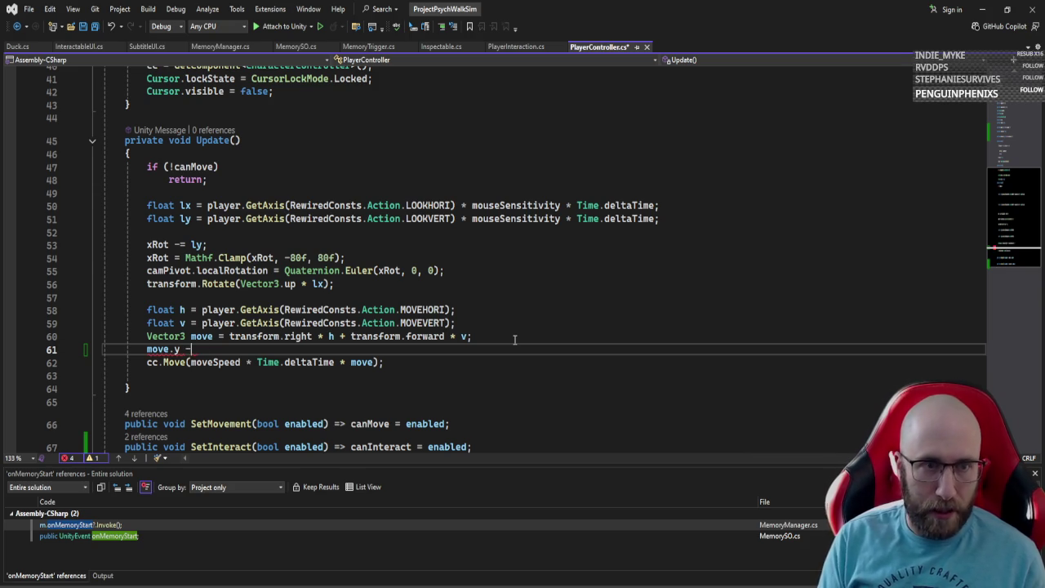
{"action": "type", "text": "-=physics."}
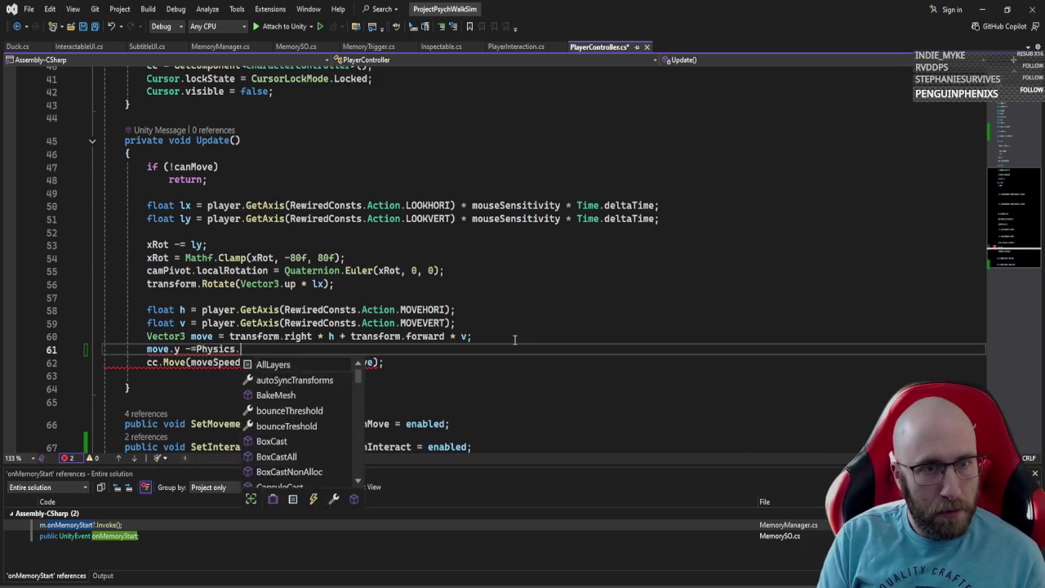
{"action": "type", "text": "gravity;"}
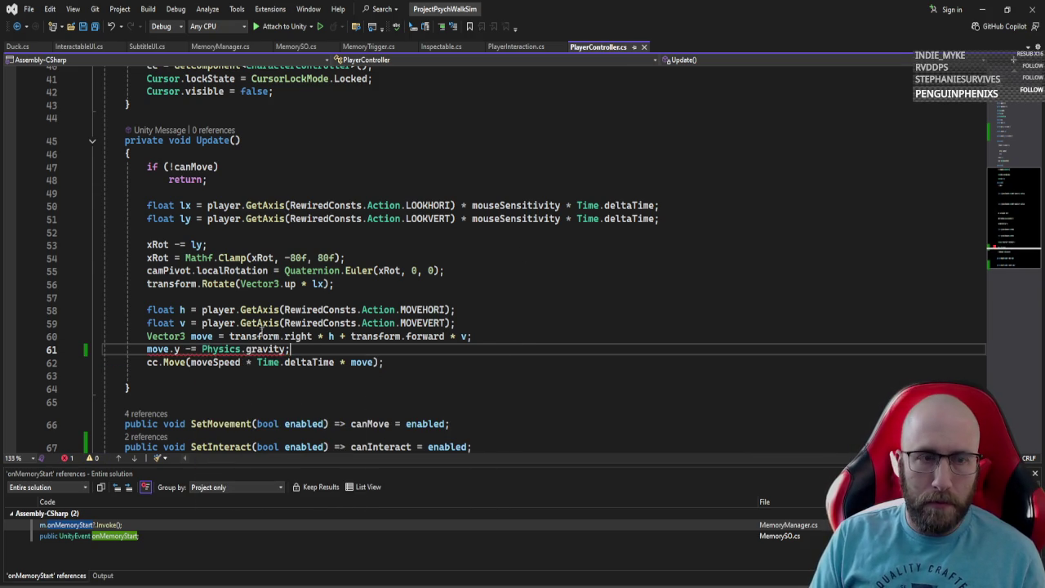
{"action": "mouse_move", "coordinate": [162, 356]}
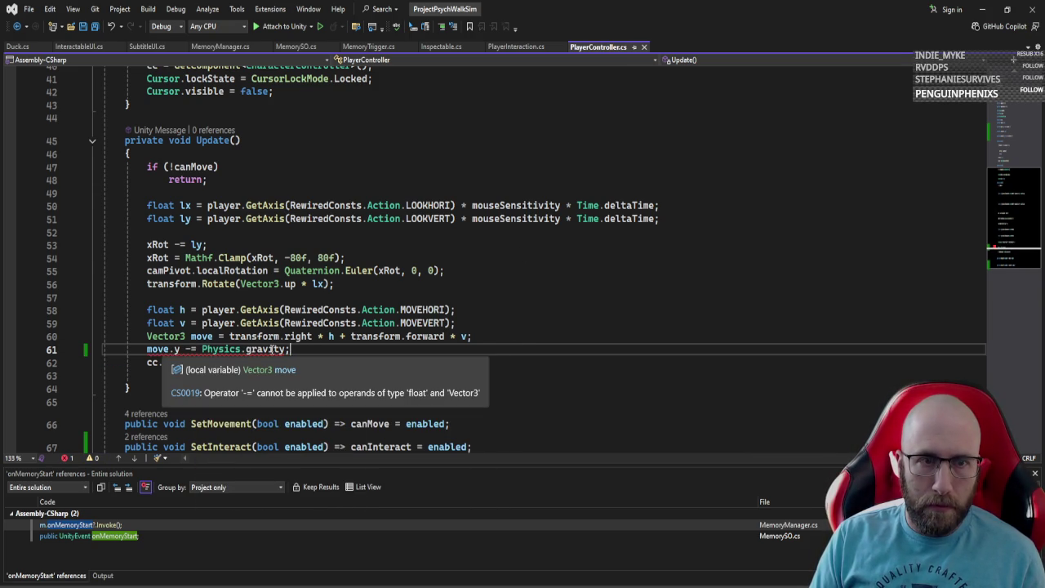
{"action": "type", "text": "."}
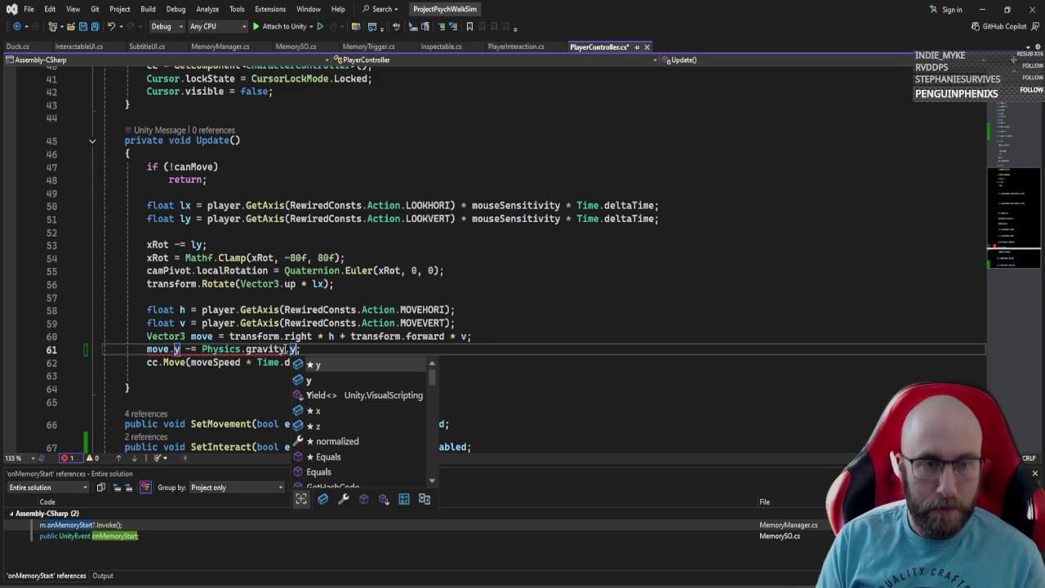
{"action": "type", "text": "y"}
{"action": "left_click", "coordinate": [527, 383]}
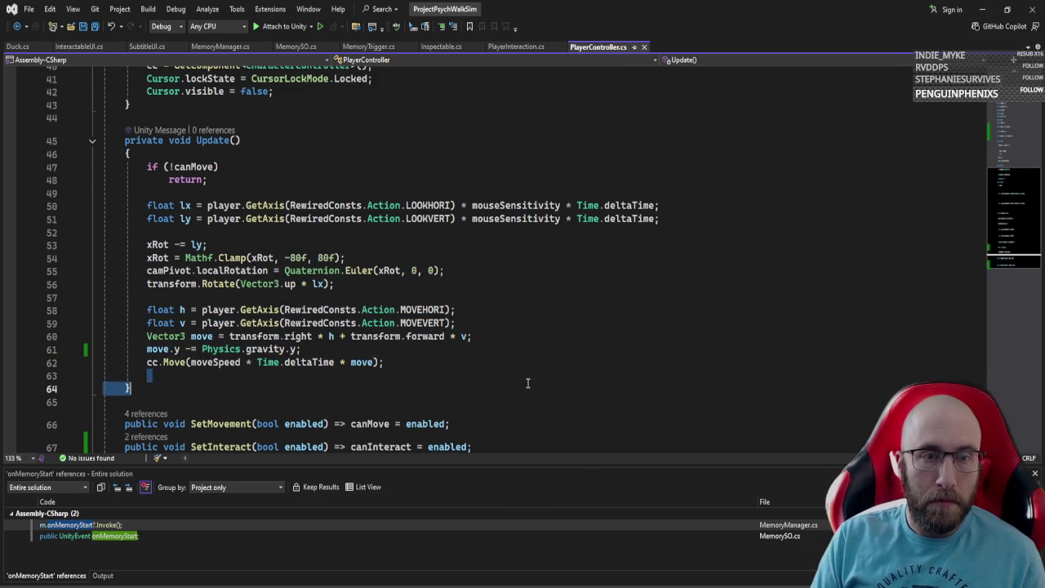
{"action": "left_click", "coordinate": [982, 9]}
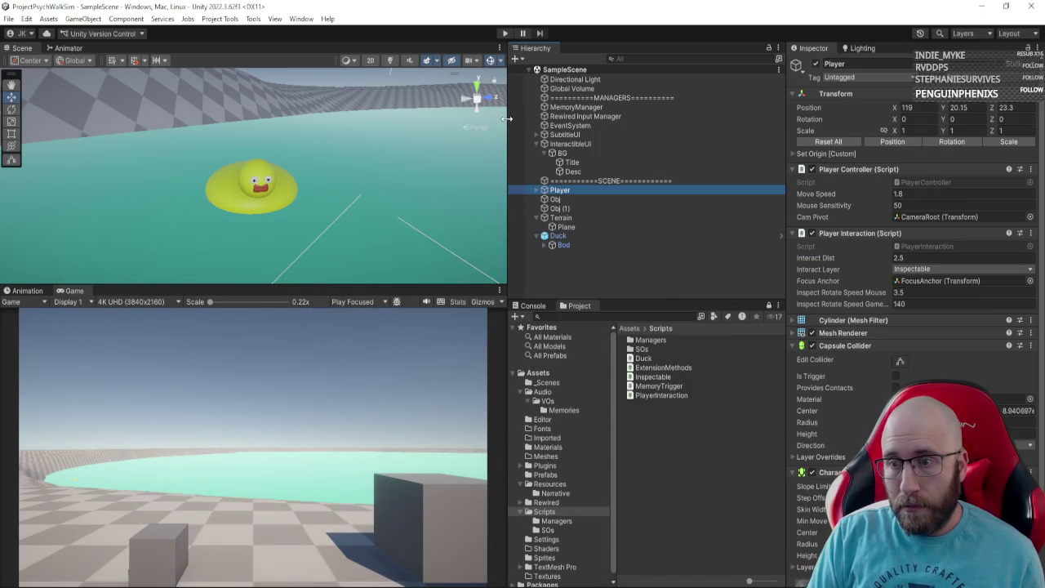
Step: Test the gravity change in play mode, then change the line to 'move.y += Physics.gravity.y'
{"action": "left_click", "coordinate": [504, 34]}
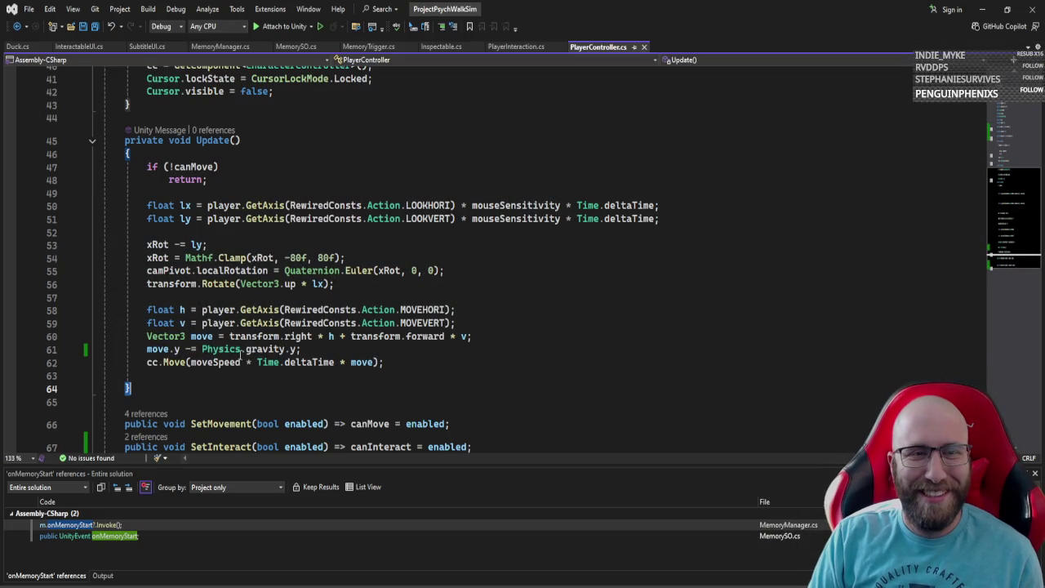
{"action": "left_click", "coordinate": [192, 349]}
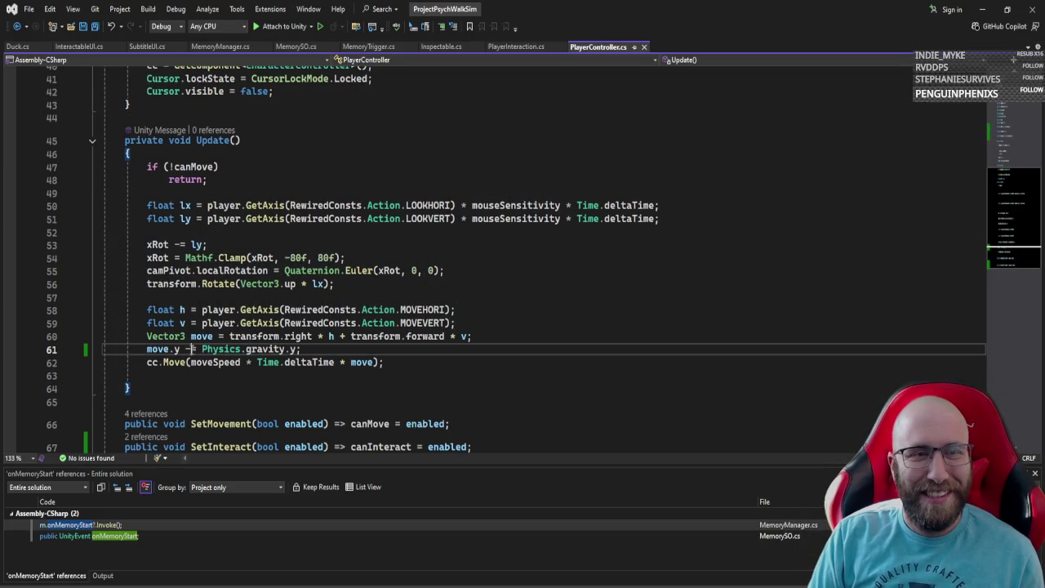
{"action": "key", "text": "BackSpace"}
{"action": "type", "text": "+"}
{"action": "left_click_drag", "start_coordinate": [145, 193], "coordinate": [471, 336]}
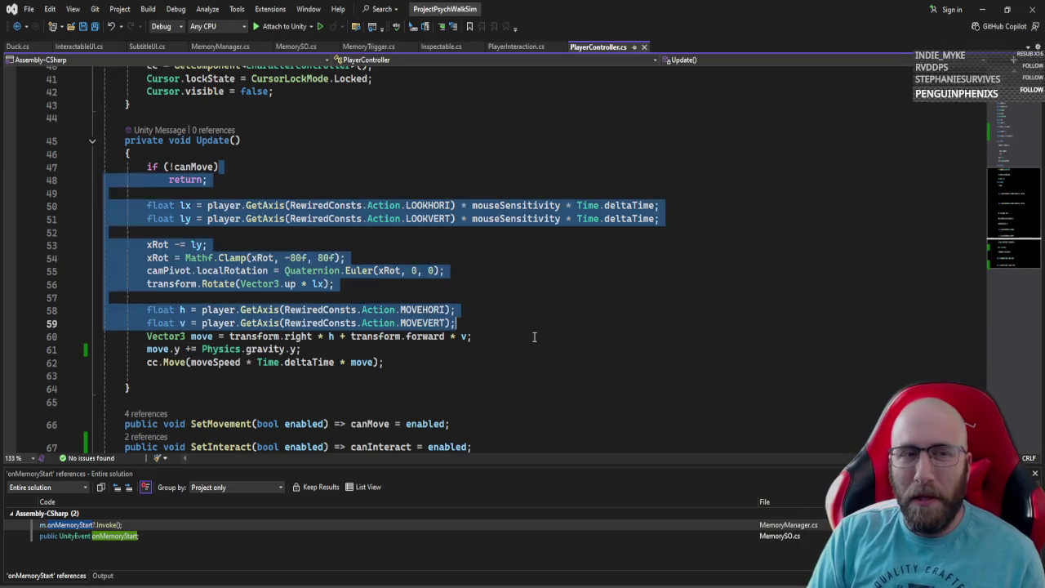
{"action": "left_click", "coordinate": [472, 336]}
{"action": "left_click", "coordinate": [986, 9]}
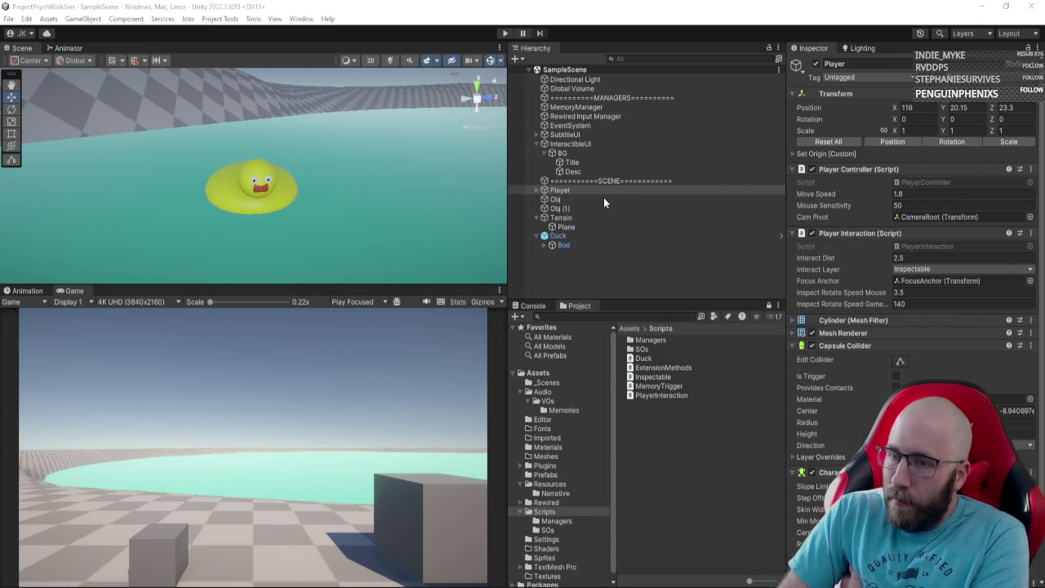
Step: Play-test the += gravity fix, walking the player toward the pool in an enlarged Game view
{"action": "left_click", "coordinate": [505, 32]}
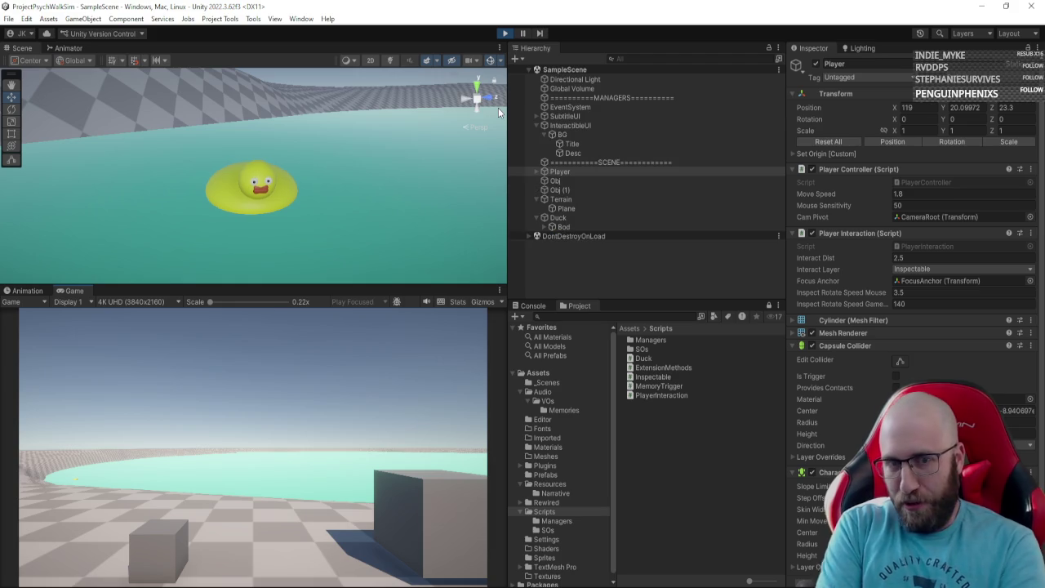
{"action": "left_click", "coordinate": [390, 312]}
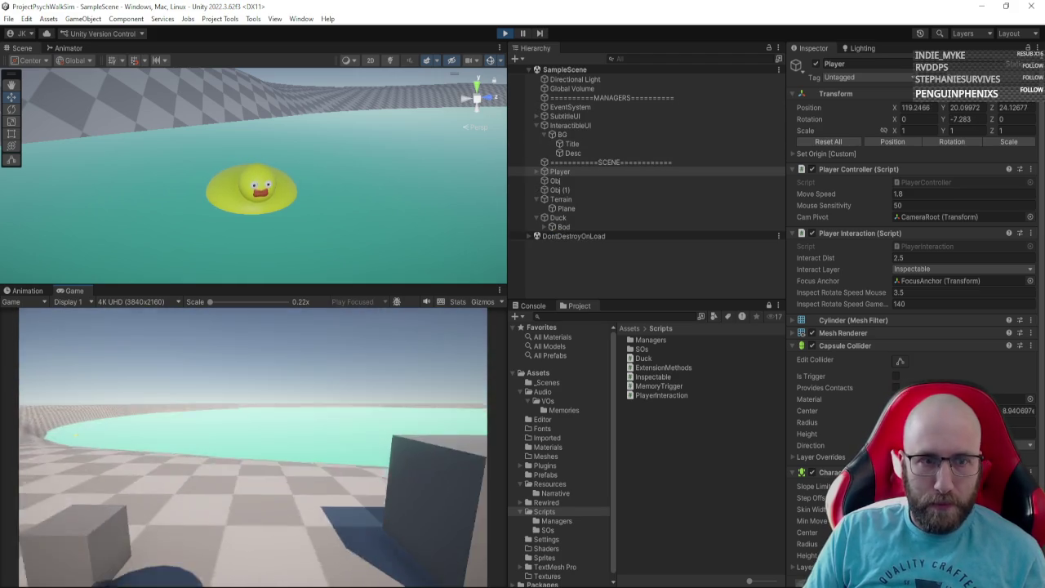
{"action": "key", "text": "w"}
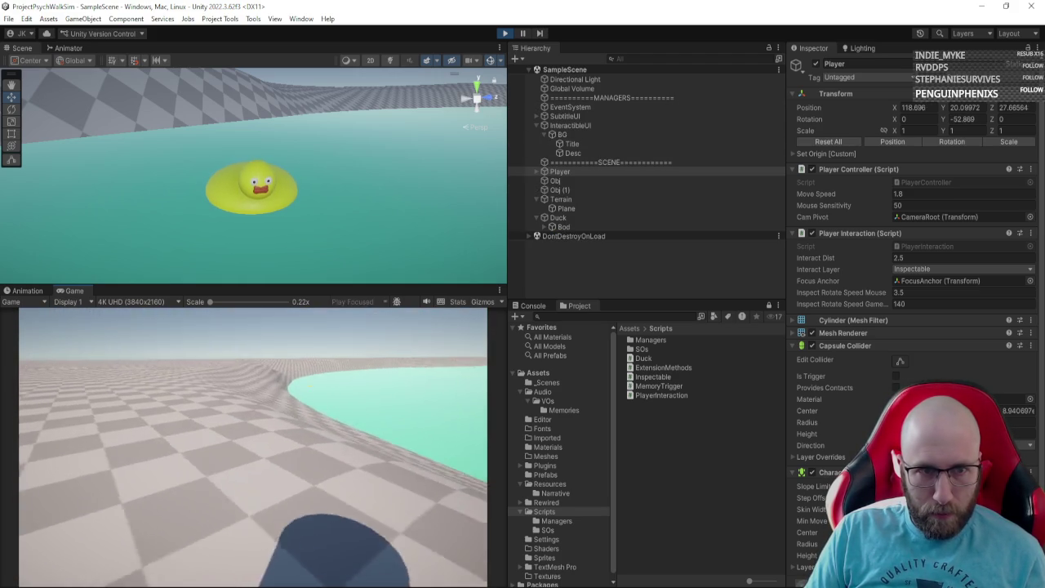
{"action": "key", "text": "Escape"}
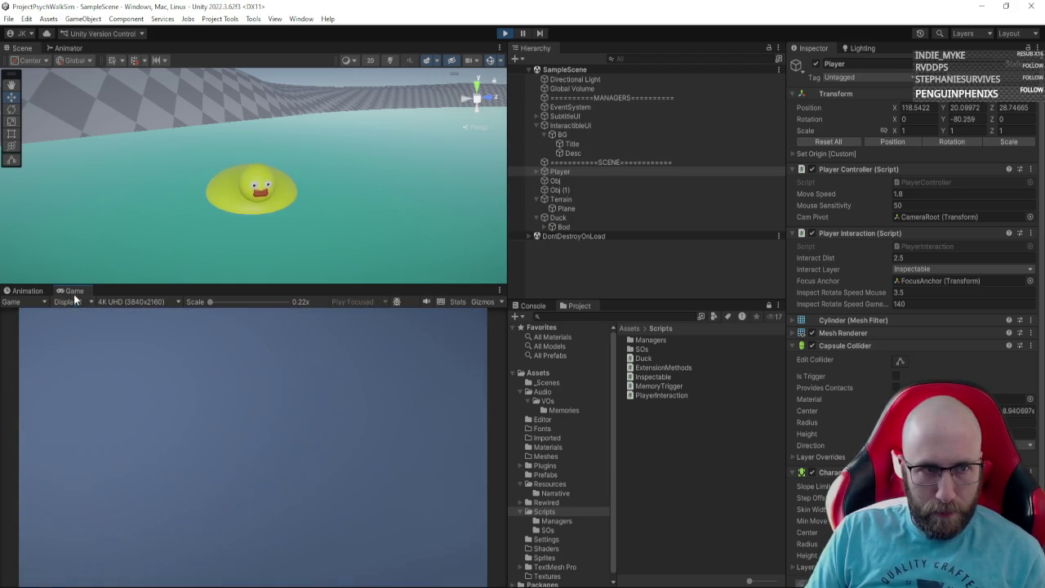
{"action": "double_click", "coordinate": [74, 290]}
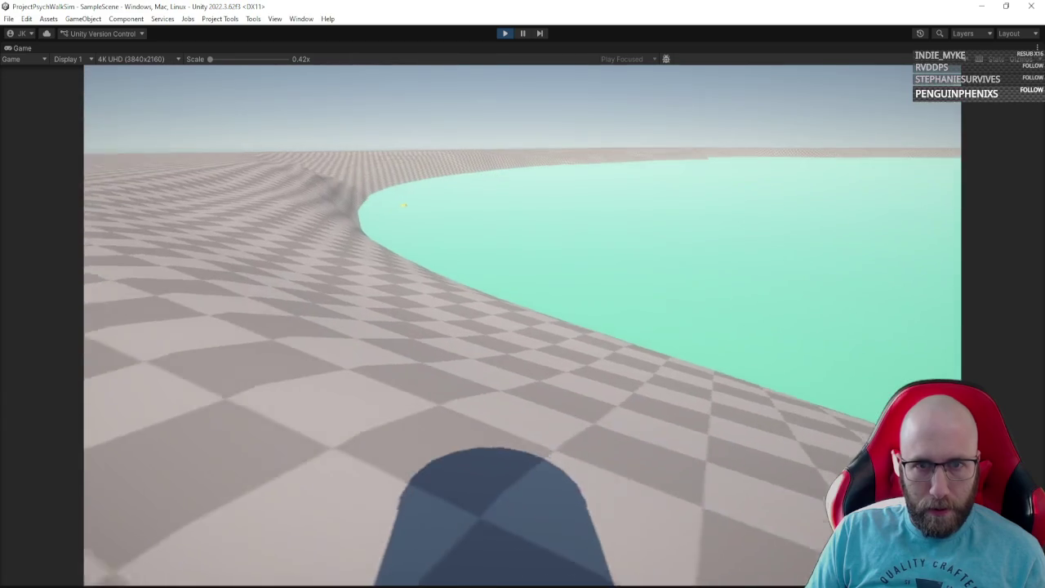
{"action": "key", "text": "w"}
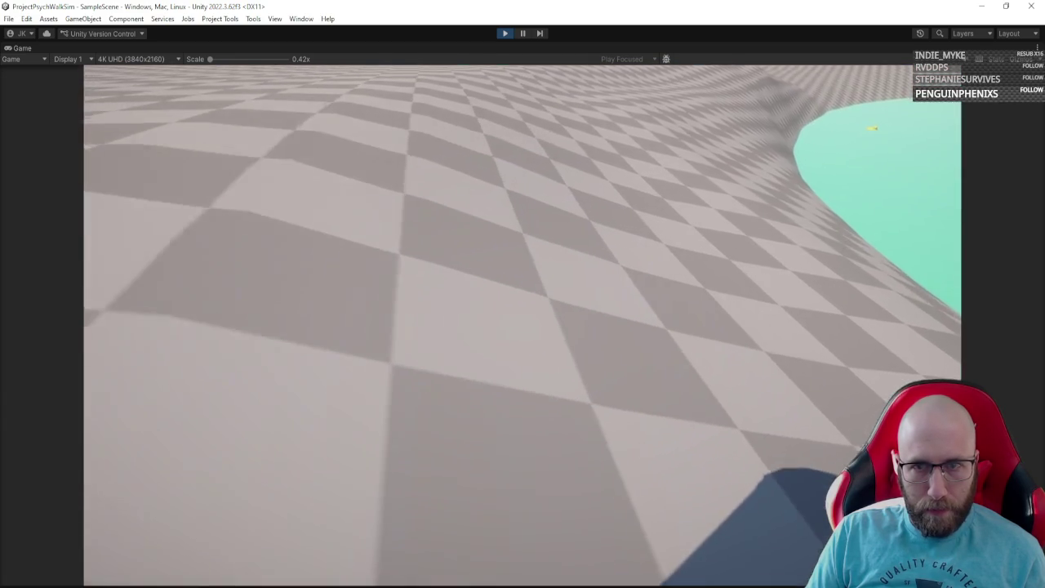
{"action": "key", "text": "w"}
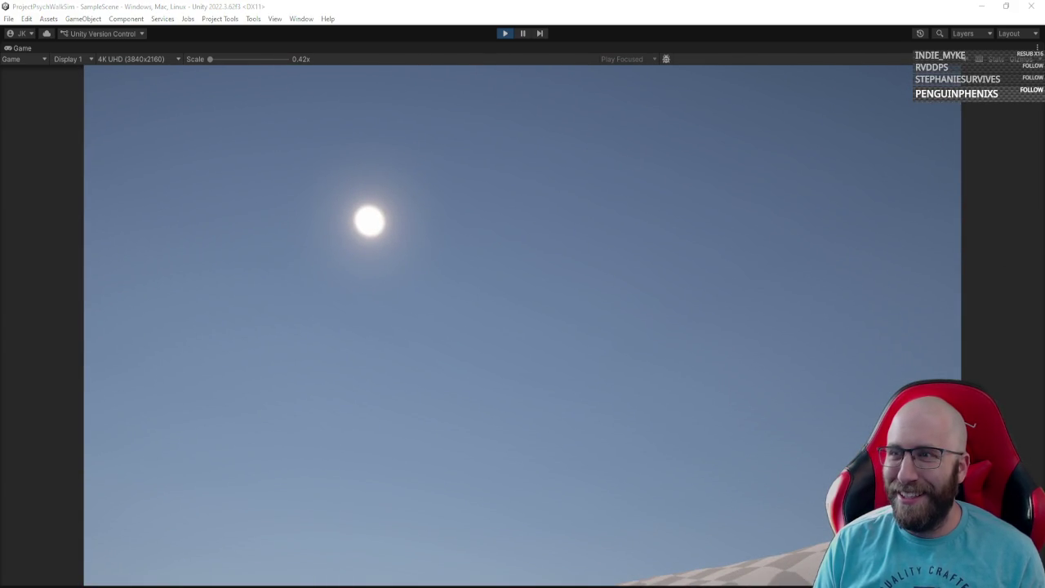
{"action": "left_click", "coordinate": [614, 335]}
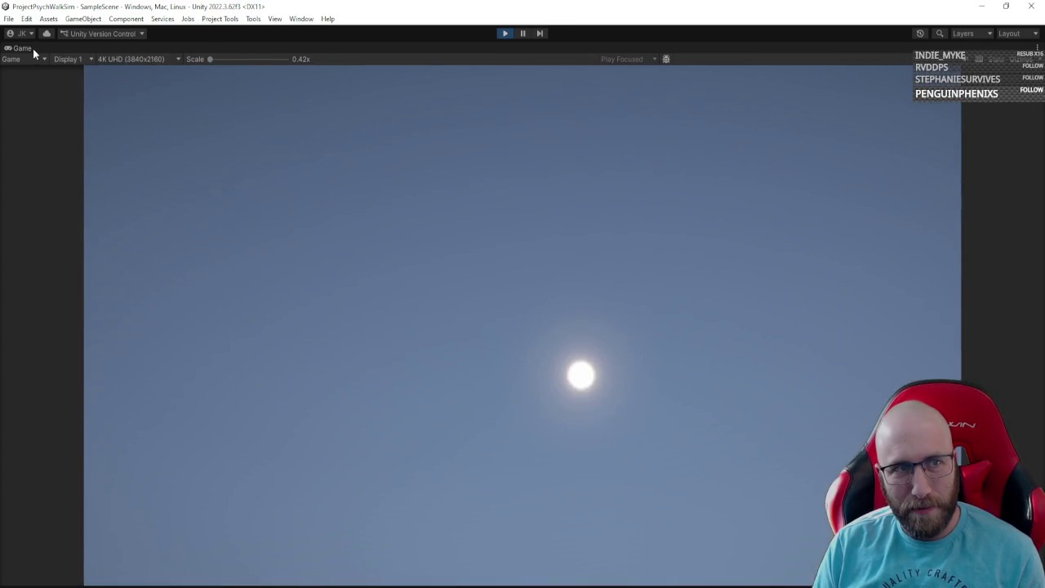
{"action": "double_click", "coordinate": [33, 48]}
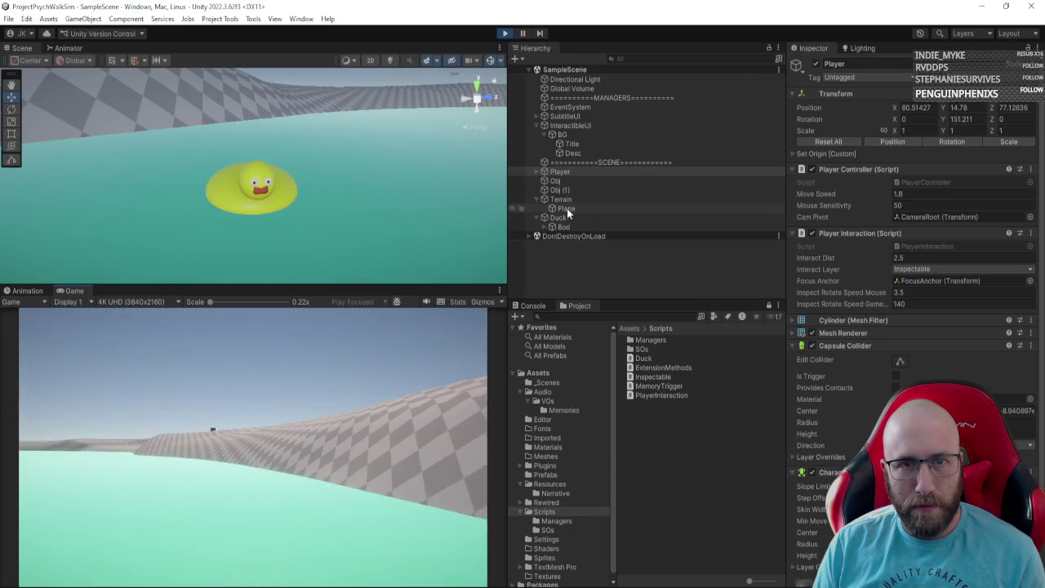
Step: Select the Duck and try shrinking it to about half size with the Scale tool during play
{"action": "left_click", "coordinate": [566, 218]}
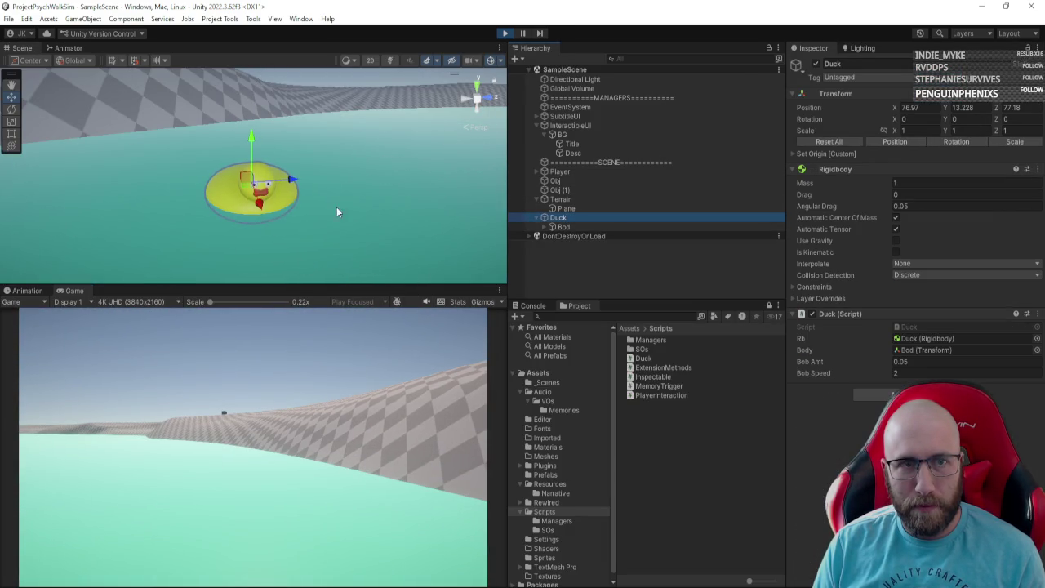
{"action": "scroll", "coordinate": [326, 209], "scroll_direction": "up", "scroll_amount": 2}
{"action": "key", "text": "r"}
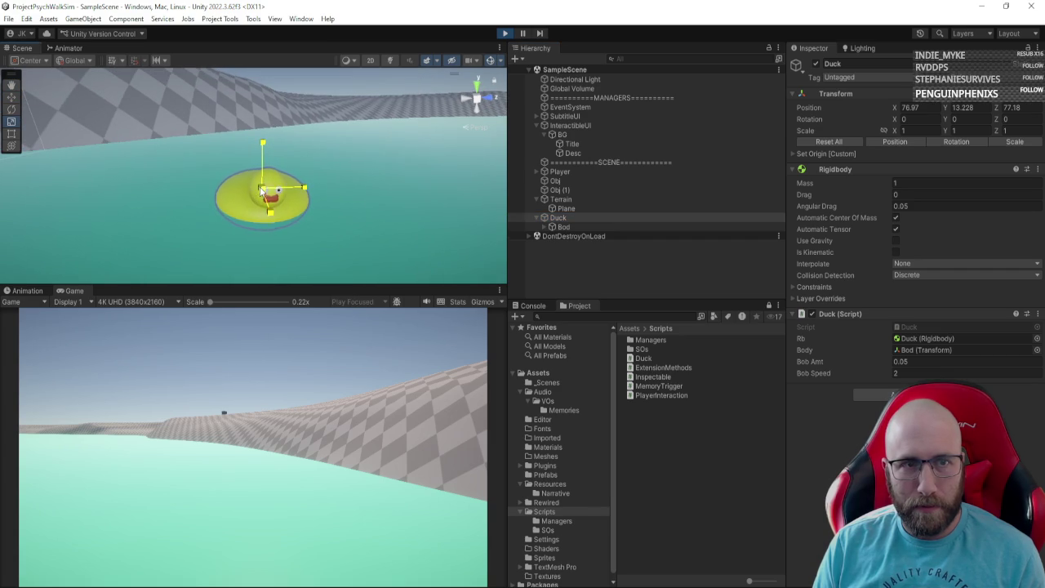
{"action": "left_click_drag", "start_coordinate": [262, 191], "coordinate": [235, 192]}
{"action": "key", "text": "w"}
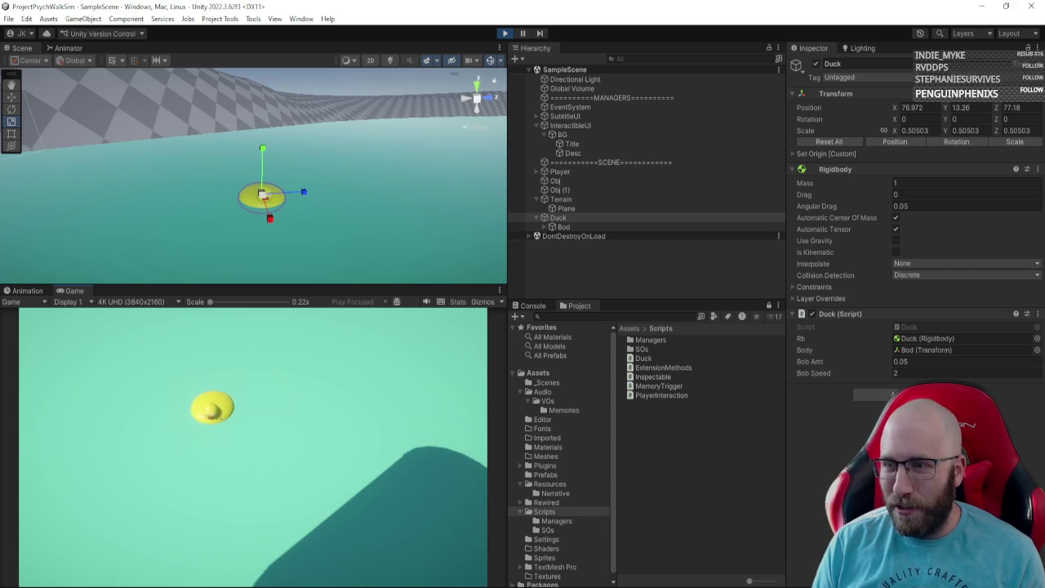
{"action": "key", "text": "w"}
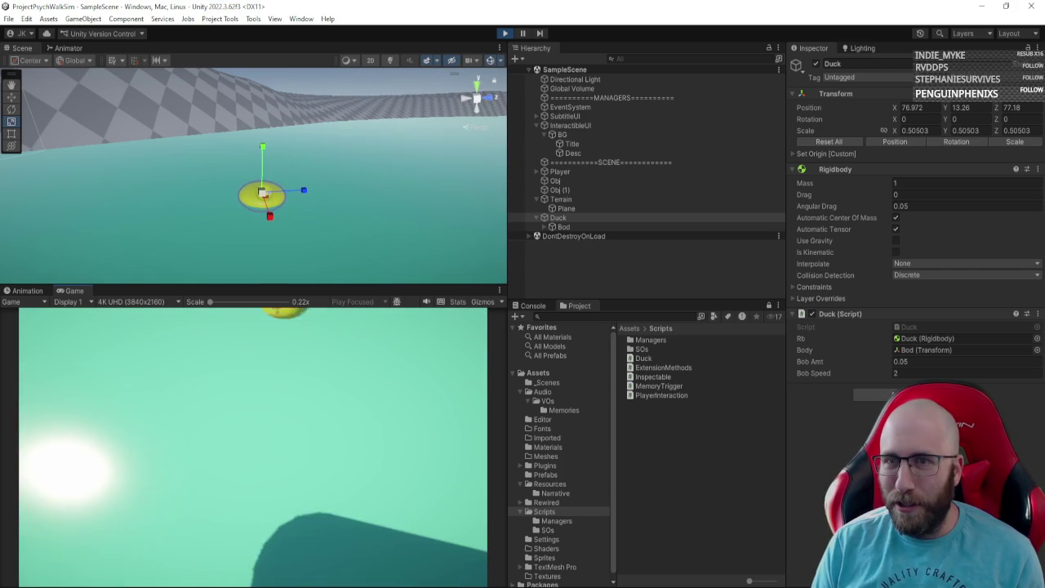
{"action": "key", "text": "Escape"}
Step: Stop play mode and set the Duck's scale to 0.5 on X, Y and Z
{"action": "left_click", "coordinate": [506, 33]}
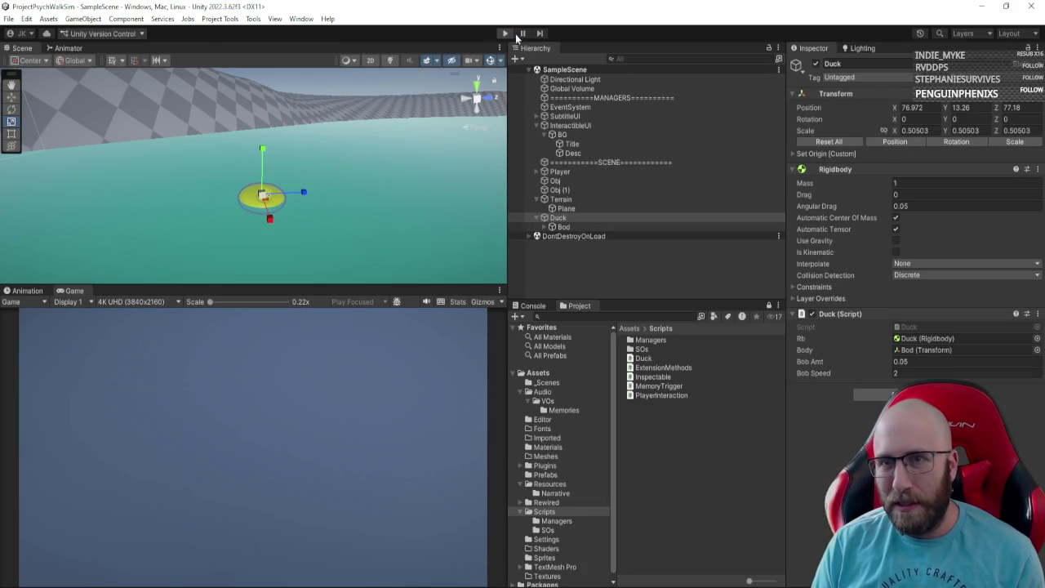
{"action": "type", "text": ".5"}
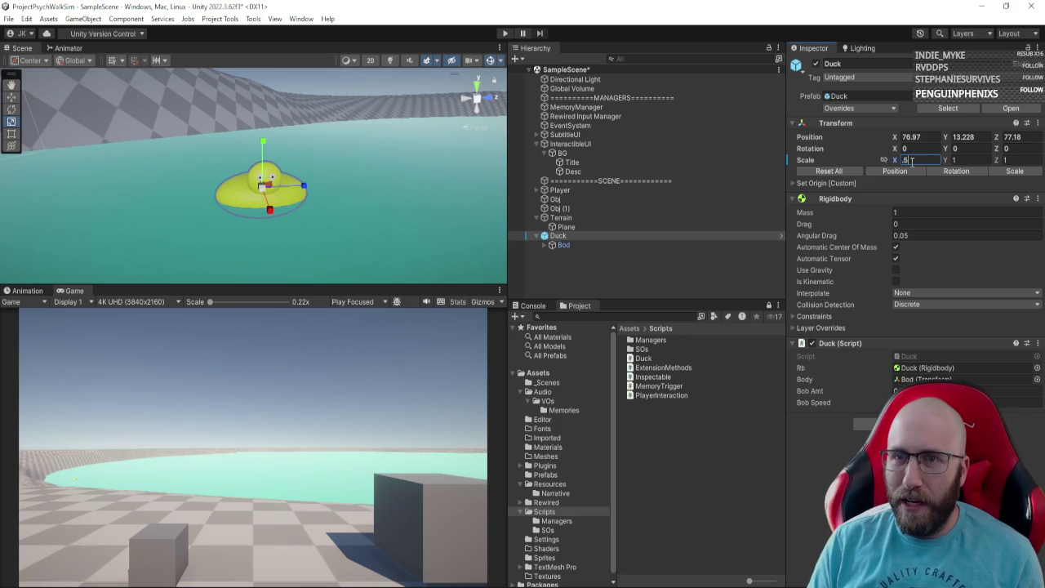
{"action": "type", "text": ".5"}
{"action": "key", "text": "Tab"}
{"action": "type", "text": ".5"}
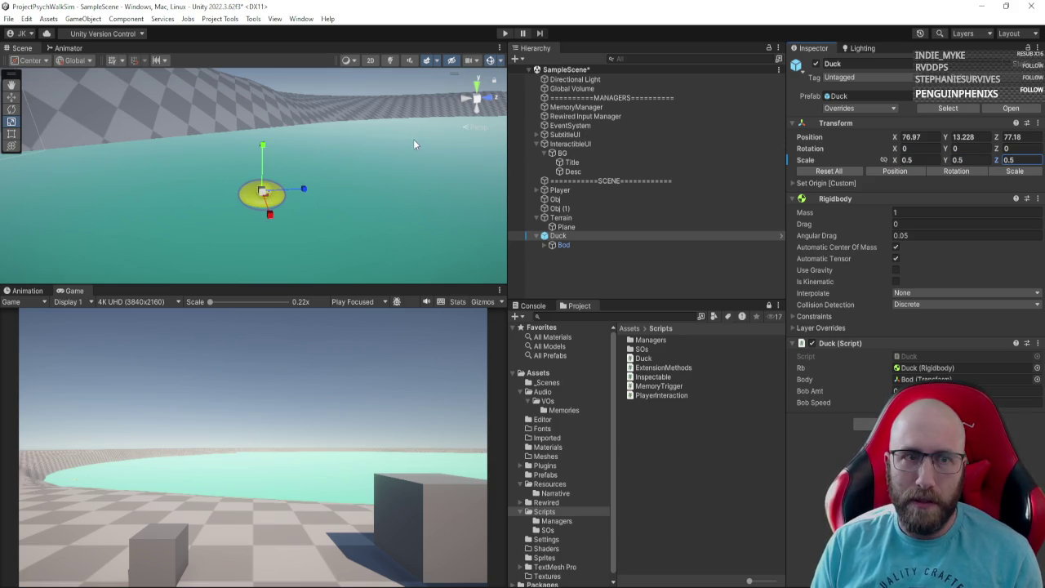
Step: Frame the duck in the Scene view and inspect its Bod body's mesh filter
{"action": "left_click_drag", "start_coordinate": [414, 145], "coordinate": [343, 164]}
{"action": "key", "text": "f"}
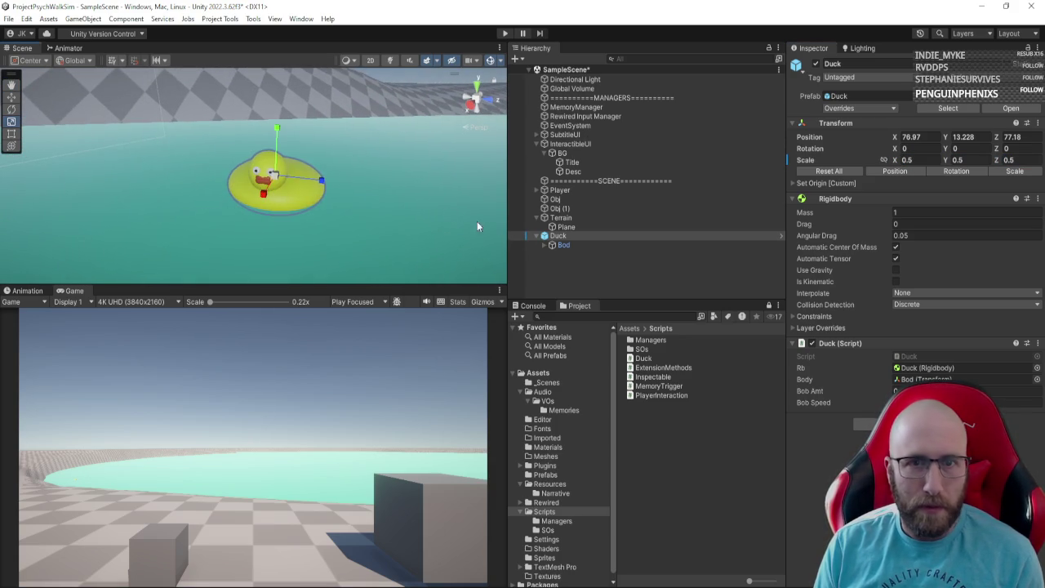
{"action": "left_click", "coordinate": [572, 245]}
{"action": "key", "text": "e"}
{"action": "key", "text": "w"}
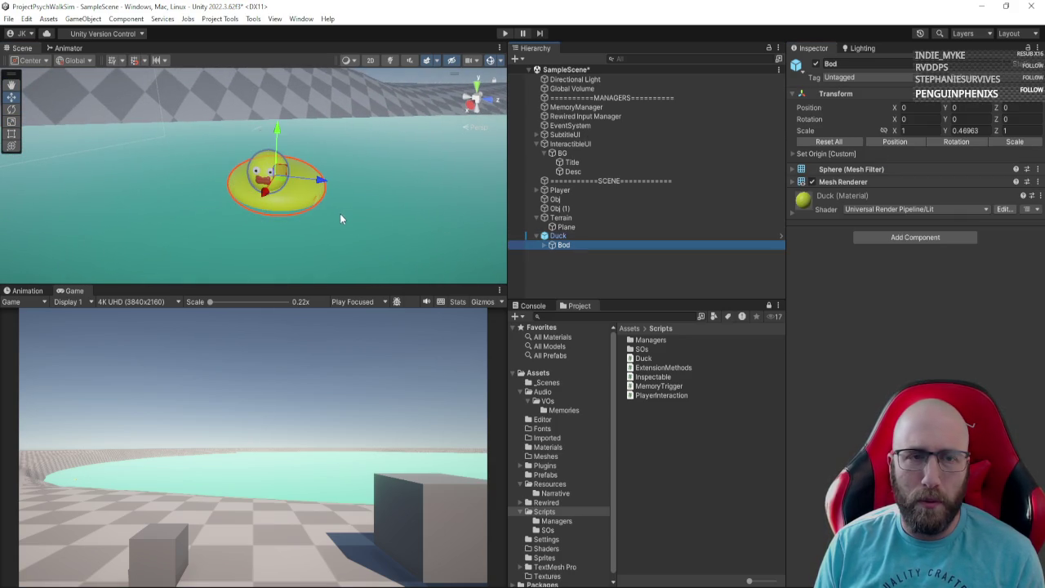
{"action": "left_click", "coordinate": [793, 170]}
{"action": "left_click", "coordinate": [793, 170]}
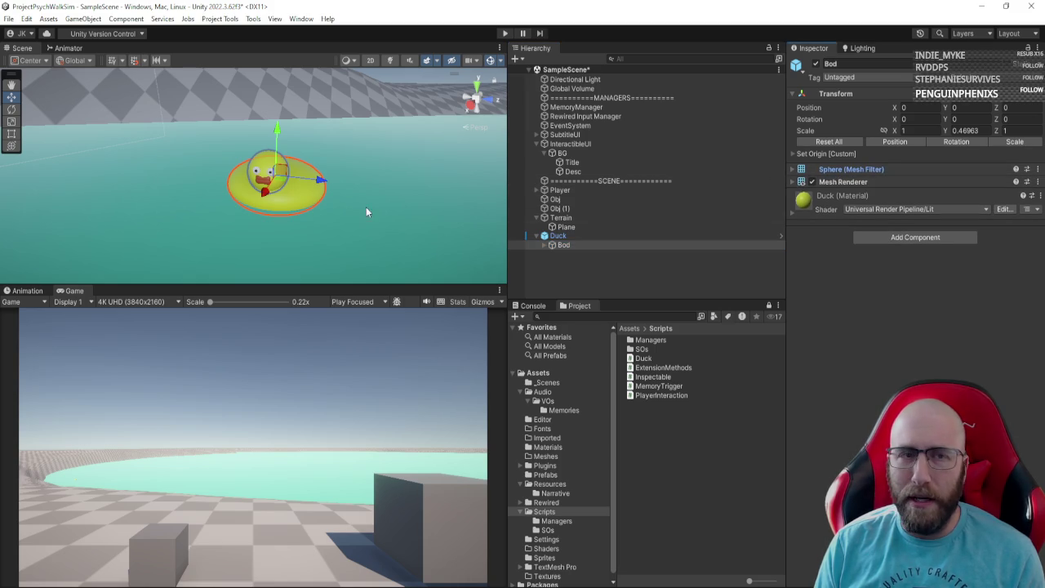
{"action": "mouse_move", "coordinate": [367, 210]}
{"action": "left_mouse_down"}
{"action": "mouse_move", "coordinate": [457, 209]}
{"action": "mouse_move", "coordinate": [542, 245]}
{"action": "left_mouse_up"}
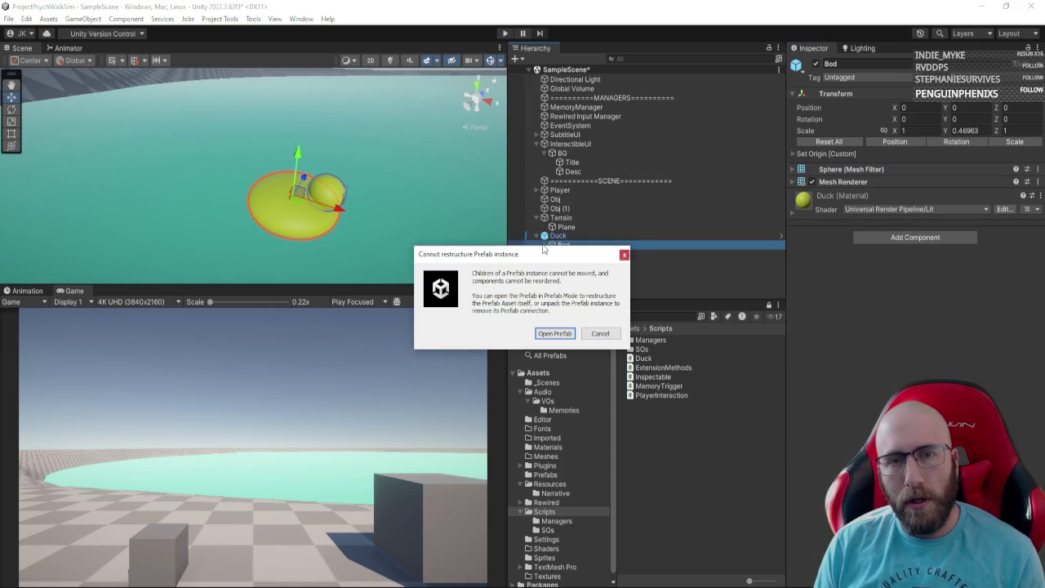
Step: In the Duck prefab, unparent Head, stretch Bod lengthwise, re-parent Head under Bod, and exit
{"action": "left_click", "coordinate": [557, 334]}
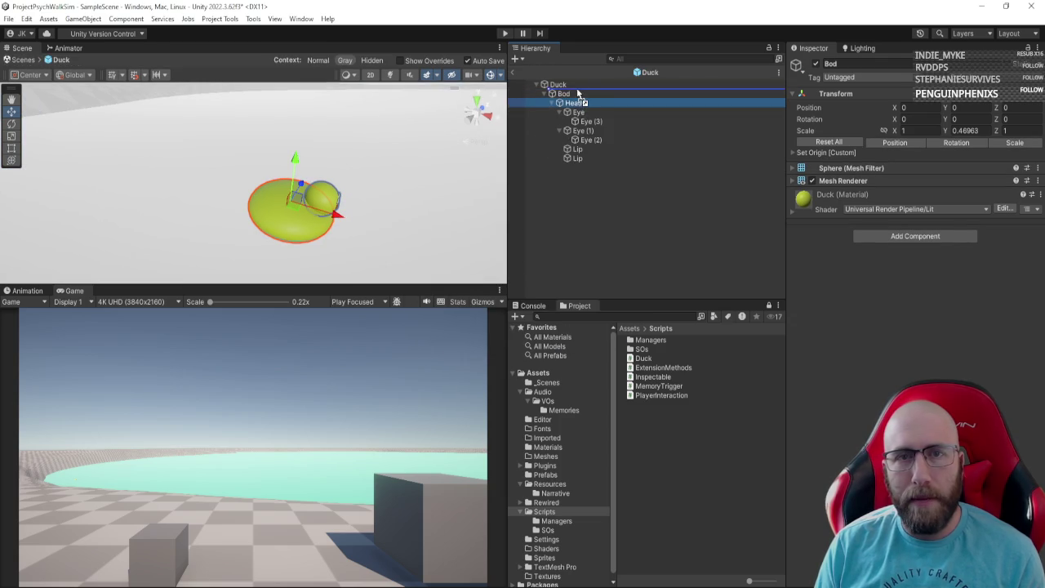
{"action": "left_click_drag", "start_coordinate": [577, 94], "coordinate": [577, 91]}
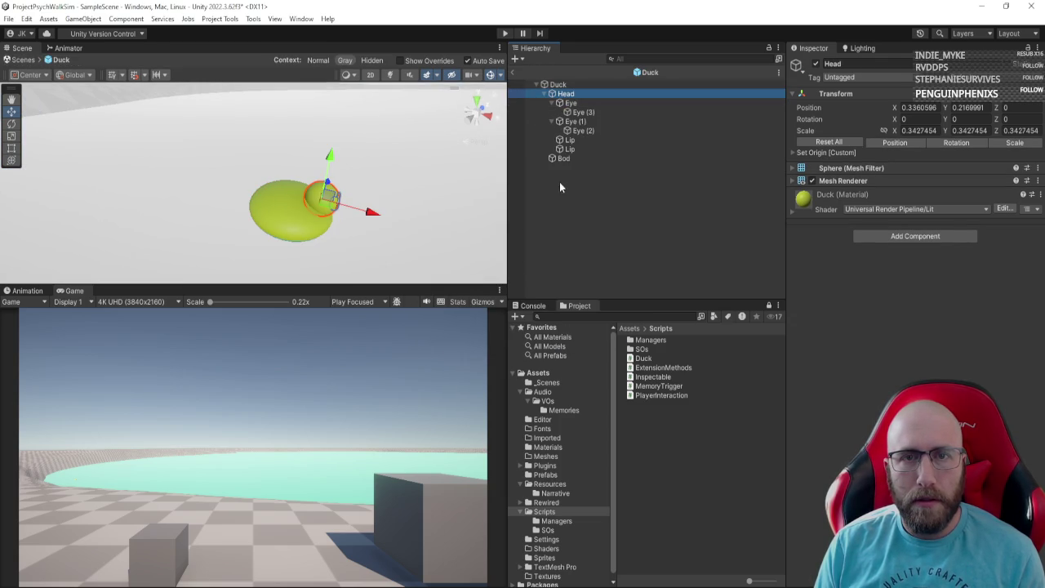
{"action": "left_click", "coordinate": [563, 158]}
{"action": "mouse_move", "coordinate": [308, 217]}
{"action": "left_mouse_down"}
{"action": "mouse_move", "coordinate": [256, 226]}
{"action": "mouse_move", "coordinate": [222, 191]}
{"action": "mouse_move", "coordinate": [231, 184]}
{"action": "mouse_move", "coordinate": [322, 205]}
{"action": "mouse_move", "coordinate": [131, 215]}
{"action": "mouse_move", "coordinate": [194, 194]}
{"action": "left_mouse_up"}
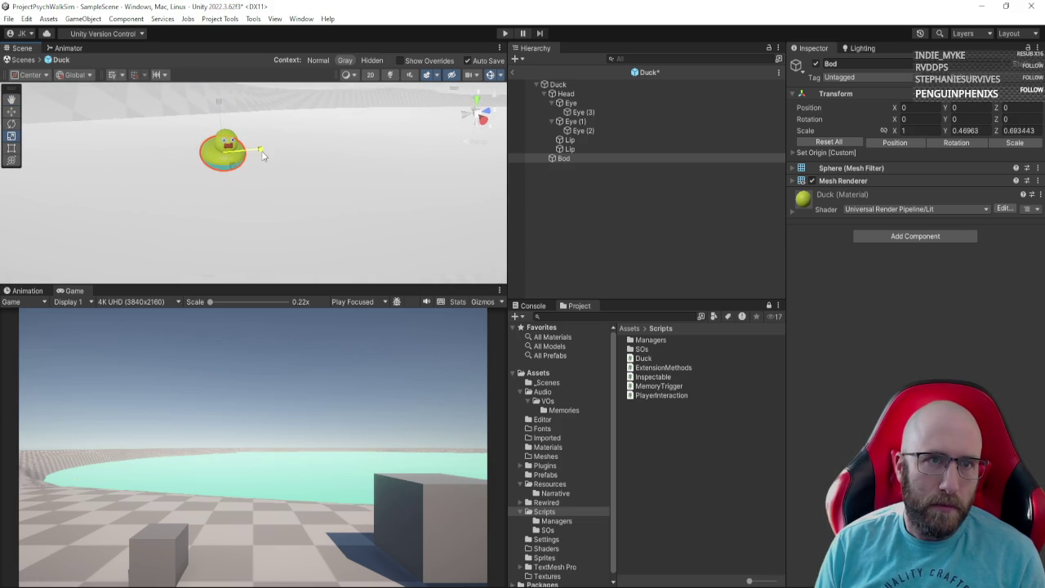
{"action": "mouse_move", "coordinate": [263, 156]}
{"action": "left_mouse_down"}
{"action": "mouse_move", "coordinate": [237, 175]}
{"action": "mouse_move", "coordinate": [163, 195]}
{"action": "mouse_move", "coordinate": [135, 160]}
{"action": "left_mouse_up"}
{"action": "left_click_drag", "start_coordinate": [566, 94], "coordinate": [568, 160]}
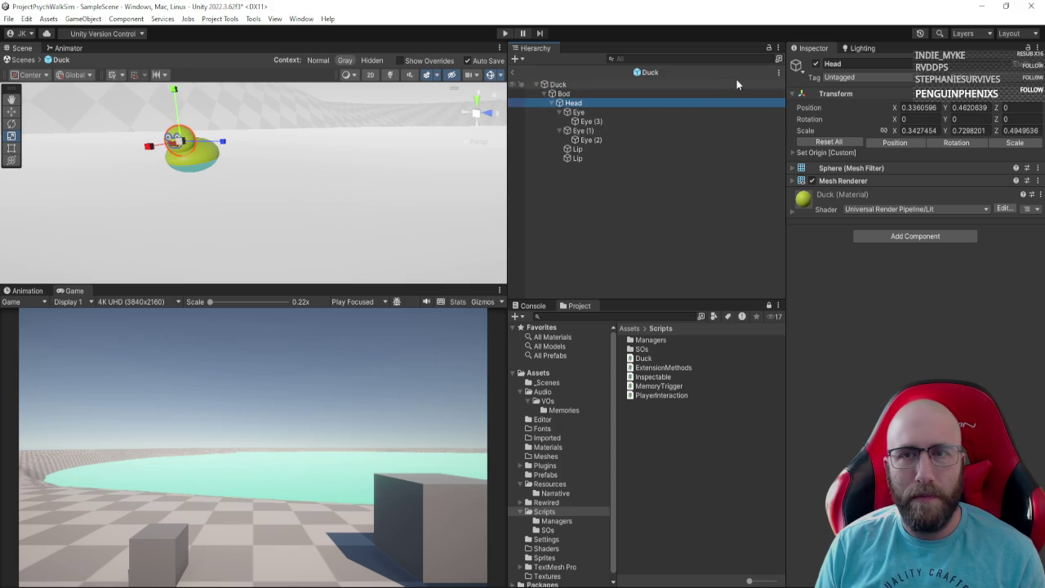
{"action": "left_click", "coordinate": [514, 72]}
Step: Apply all of the Duck's changes, including the 0.5 scale, to its prefab
{"action": "left_click_drag", "start_coordinate": [270, 167], "coordinate": [496, 208]}
{"action": "left_click", "coordinate": [560, 236]}
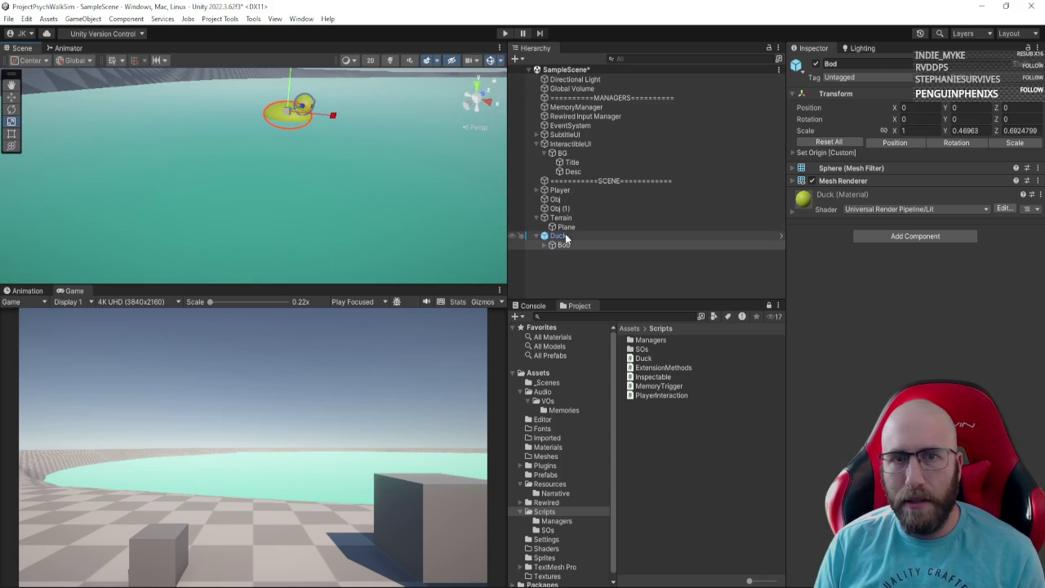
{"action": "left_click", "coordinate": [879, 109]}
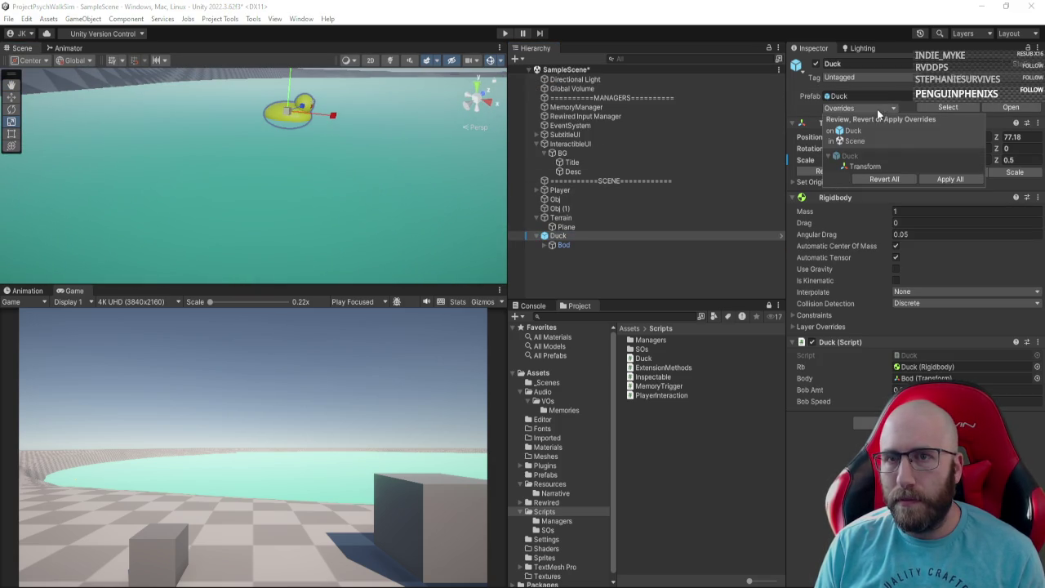
{"action": "left_click", "coordinate": [941, 179]}
{"action": "mouse_move", "coordinate": [457, 237]}
{"action": "left_mouse_down"}
{"action": "mouse_move", "coordinate": [373, 217]}
{"action": "mouse_move", "coordinate": [342, 222]}
{"action": "left_mouse_up"}
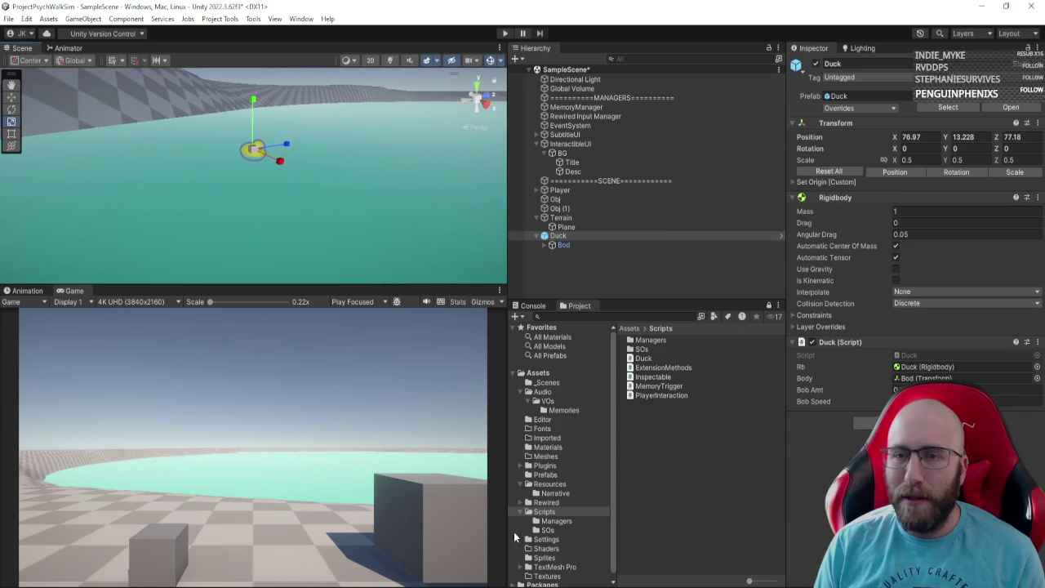
{"action": "key", "text": "alt+Tab"}
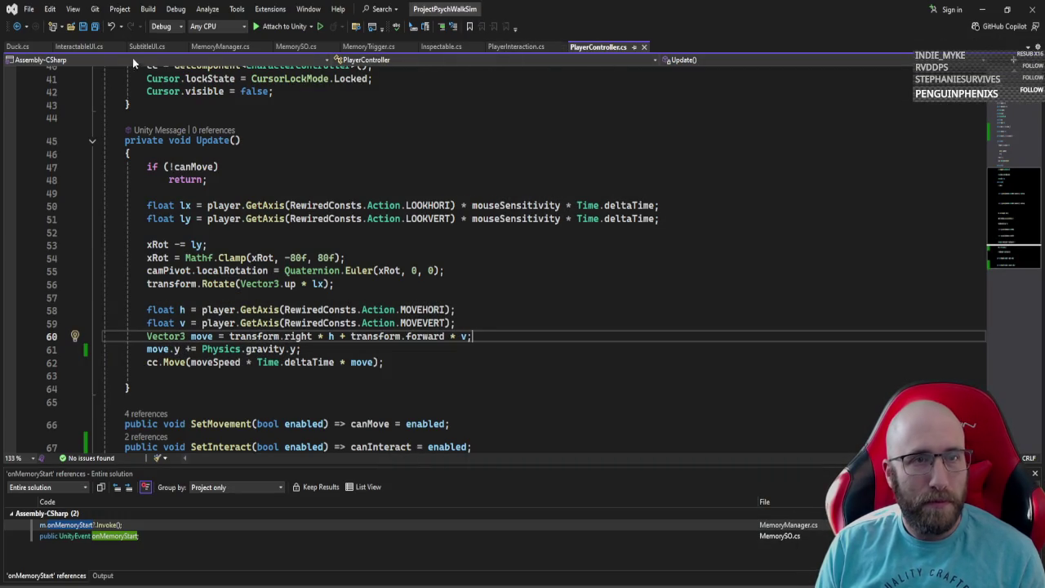
Step: In Duck.cs, declare a public Vector3 targetLoc field after the bobSpeed declaration
{"action": "left_click", "coordinate": [18, 47]}
{"action": "scroll", "coordinate": [245, 204], "scroll_direction": "up", "scroll_amount": 2}
{"action": "left_click", "coordinate": [290, 226]}
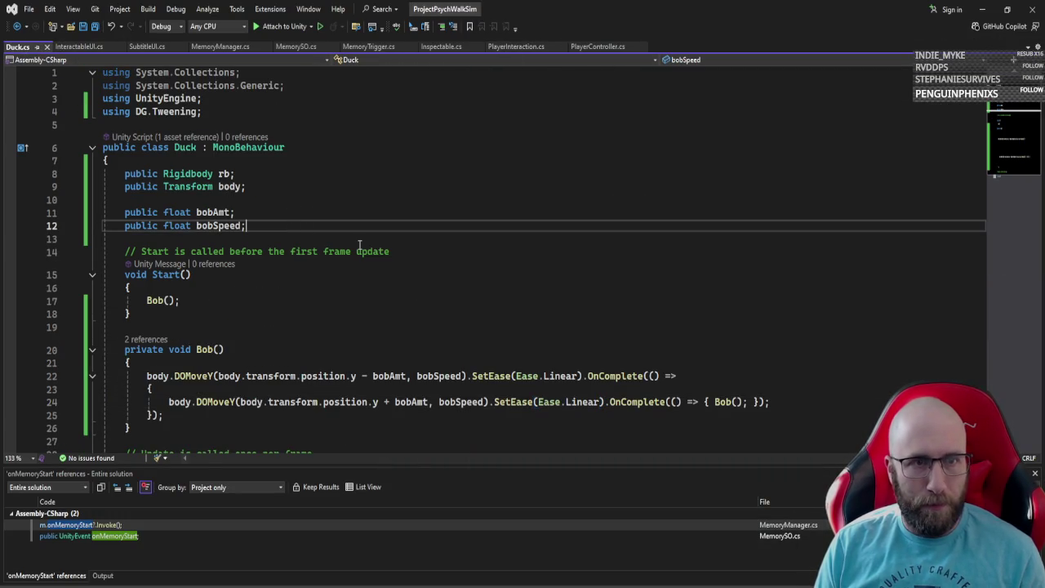
{"action": "key", "text": "Return"}
{"action": "key", "text": "Return"}
{"action": "type", "text": "public tr"}
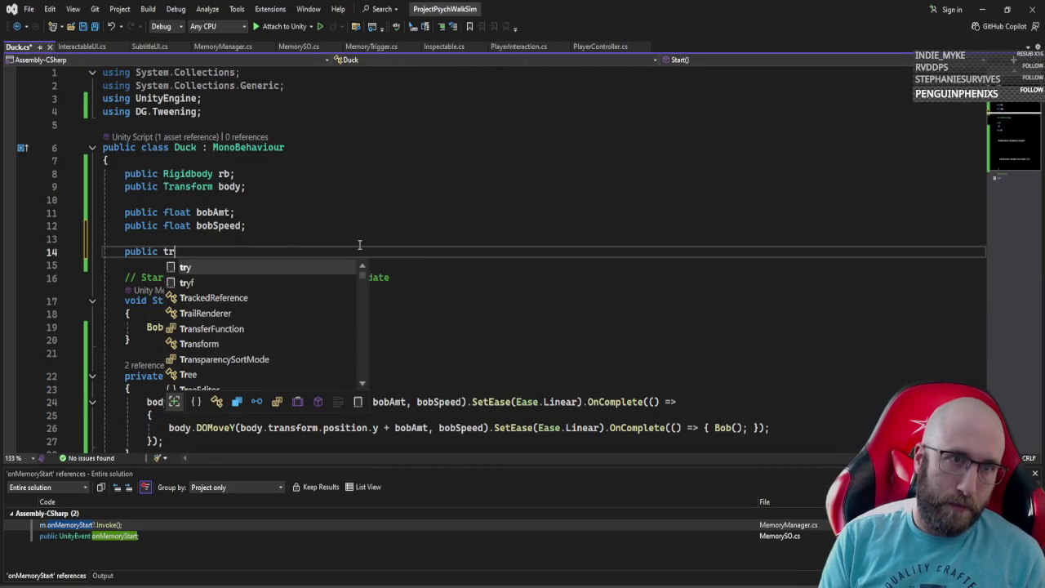
{"action": "key", "text": "BackSpace"}
{"action": "type", "text": "arg"}
{"action": "key", "text": "BackSpace"}
{"action": "key", "text": "BackSpace"}
{"action": "key", "text": "BackSpace"}
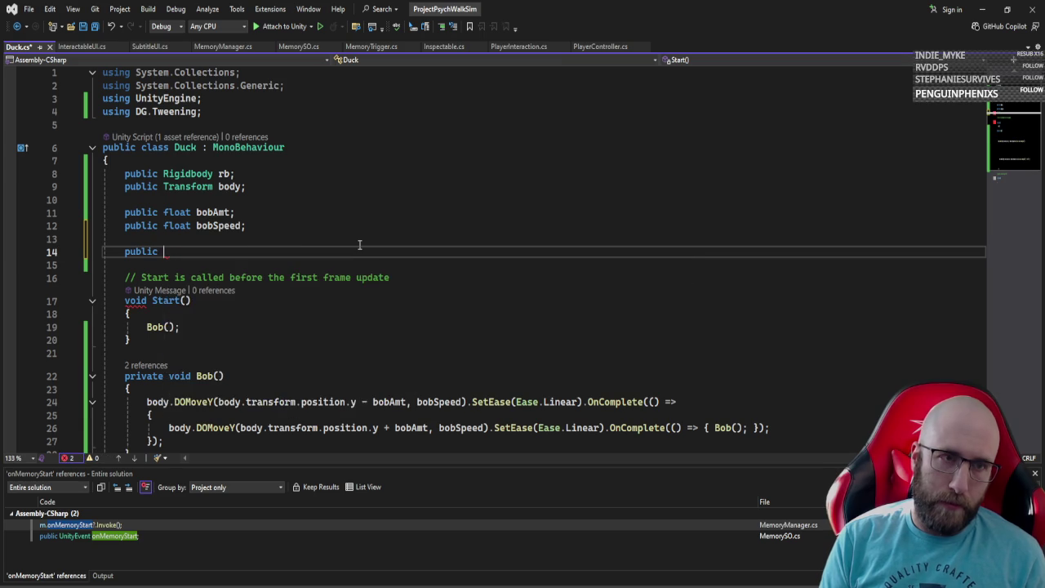
{"action": "type", "text": "tran"}
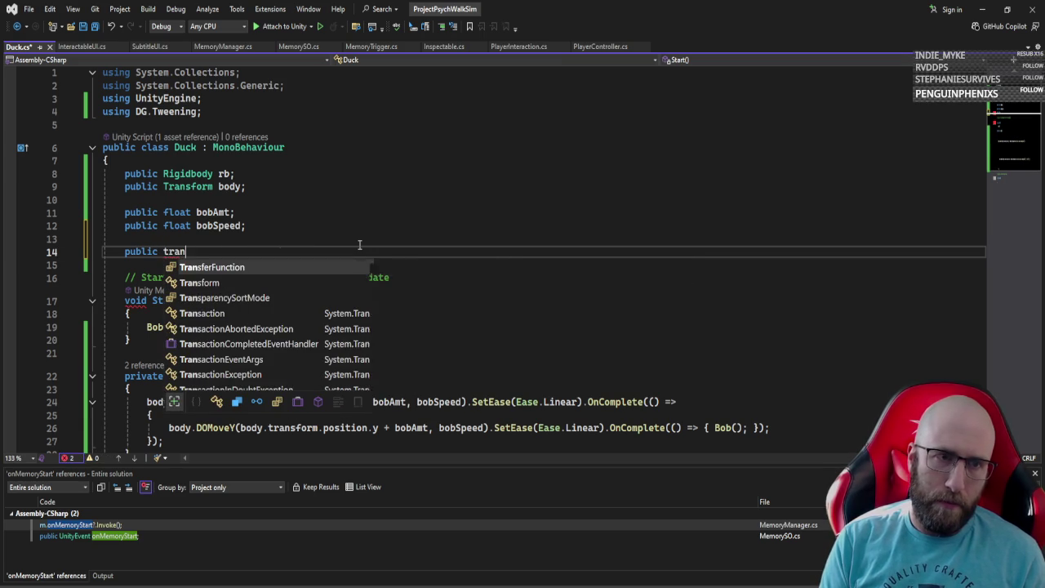
{"action": "type", "text": "sform"}
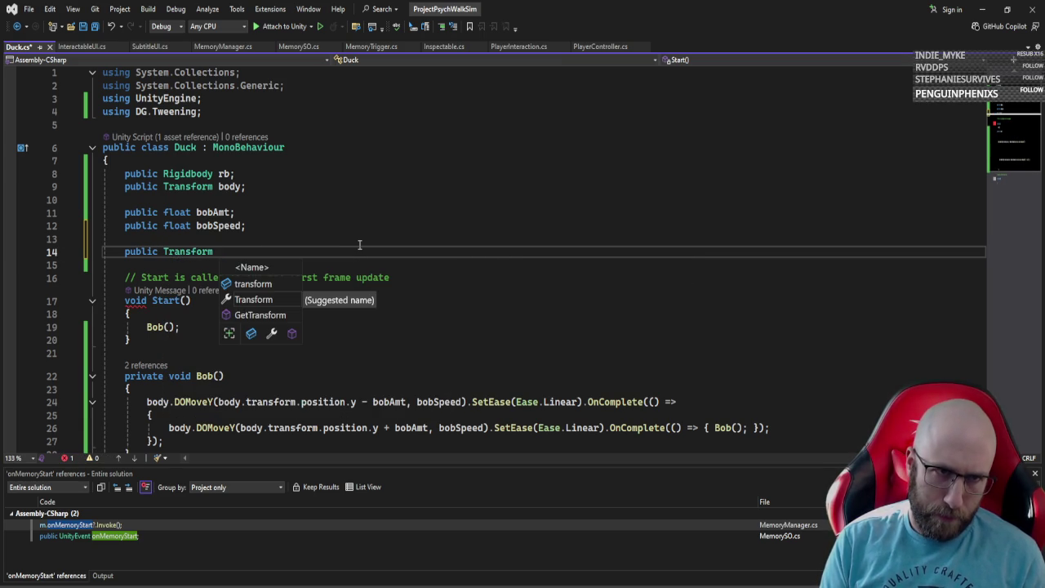
{"action": "key", "text": "ctrl+BackSpace"}
{"action": "type", "text": "vec"}
{"action": "key", "text": "Down"}
{"action": "key", "text": "Down"}
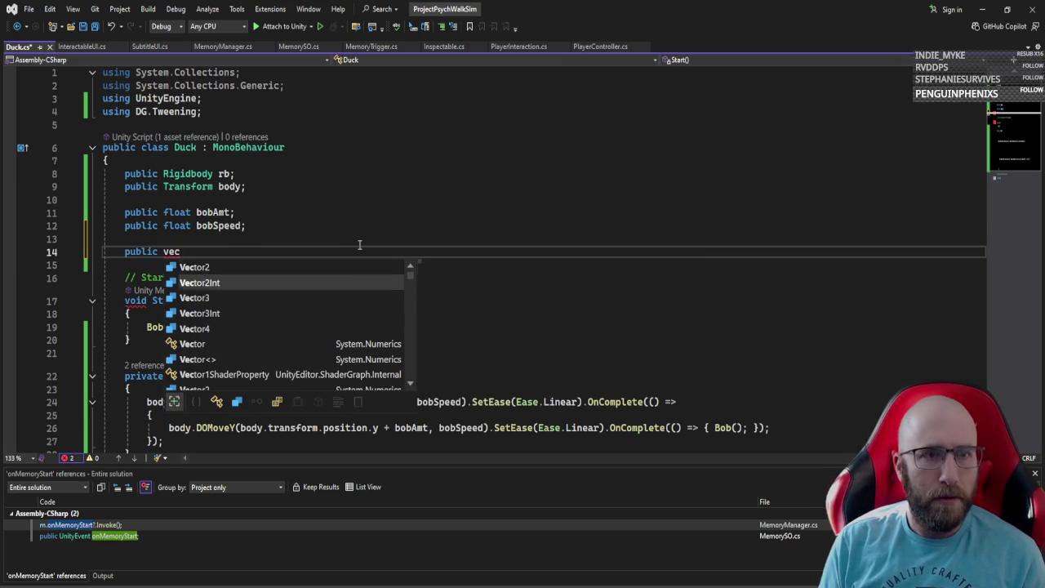
{"action": "key", "text": "Tab"}
{"action": "type", "text": "t"}
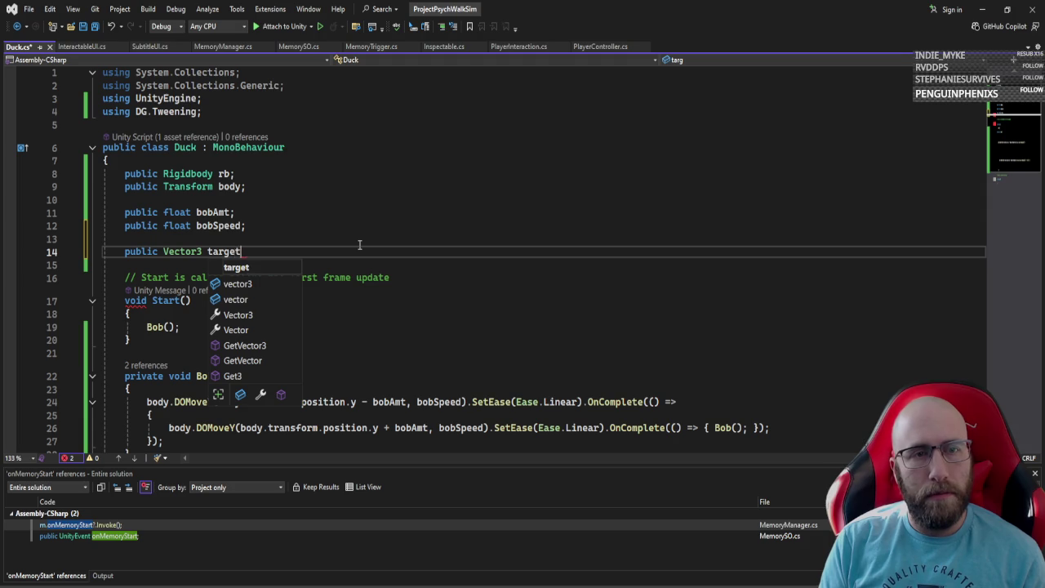
{"action": "type", "text": ";"}
Step: Add an empty private void FindNextTarget() method below Bob()
{"action": "scroll", "coordinate": [236, 294], "scroll_direction": "down", "scroll_amount": 5}
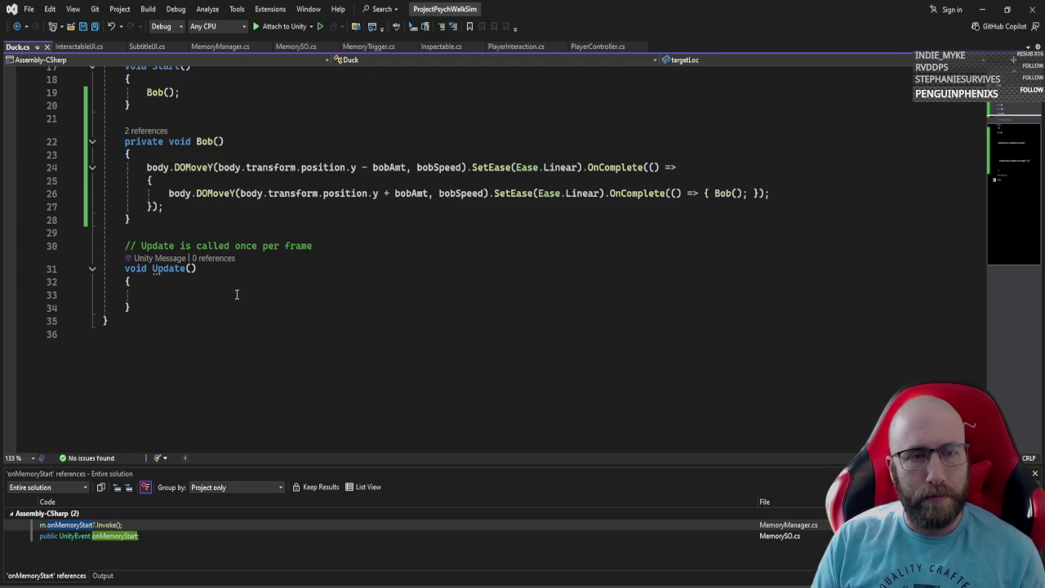
{"action": "left_click", "coordinate": [240, 222]}
{"action": "key", "text": "Return"}
{"action": "key", "text": "Return"}
{"action": "type", "text": "pu"}
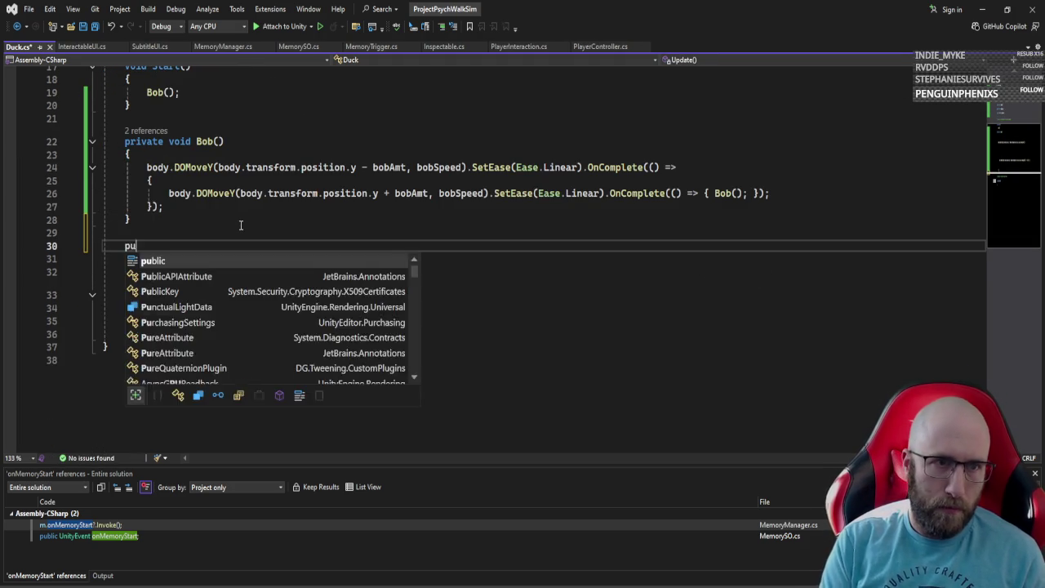
{"action": "type", "text": "blic voi"}
{"action": "key", "text": "BackSpace"}
{"action": "key", "text": "BackSpace"}
{"action": "key", "text": "BackSpace"}
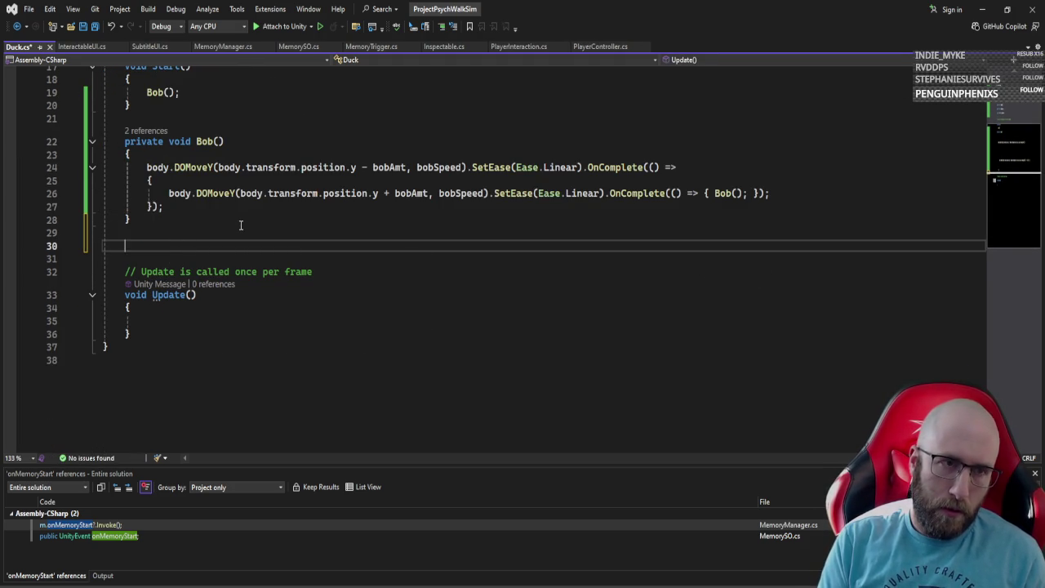
{"action": "type", "text": "private v"}
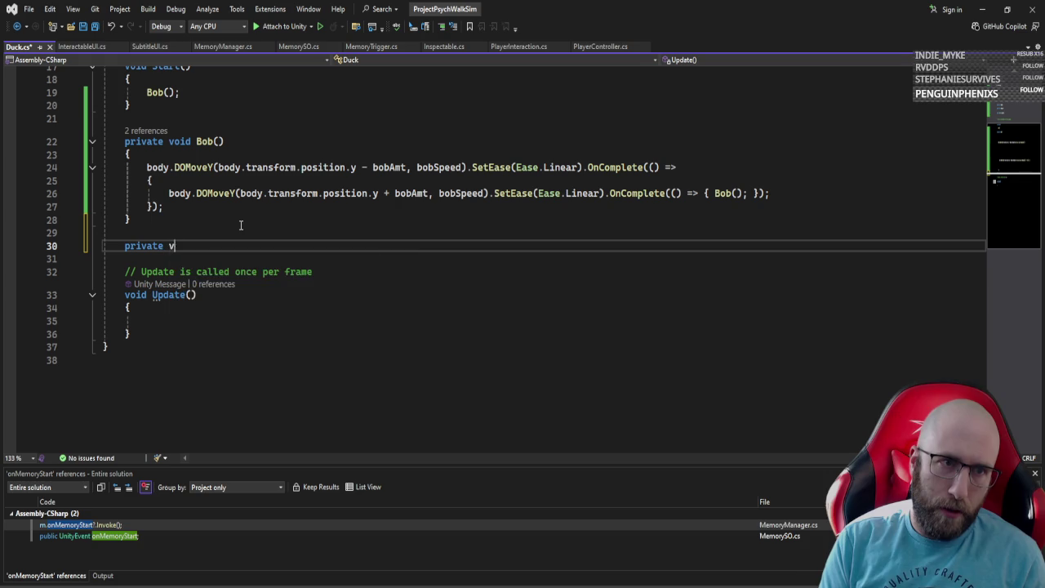
{"action": "type", "text": "oid FindNex"}
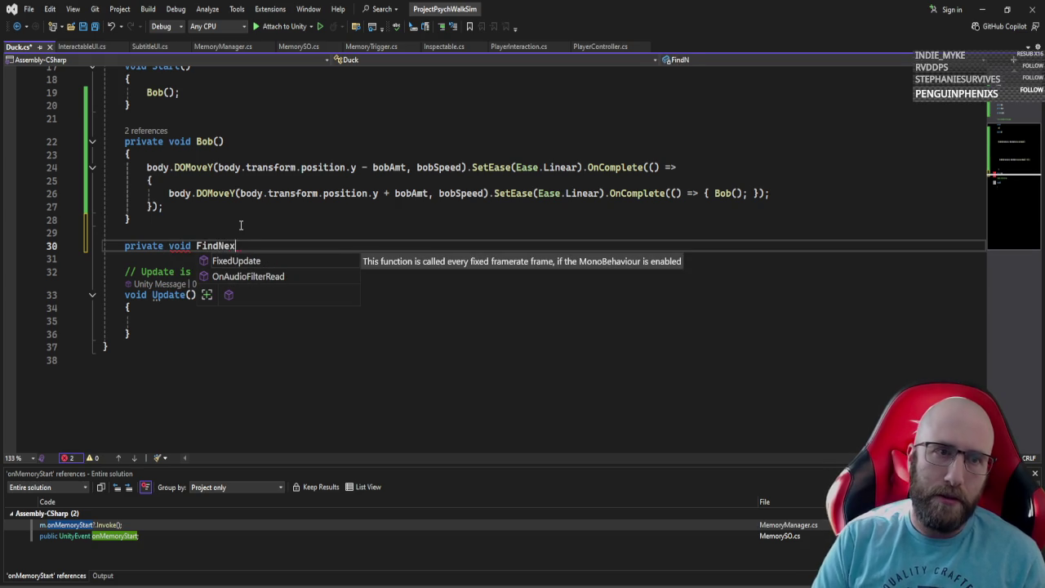
{"action": "type", "text": "tTarget;"}
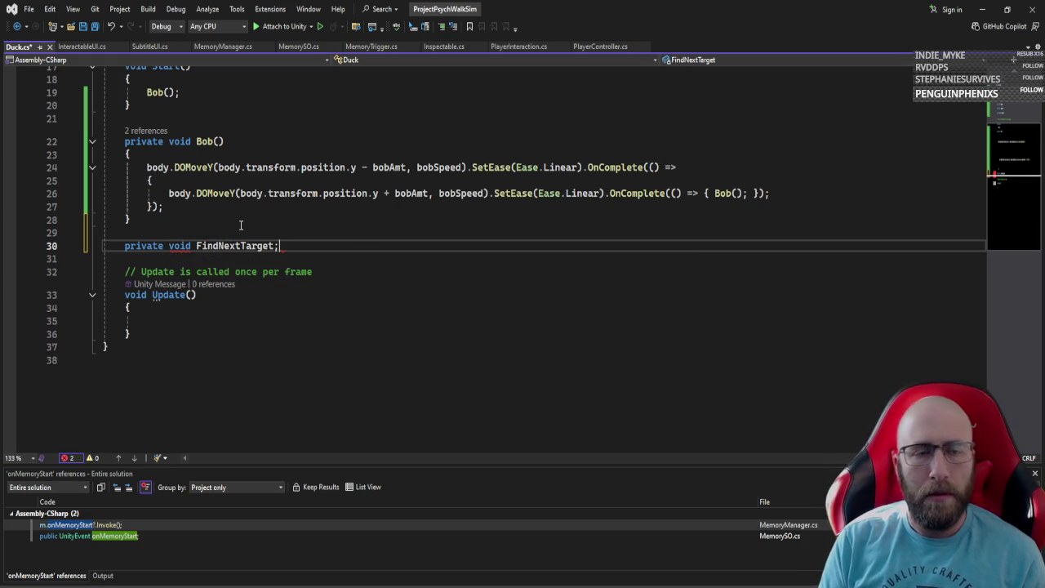
{"action": "type", "text": ")()"}
{"action": "key", "text": "Return"}
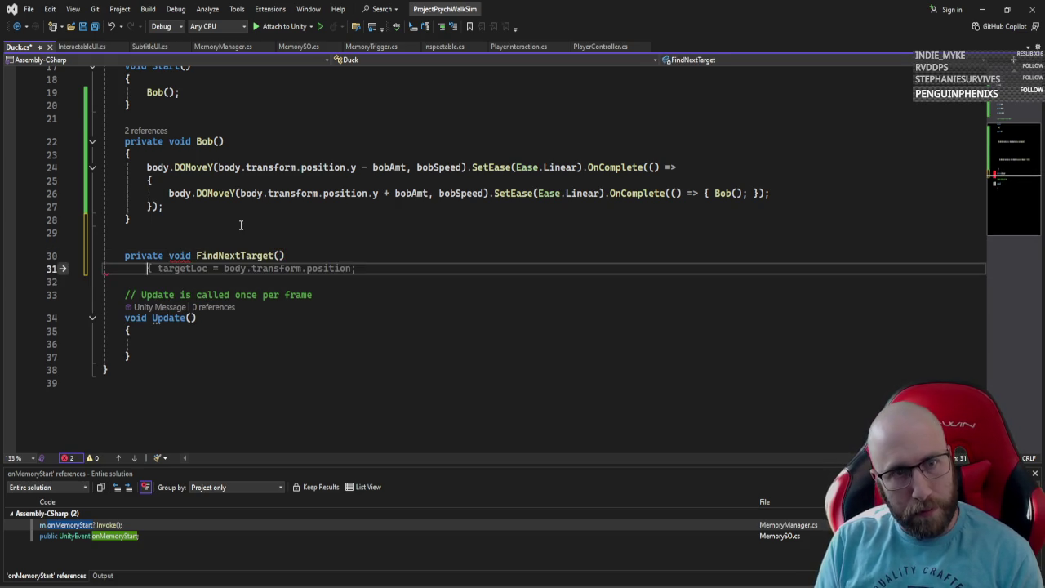
{"action": "type", "text": "{"}
{"action": "key", "text": "Return"}
Step: Add a public float distRadius field below the targetLoc declaration
{"action": "scroll", "coordinate": [237, 211], "scroll_direction": "up", "scroll_amount": 6}
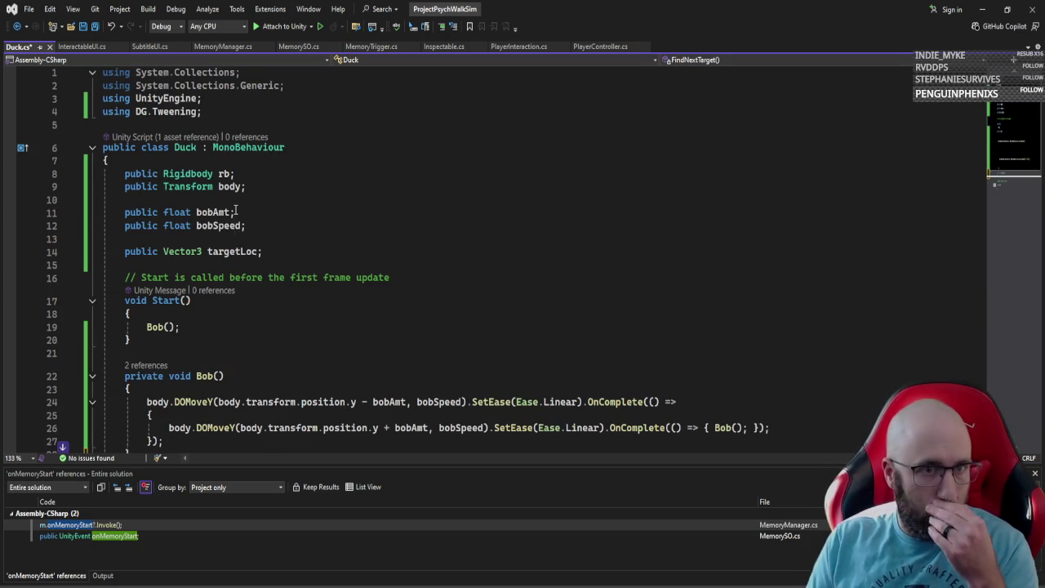
{"action": "left_click", "coordinate": [298, 256]}
{"action": "key", "text": "Return"}
{"action": "key", "text": "Return"}
{"action": "type", "text": "public "}
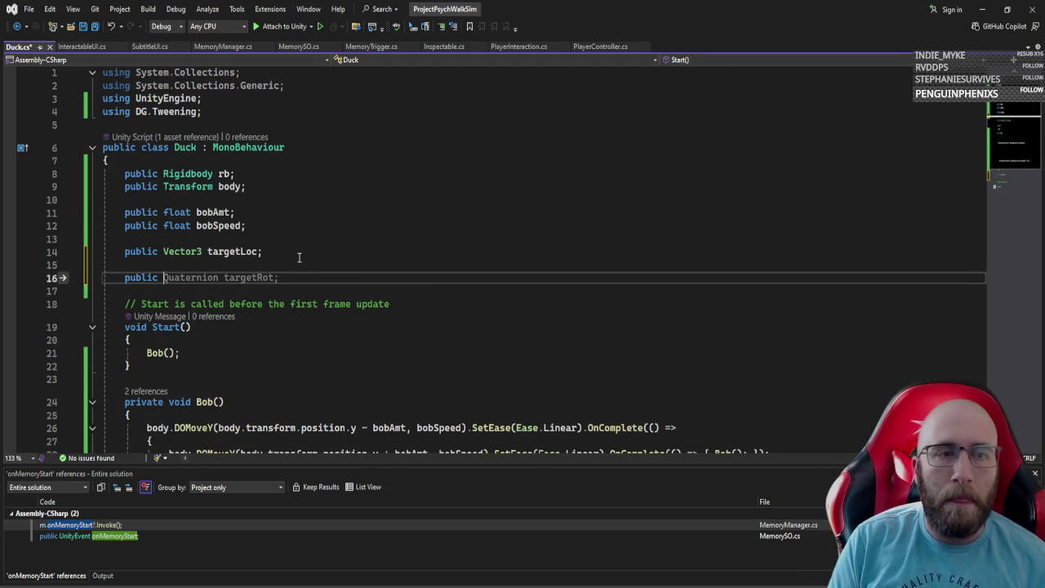
{"action": "type", "text": "float distRadius;"}
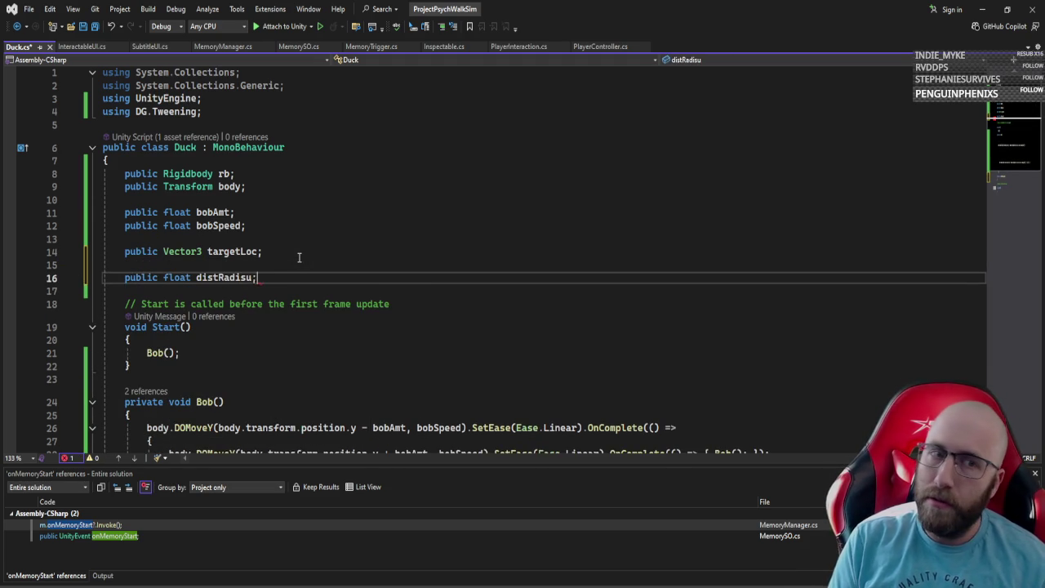
{"action": "scroll", "coordinate": [301, 257], "scroll_direction": "down", "scroll_amount": 3}
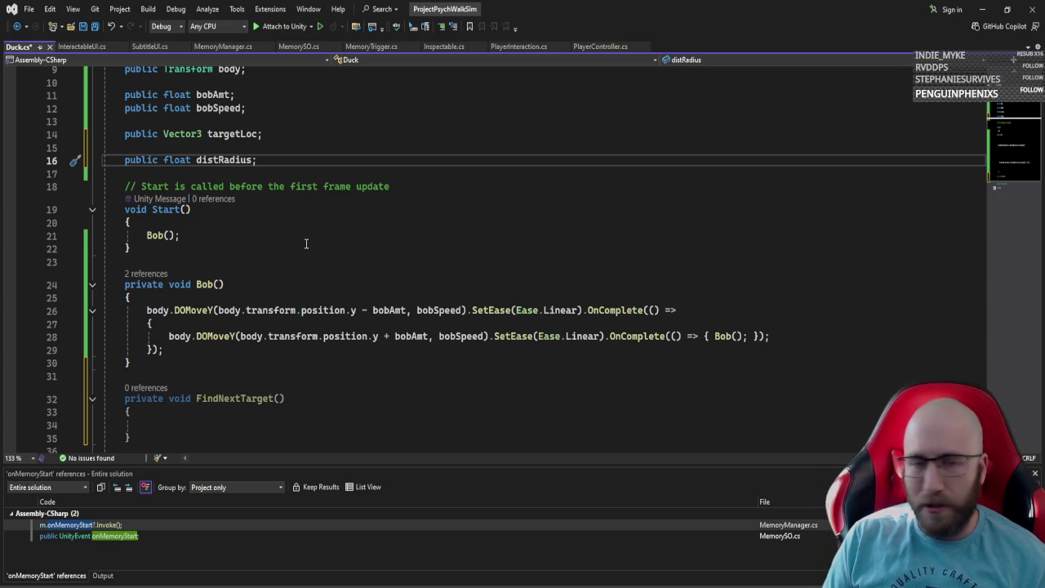
{"action": "scroll", "coordinate": [306, 243], "scroll_direction": "down", "scroll_amount": 6}
{"action": "left_click", "coordinate": [214, 202]}
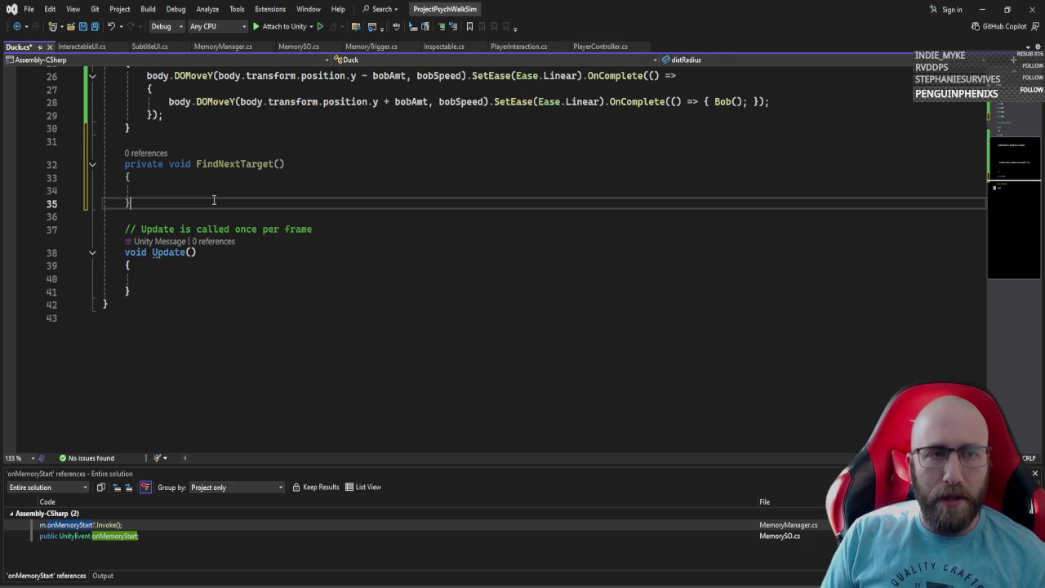
{"action": "left_click", "coordinate": [223, 195]}
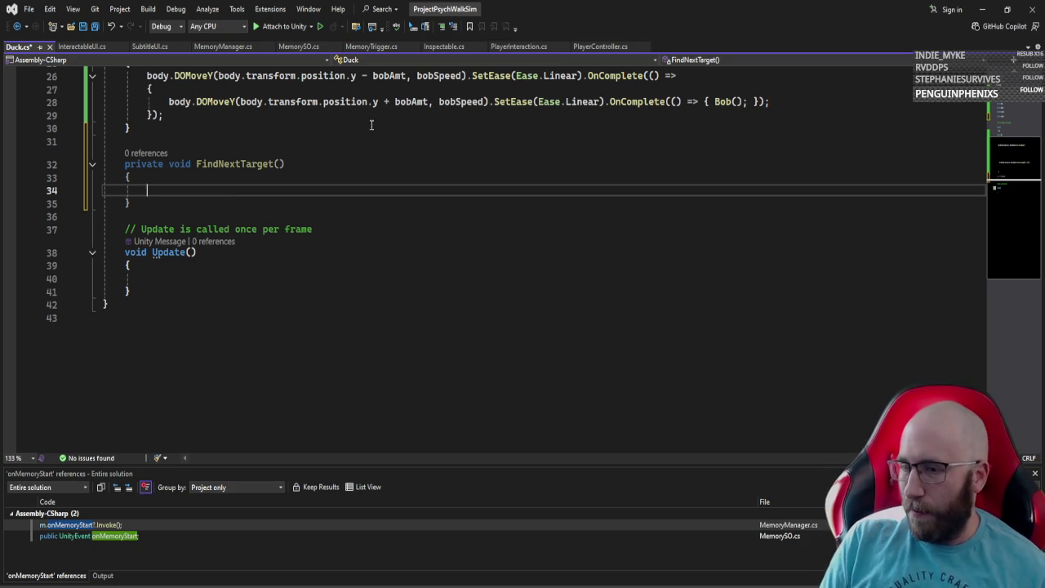
{"action": "key", "text": "alt+Tab"}
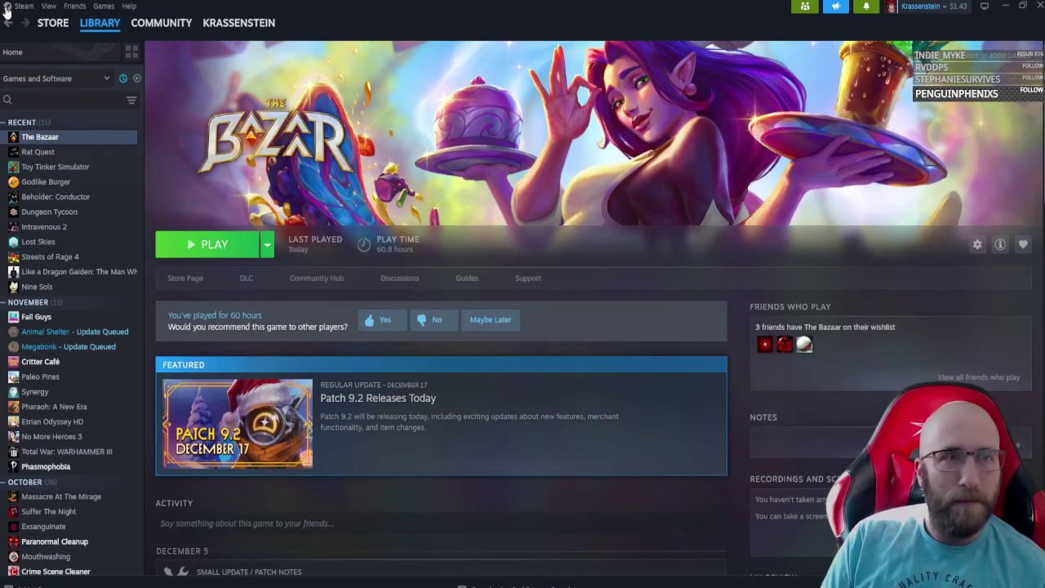
{"action": "left_click", "coordinate": [51, 39]}
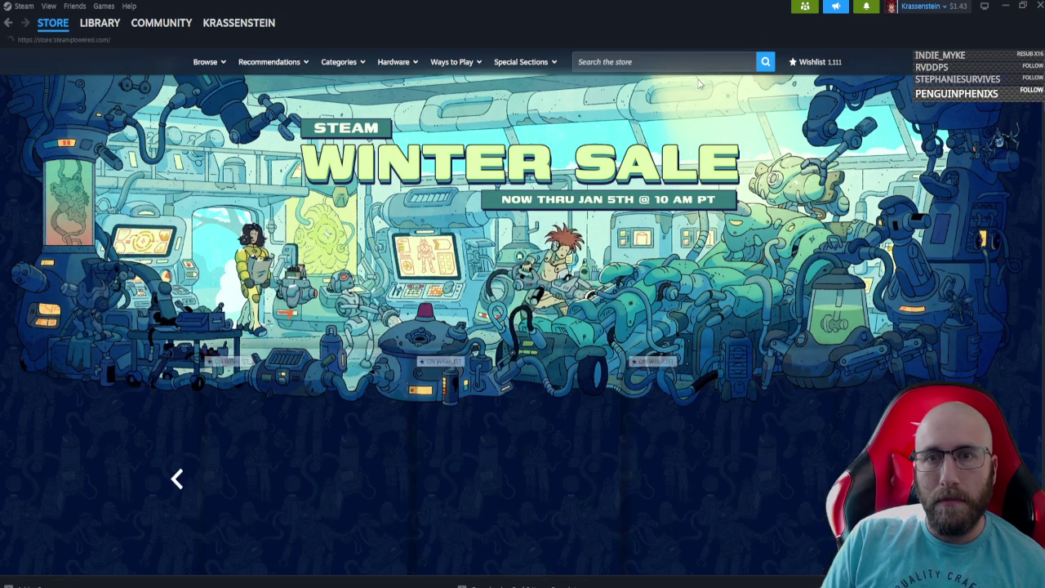
{"action": "left_click", "coordinate": [690, 62]}
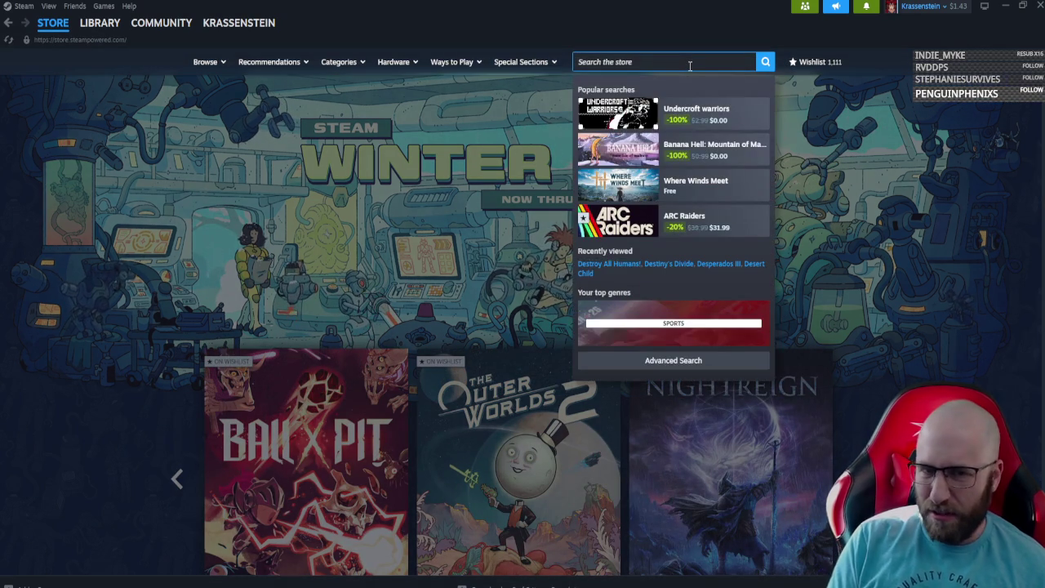
{"action": "type", "text": "clair"}
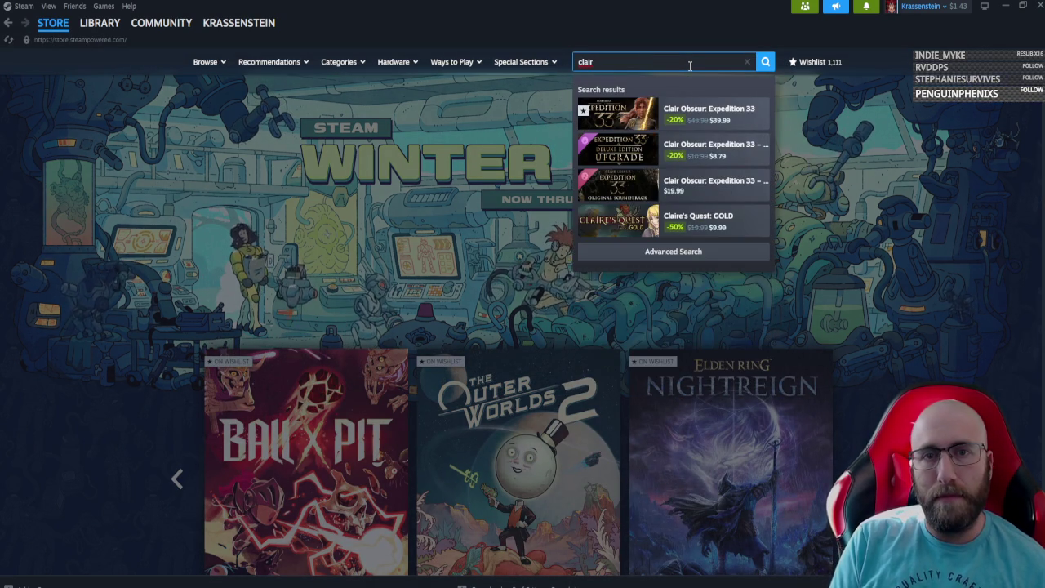
{"action": "left_click", "coordinate": [691, 119]}
{"action": "left_click", "coordinate": [494, 425]}
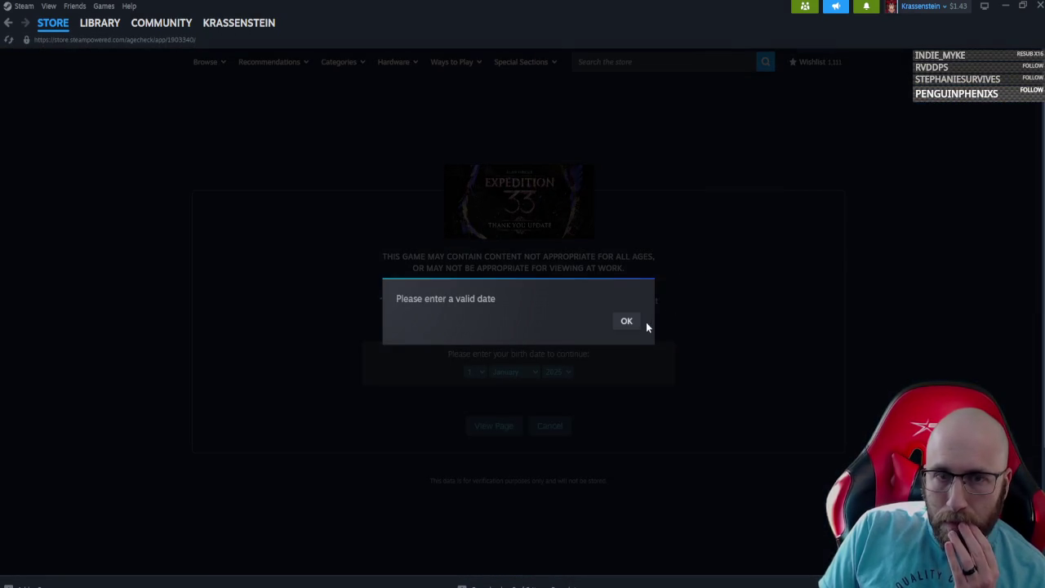
{"action": "left_click", "coordinate": [627, 321]}
{"action": "left_click", "coordinate": [564, 372]}
{"action": "scroll", "coordinate": [574, 401], "scroll_direction": "up", "scroll_amount": 5}
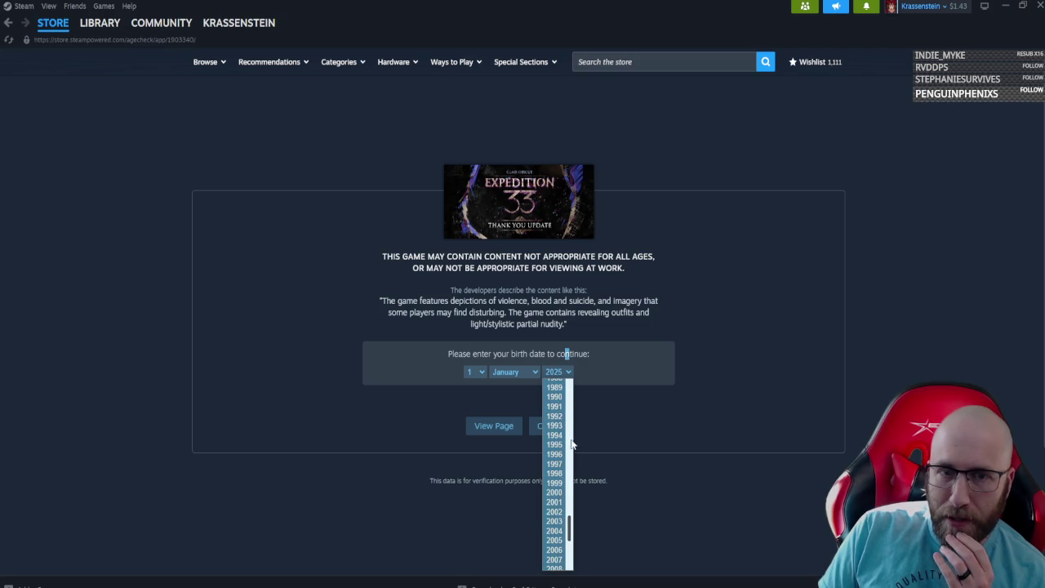
{"action": "scroll", "coordinate": [563, 441], "scroll_direction": "up", "scroll_amount": 6}
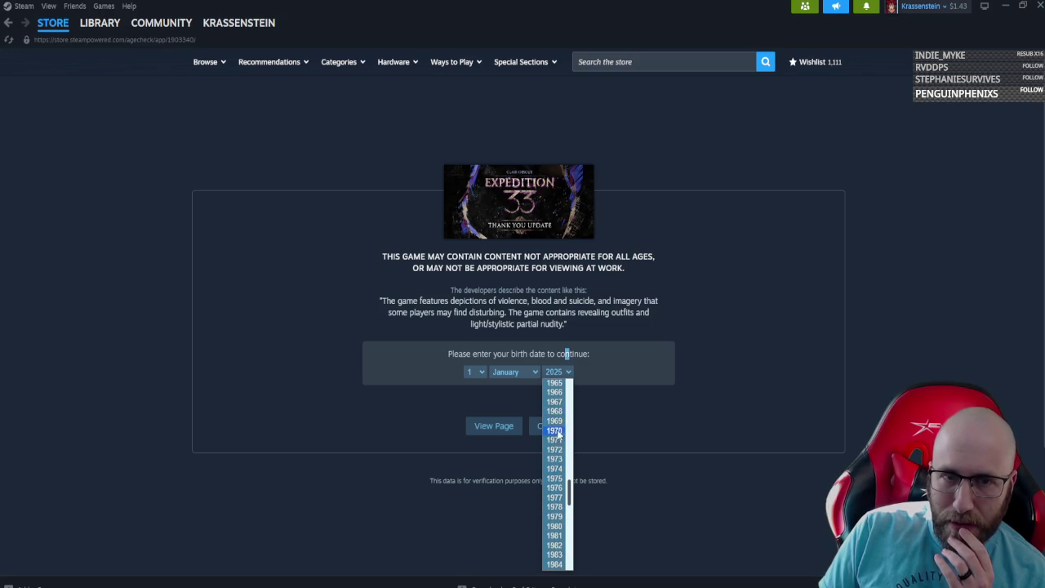
{"action": "left_click", "coordinate": [556, 431]}
{"action": "left_click", "coordinate": [498, 425]}
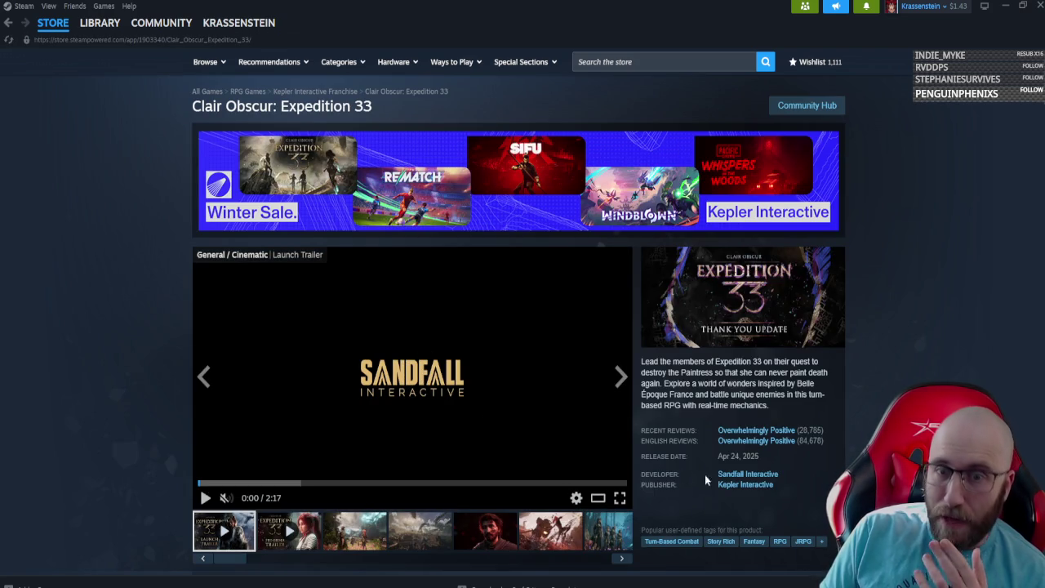
{"action": "left_click", "coordinate": [743, 473]}
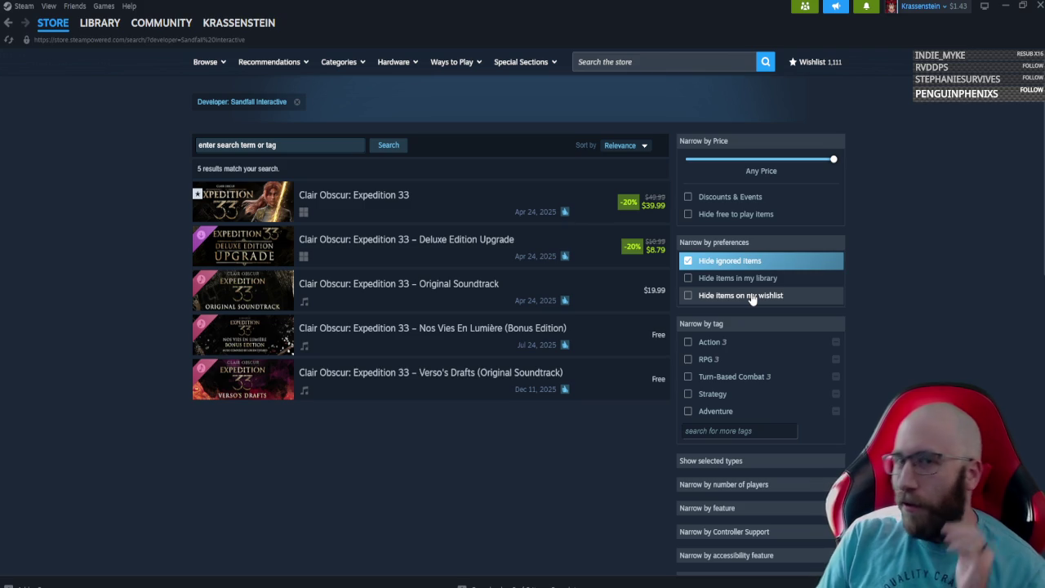
{"action": "left_click", "coordinate": [1005, 6]}
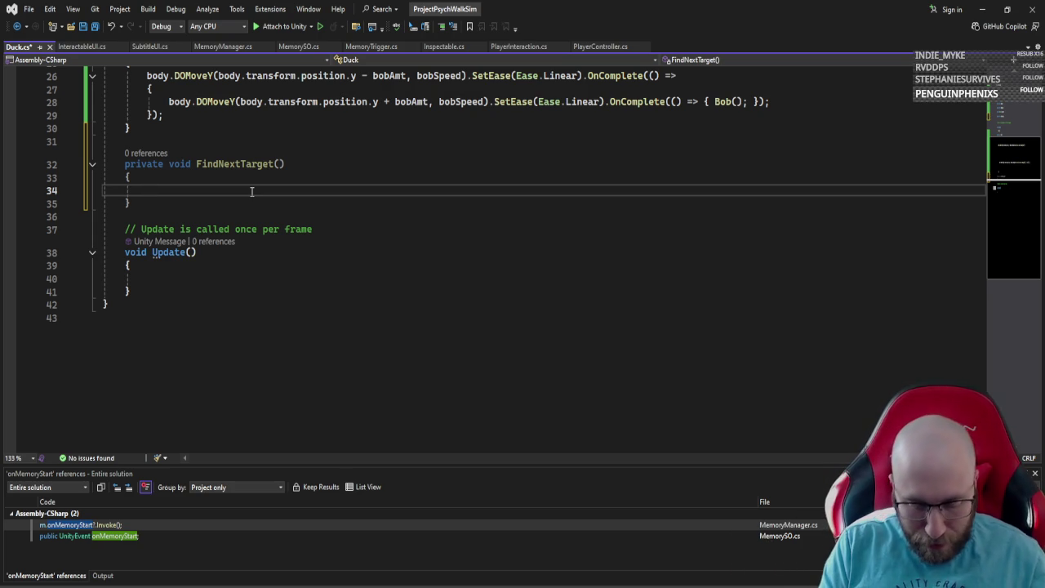
{"action": "type", "text": "var"}
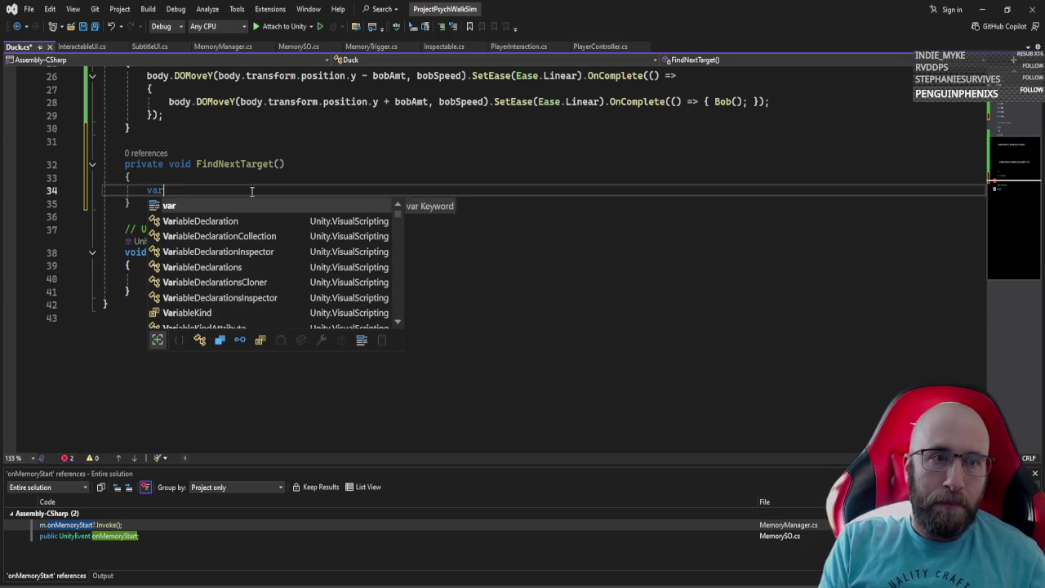
{"action": "key", "text": "BackSpace"}
{"action": "key", "text": "BackSpace"}
{"action": "key", "text": "BackSpace"}
{"action": "scroll", "coordinate": [262, 186], "scroll_direction": "up", "scroll_amount": 1}
{"action": "scroll", "coordinate": [262, 186], "scroll_direction": "up", "scroll_amount": 7}
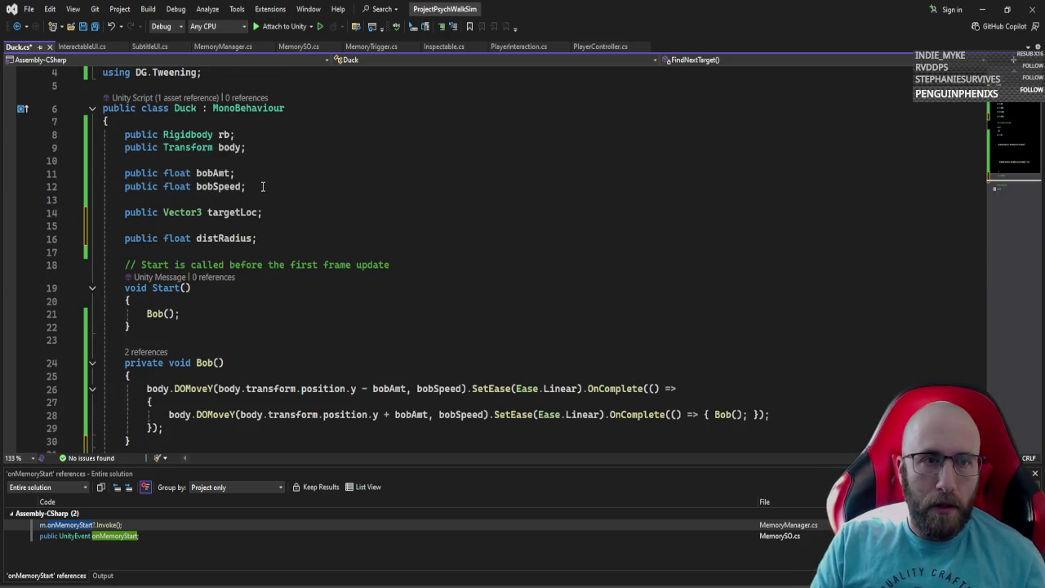
{"action": "left_click", "coordinate": [280, 237]}
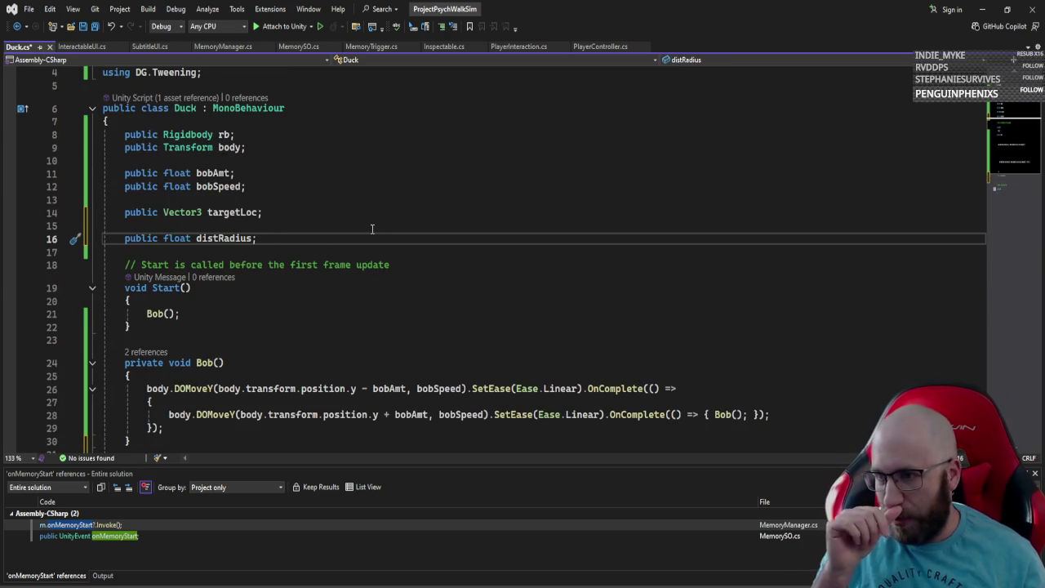
{"action": "scroll", "coordinate": [386, 225], "scroll_direction": "down", "scroll_amount": 7}
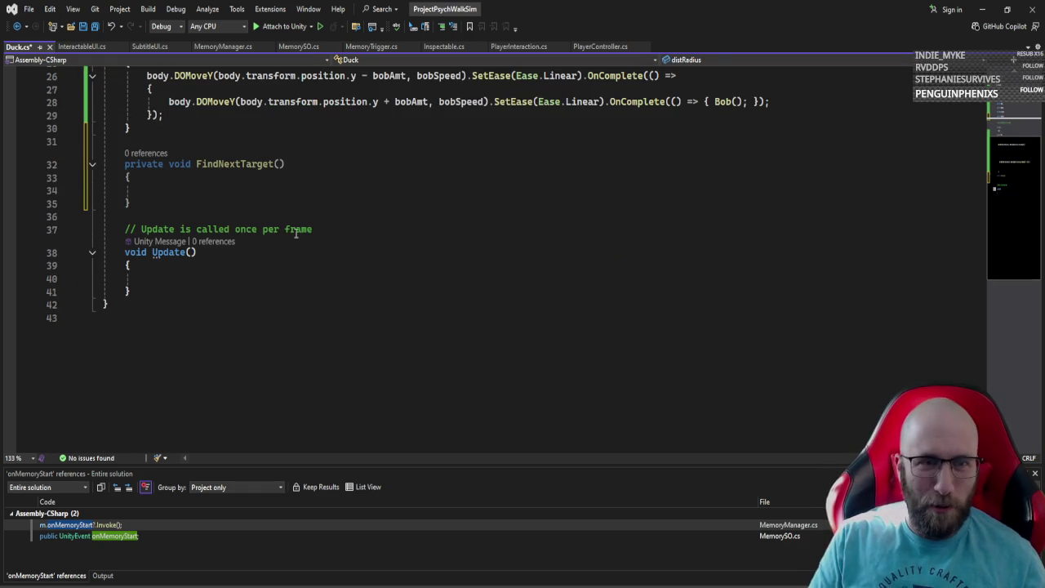
{"action": "left_click", "coordinate": [259, 192]}
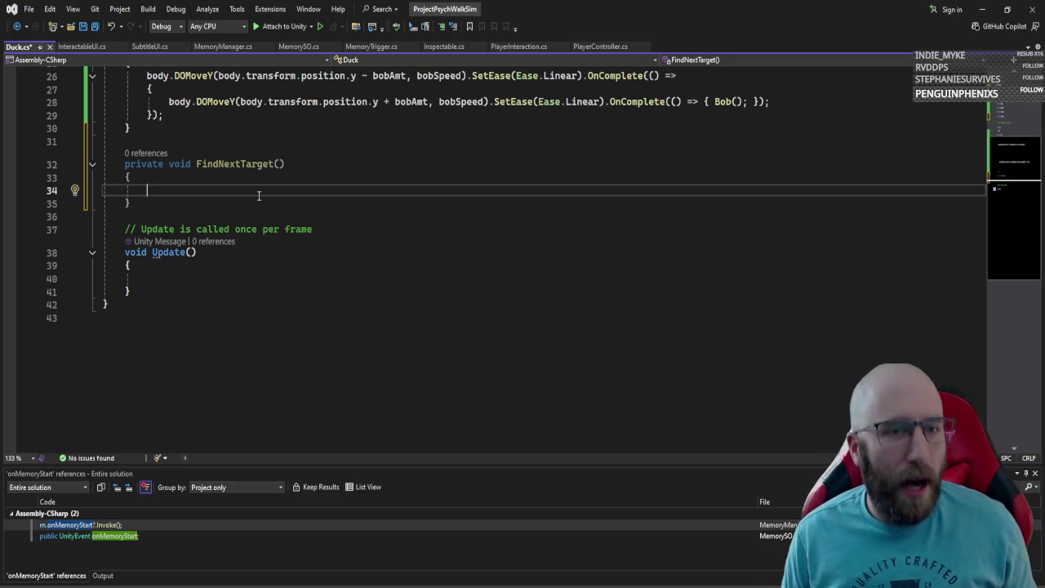
{"action": "scroll", "coordinate": [258, 196], "scroll_direction": "up", "scroll_amount": 5}
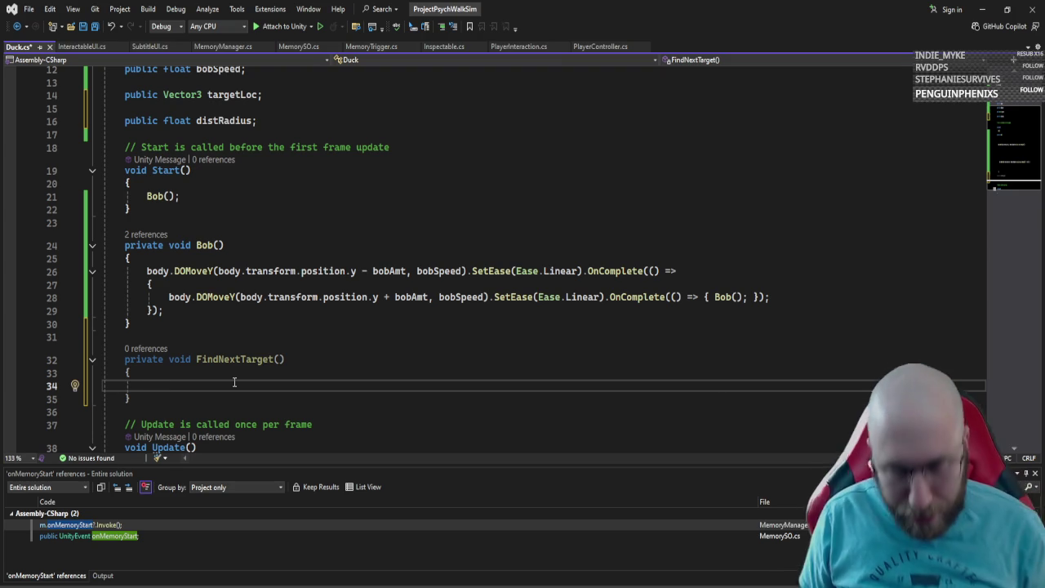
Step: Clear line 34's old position assignment and begin a targetLoc = transform.position assignment
{"action": "type", "text": "transform.position.y"}
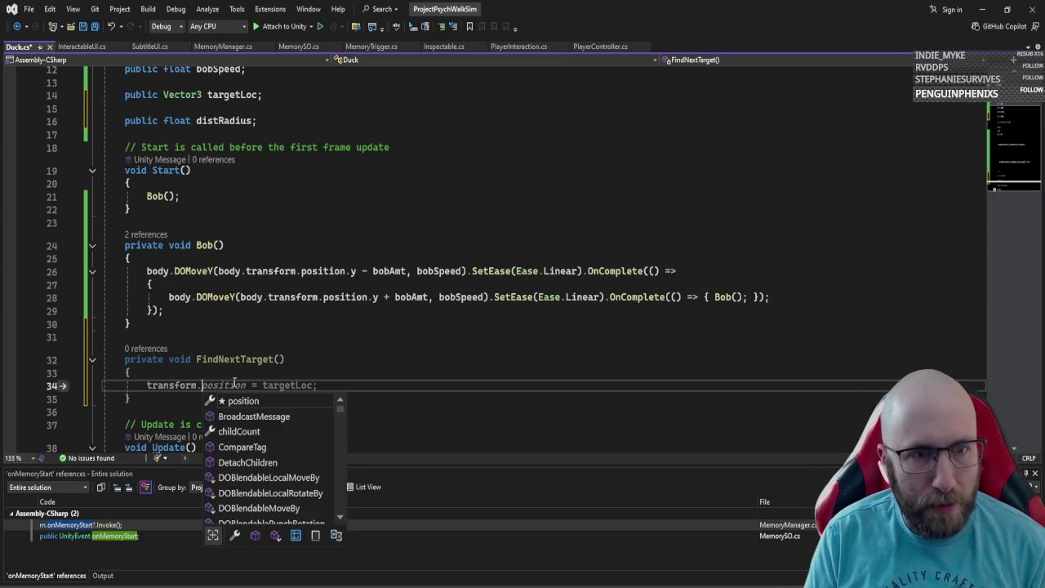
{"action": "key", "text": "Escape"}
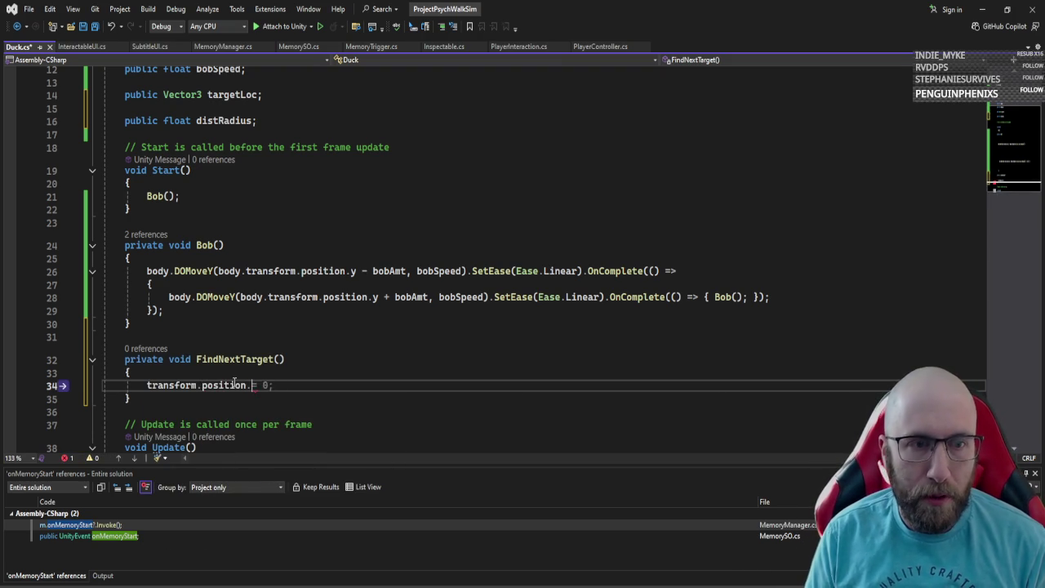
{"action": "key", "text": "ctrl+BackSpace"}
{"action": "key", "text": "ctrl+BackSpace"}
{"action": "key", "text": "ctrl+BackSpace"}
{"action": "key", "text": "Delete"}
{"action": "key", "text": "Delete"}
{"action": "key", "text": "Delete"}
{"action": "type", "text": "targe"}
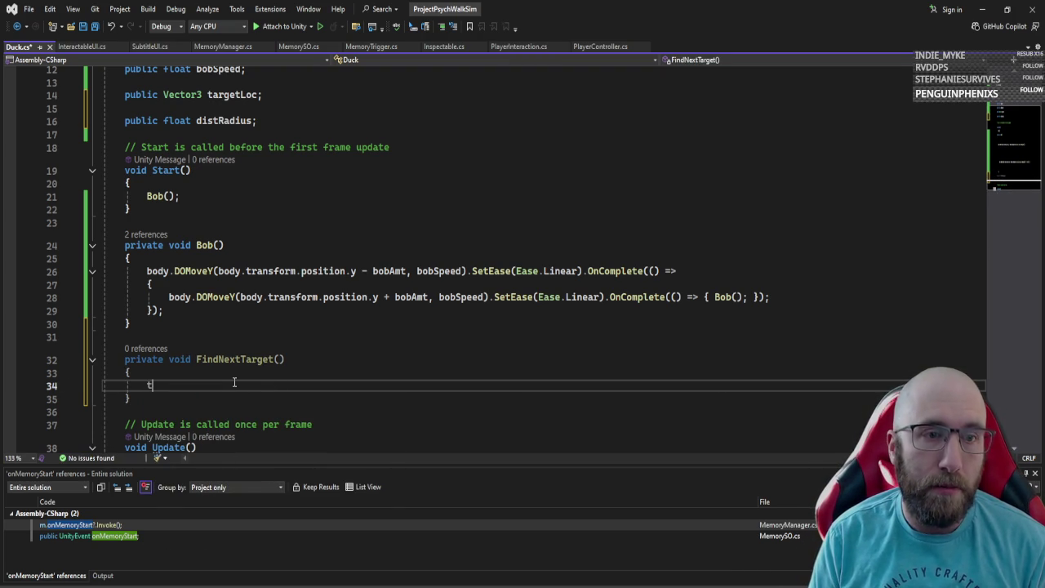
{"action": "key", "text": "Tab"}
{"action": "type", "text": "= "}
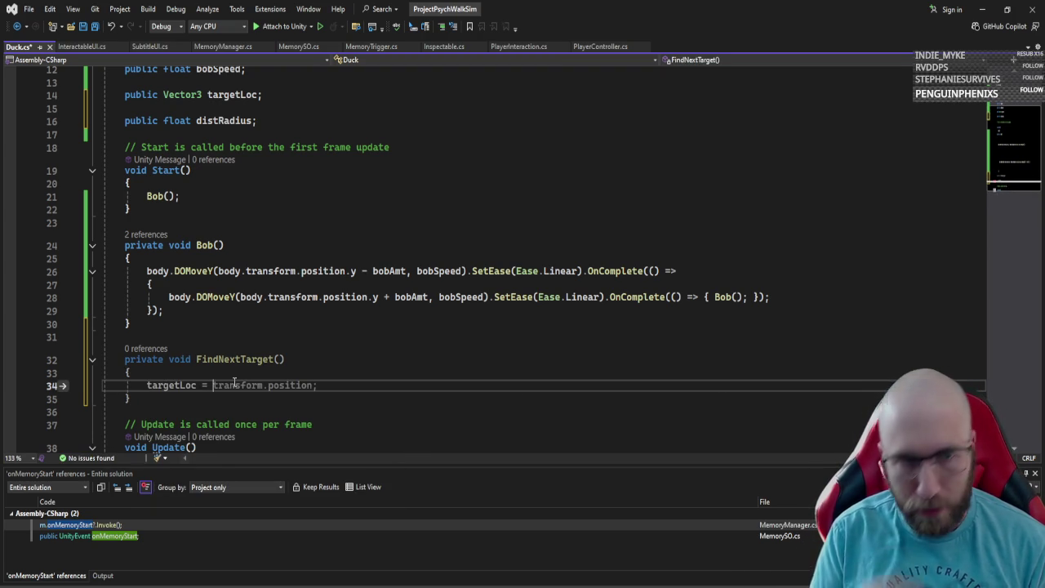
{"action": "type", "text": "transform.position.y"}
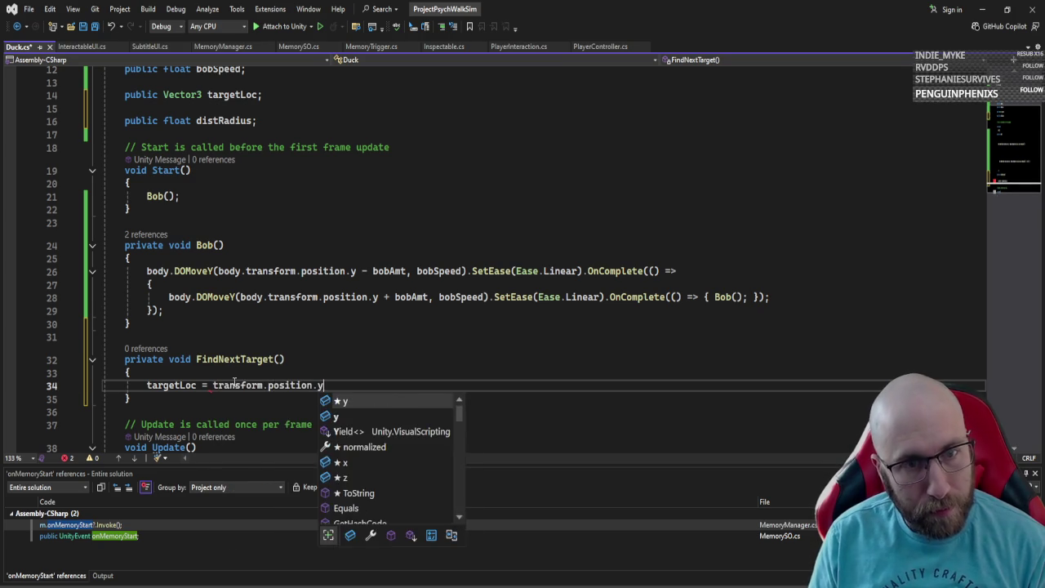
{"action": "type", "text": " +"}
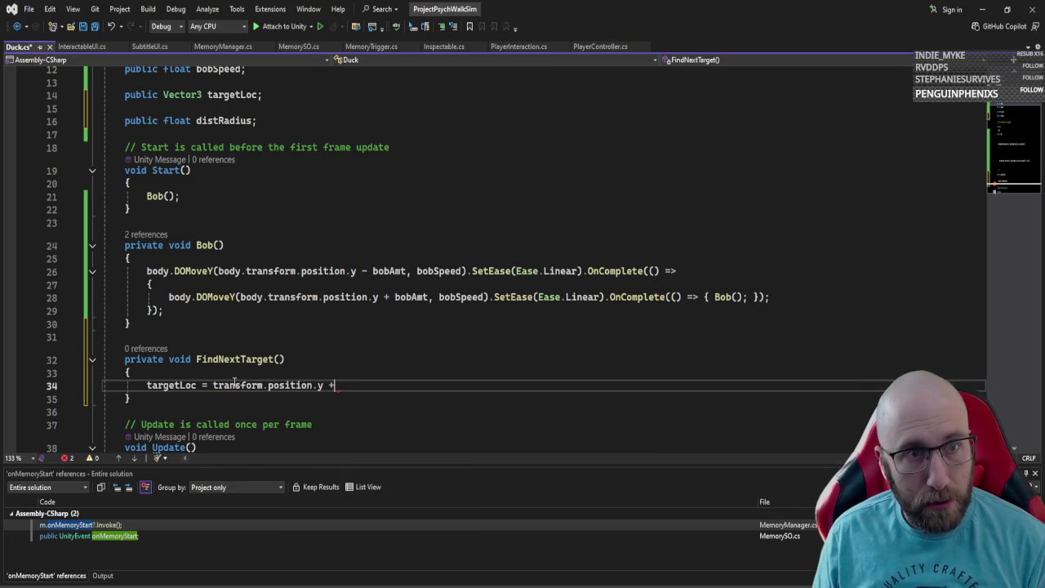
{"action": "type", "text": " (random"}
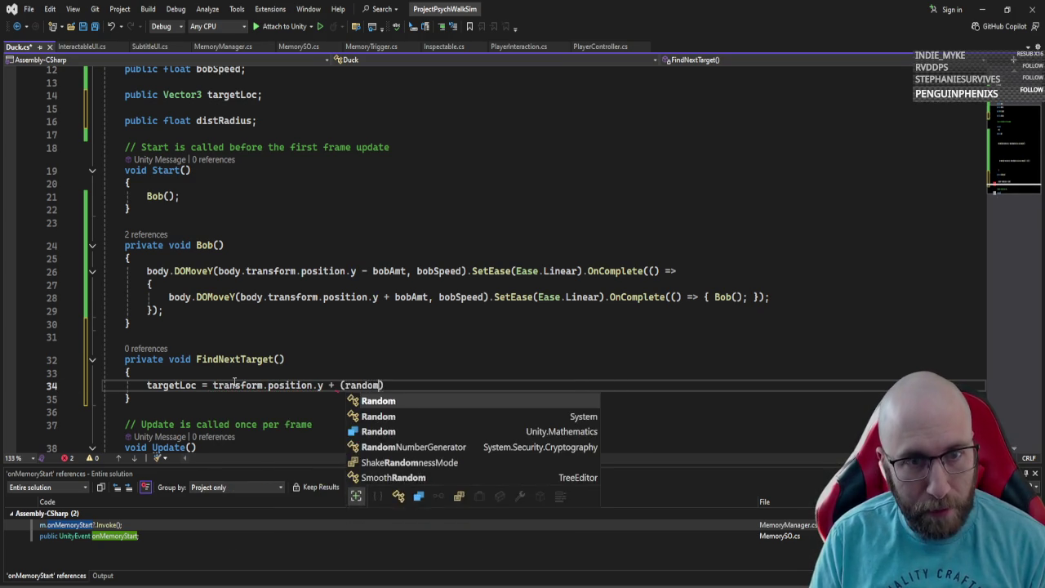
{"action": "key", "text": "Escape"}
{"action": "key", "text": "BackSpace"}
{"action": "key", "text": "BackSpace"}
{"action": "key", "text": "BackSpace"}
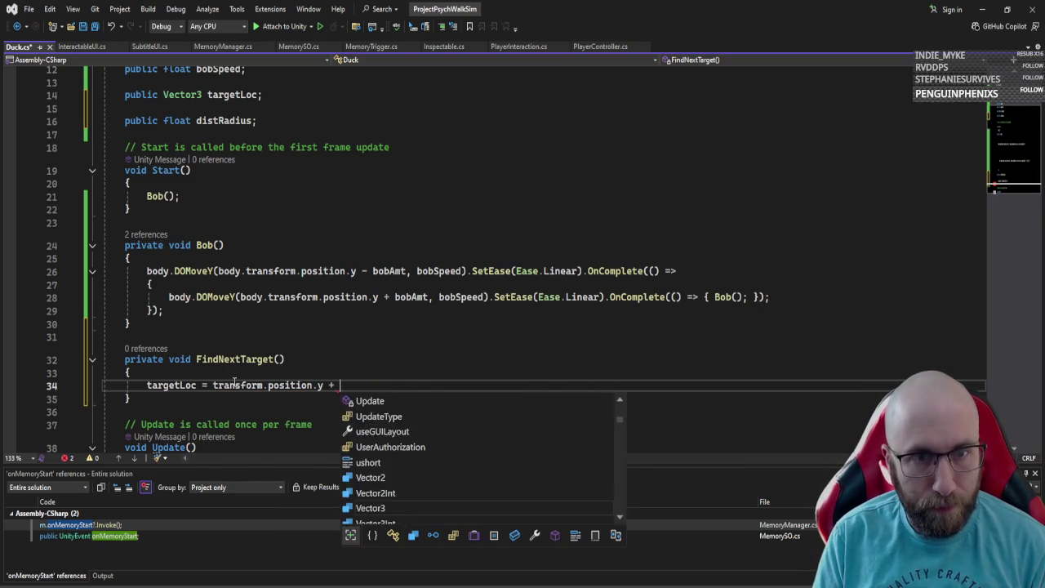
Step: Add a new Vector3 whose x is Random.Range(position.x - distRadius, position.x + distRadius), y is position.y
{"action": "type", "text": "new vec"}
{"action": "key", "text": "Tab"}
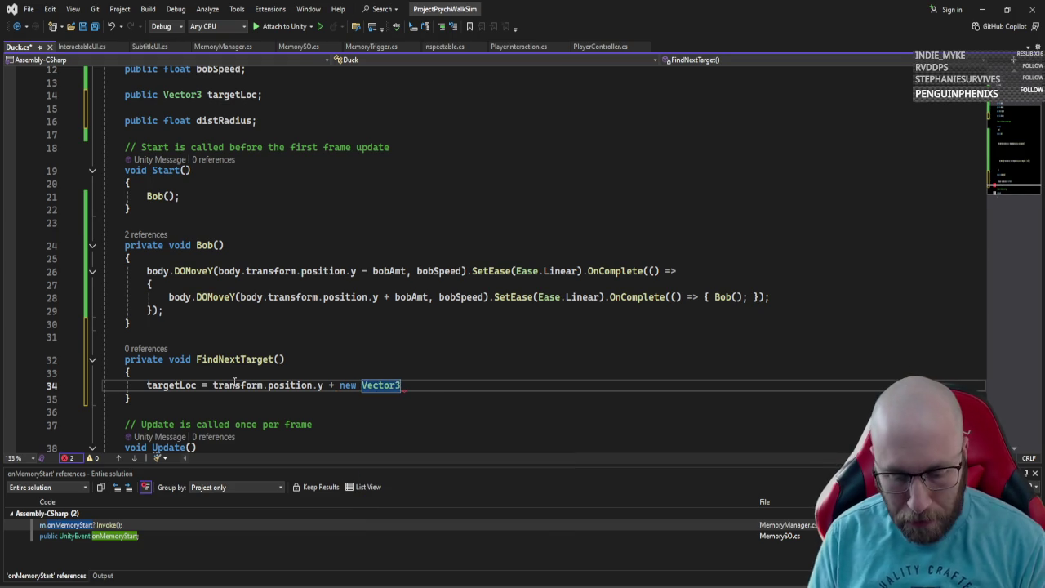
{"action": "type", "text": "(rand.ra"}
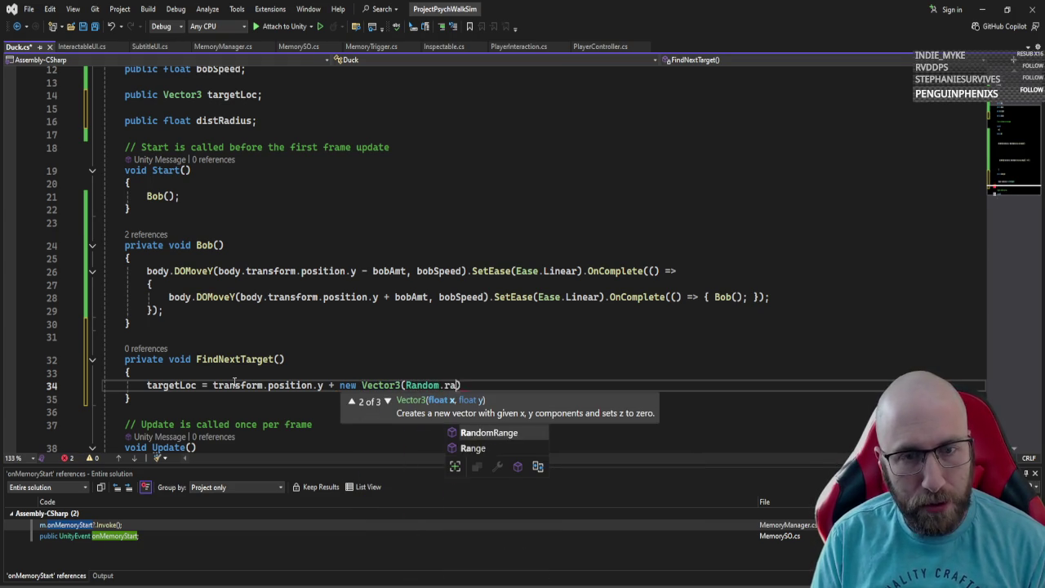
{"action": "type", "text": "nge"}
{"action": "type", "text": "("}
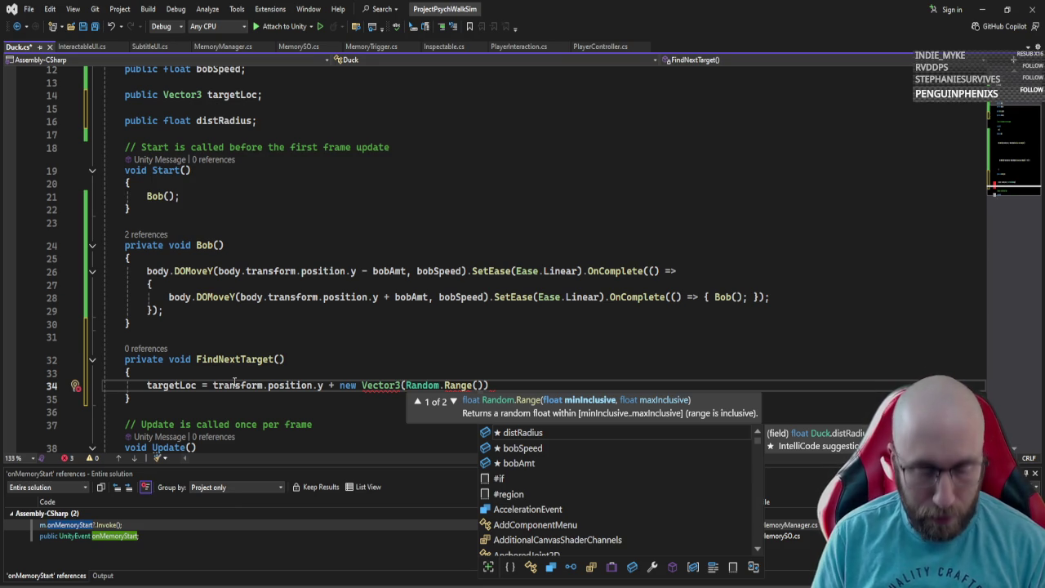
{"action": "type", "text": "transform.position.x"}
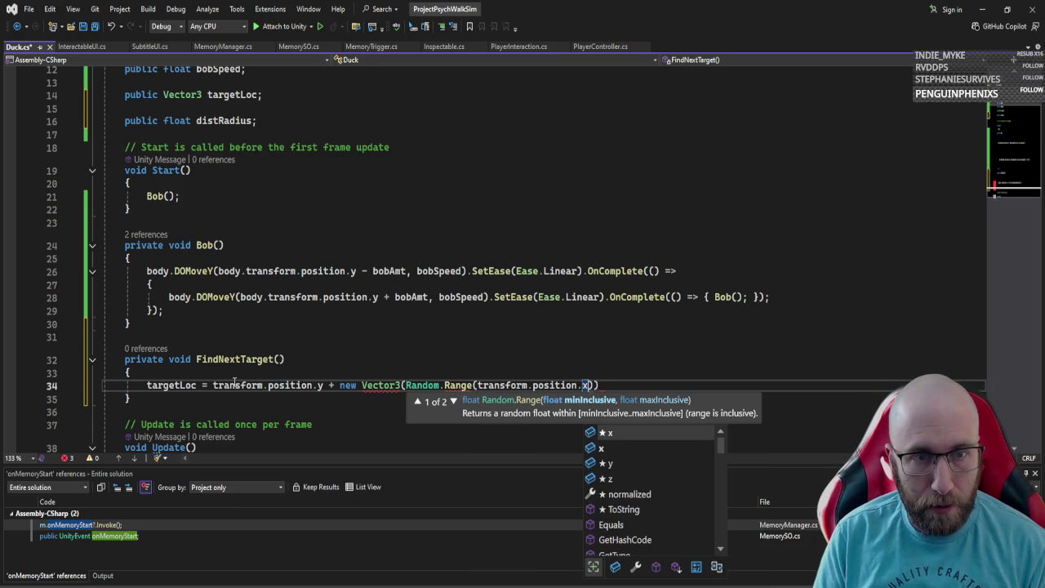
{"action": "left_click", "coordinate": [327, 385]}
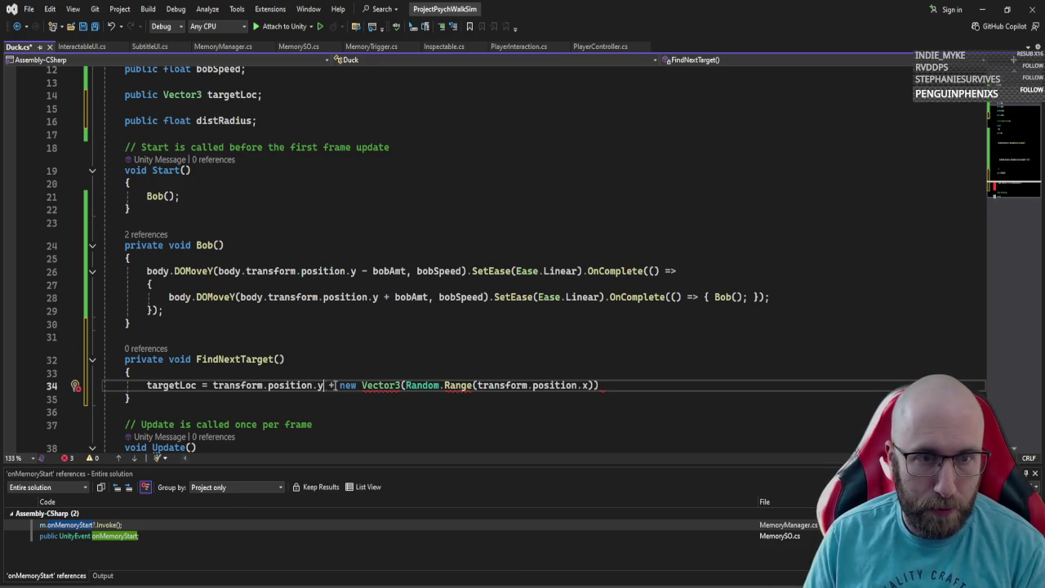
{"action": "key", "text": "BackSpace"}
{"action": "key", "text": "BackSpace"}
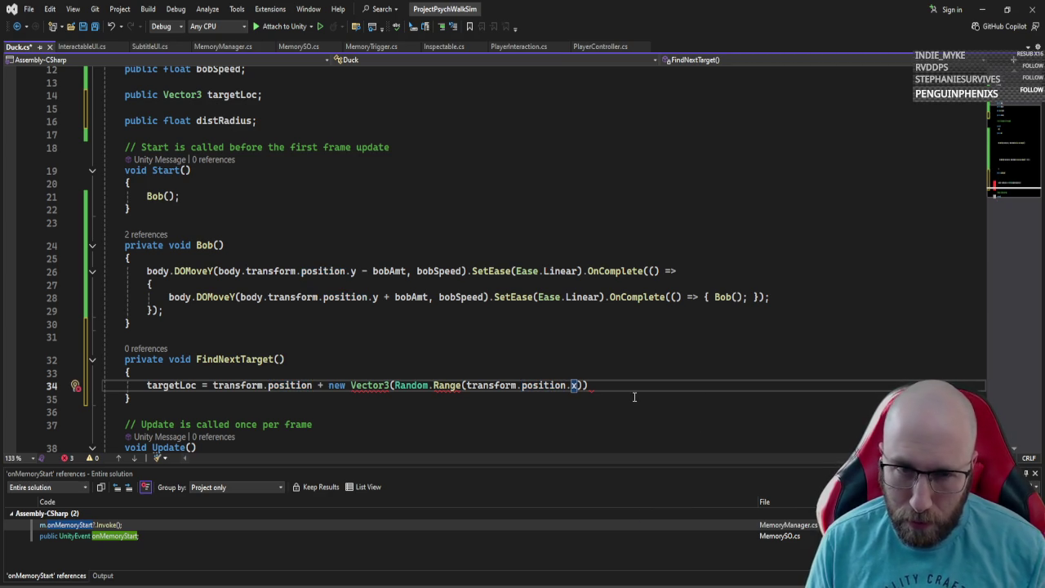
{"action": "type", "text": "-"}
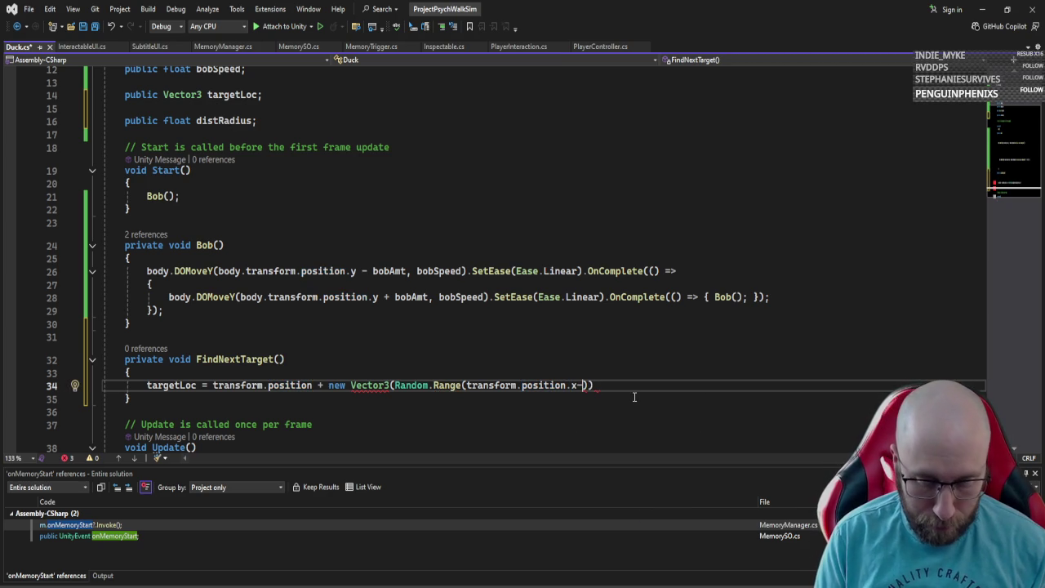
{"action": "type", "text": "distr"}
{"action": "key", "text": "Tab"}
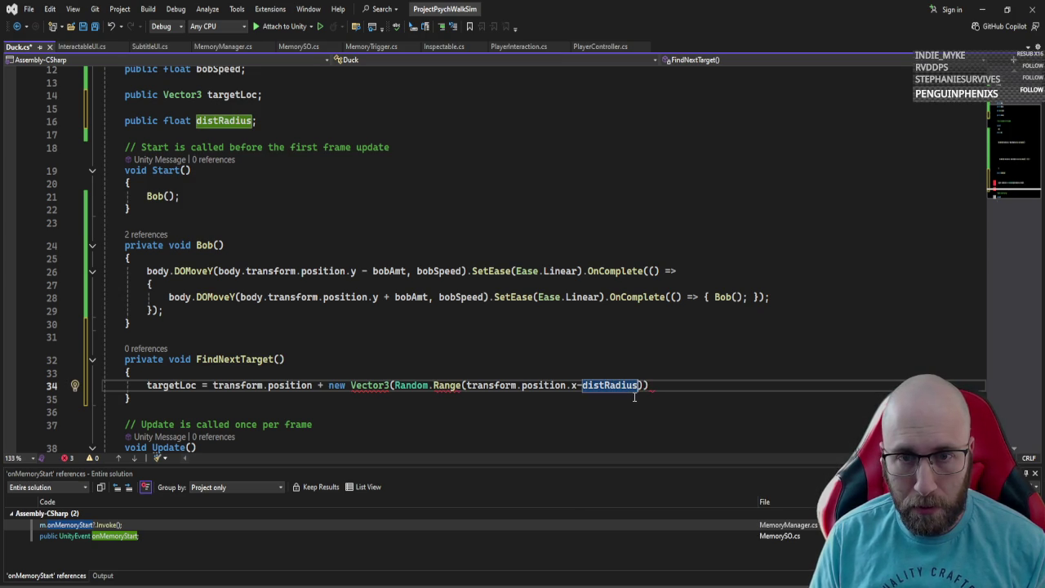
{"action": "type", "text": ", transform.position."}
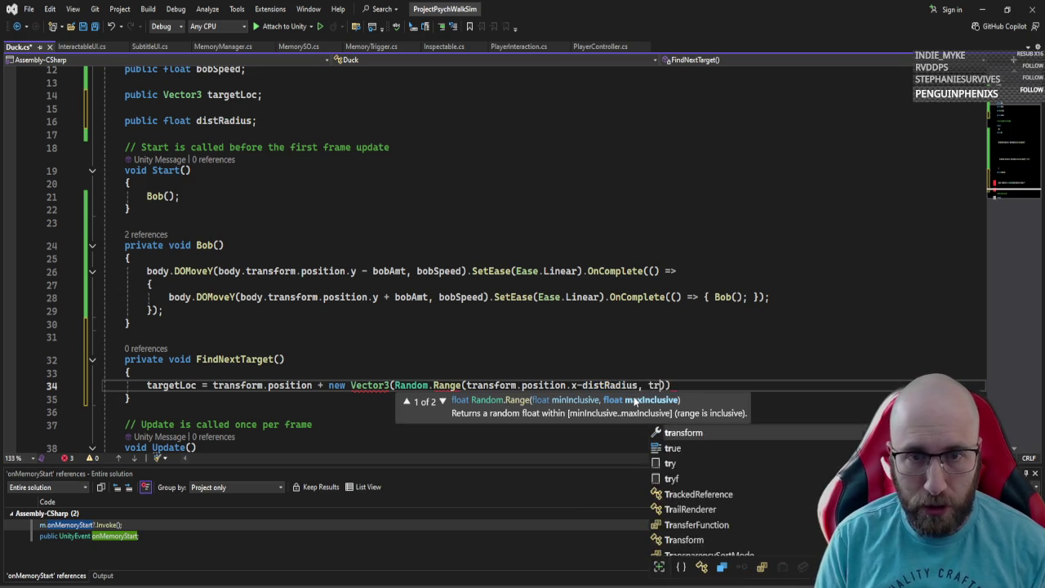
{"action": "type", "text": "x + "}
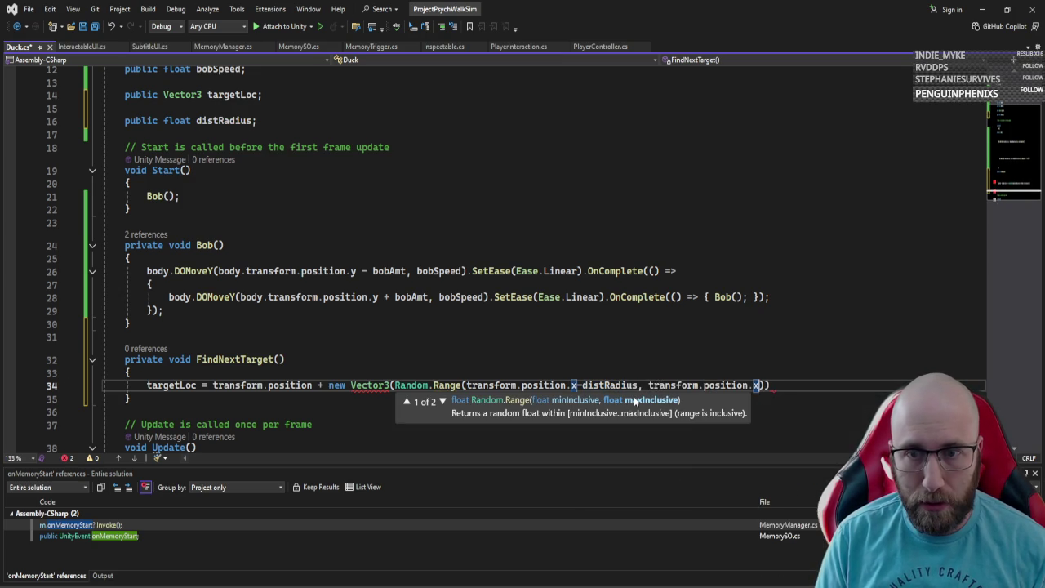
{"action": "type", "text": "dist"}
{"action": "key", "text": "Tab"}
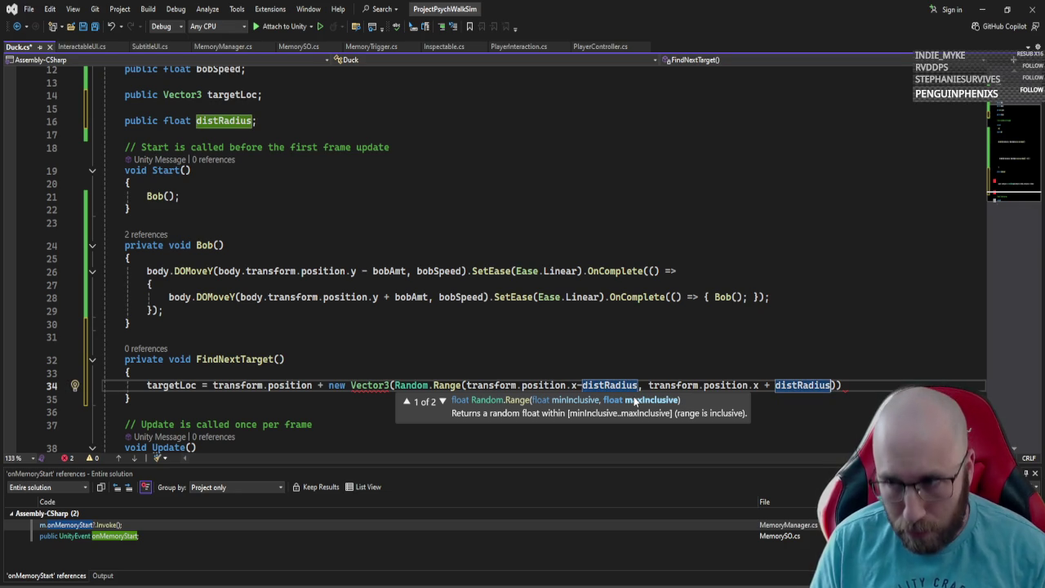
{"action": "type", "text": "), "}
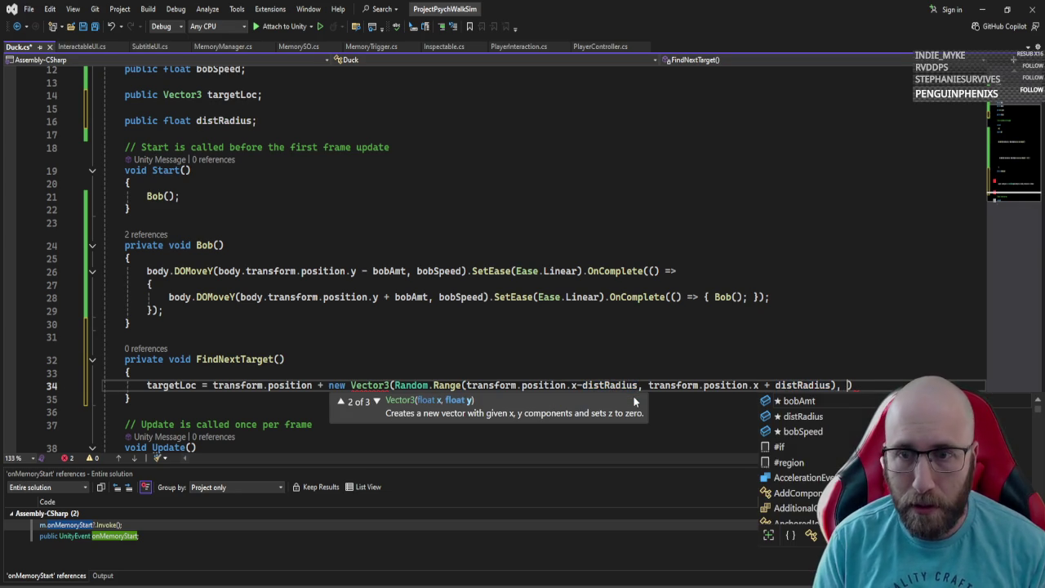
{"action": "type", "text": "transform"}
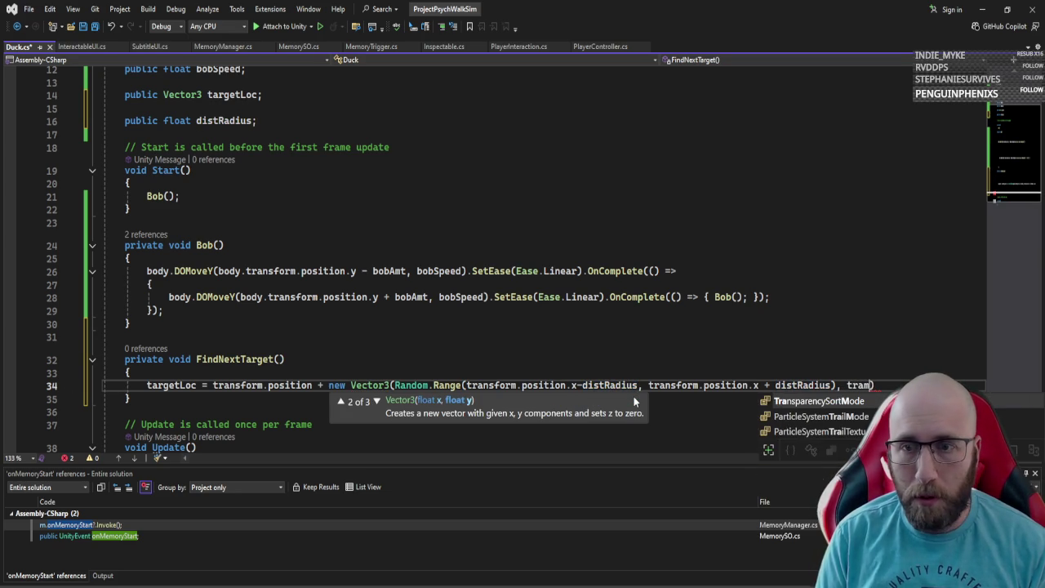
{"action": "type", "text": ".position.y,"}
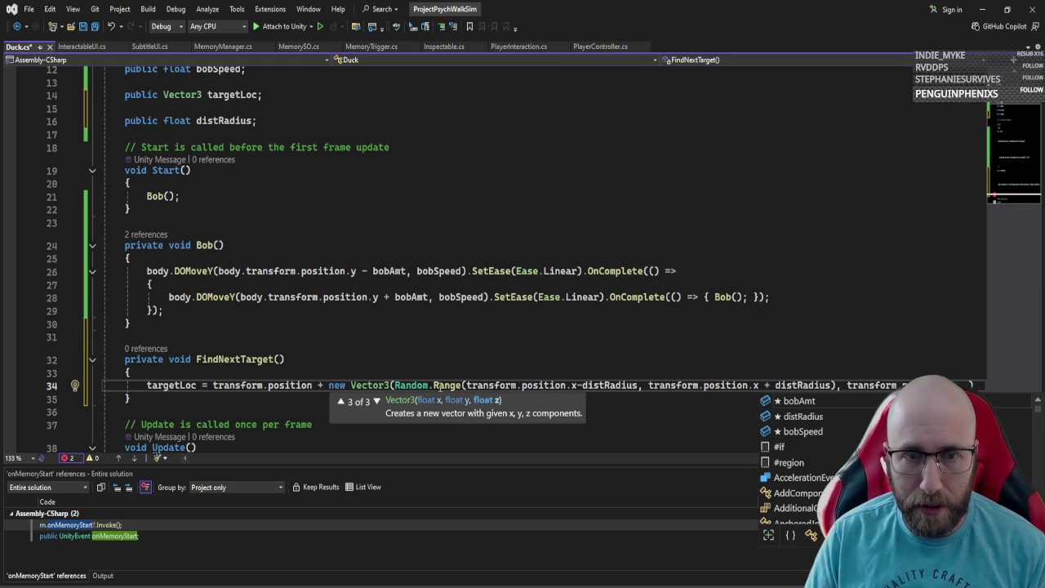
Step: Duplicate the x Random.Range call into the z slot and change its x references to z
{"action": "left_click_drag", "start_coordinate": [398, 386], "coordinate": [834, 387]}
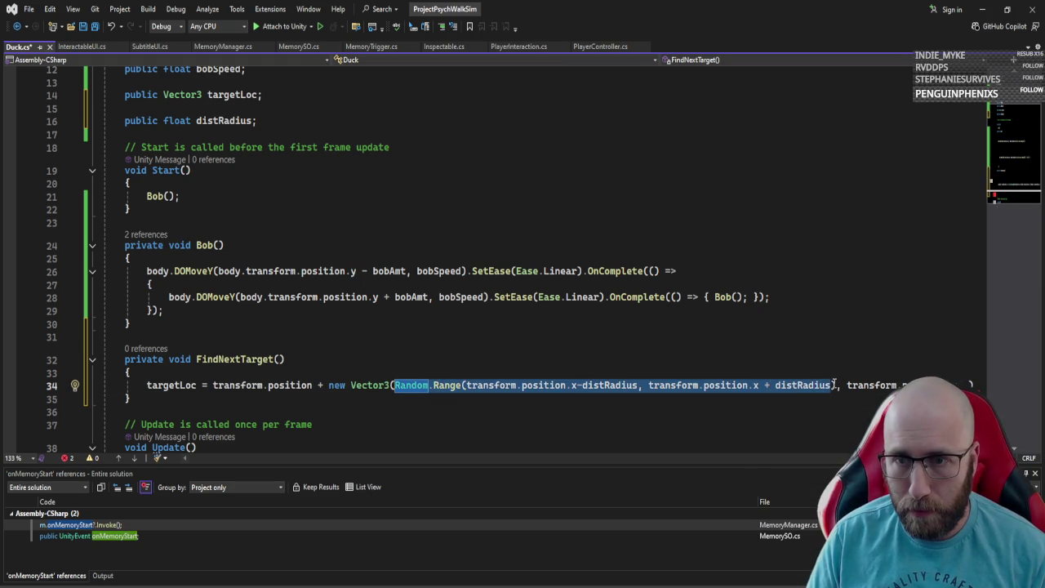
{"action": "key", "text": "ctrl+c"}
{"action": "left_click", "coordinate": [957, 385]}
{"action": "key", "text": "ctrl+v"}
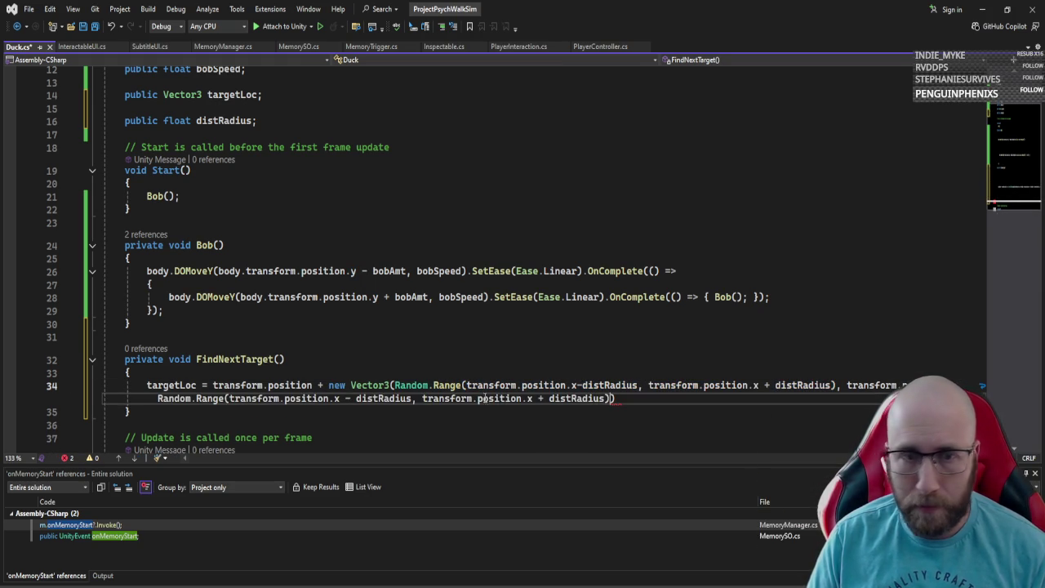
{"action": "left_click", "coordinate": [334, 398]}
{"action": "key", "text": "Delete"}
{"action": "type", "text": "z"}
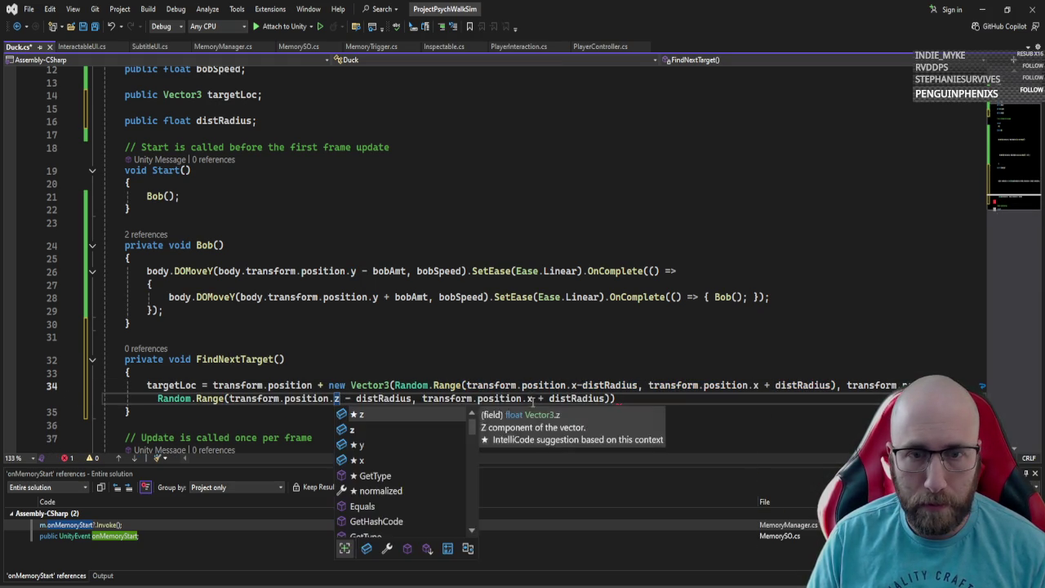
{"action": "left_click", "coordinate": [538, 399]}
{"action": "type", "text": "z"}
{"action": "key", "text": "BackSpace"}
{"action": "key", "text": "BackSpace"}
{"action": "type", "text": "z"}
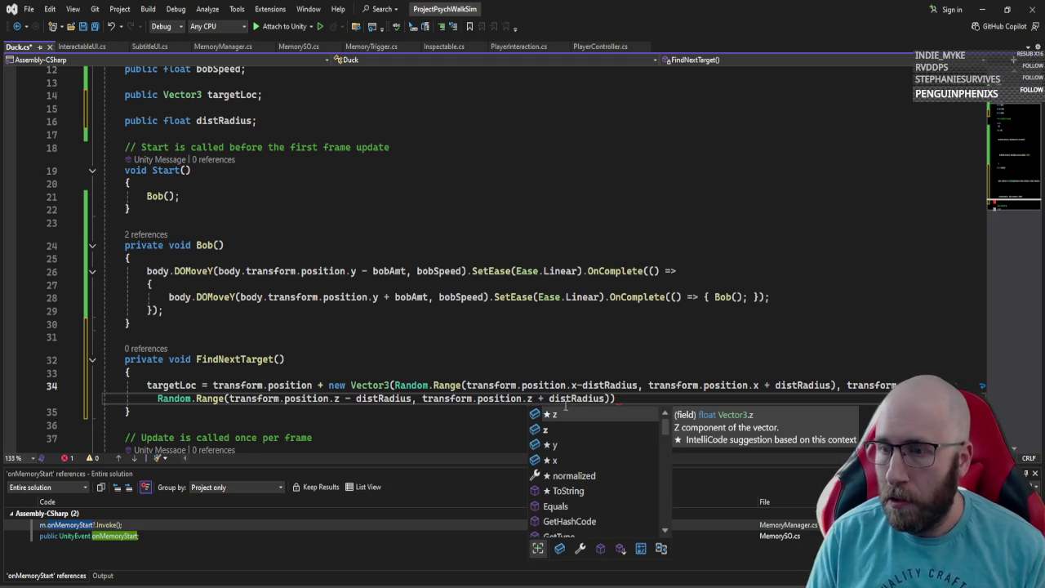
{"action": "left_click", "coordinate": [624, 398]}
Step: End the targetLoc assignment with a semicolon so the error list clears
{"action": "type", "text": ";"}
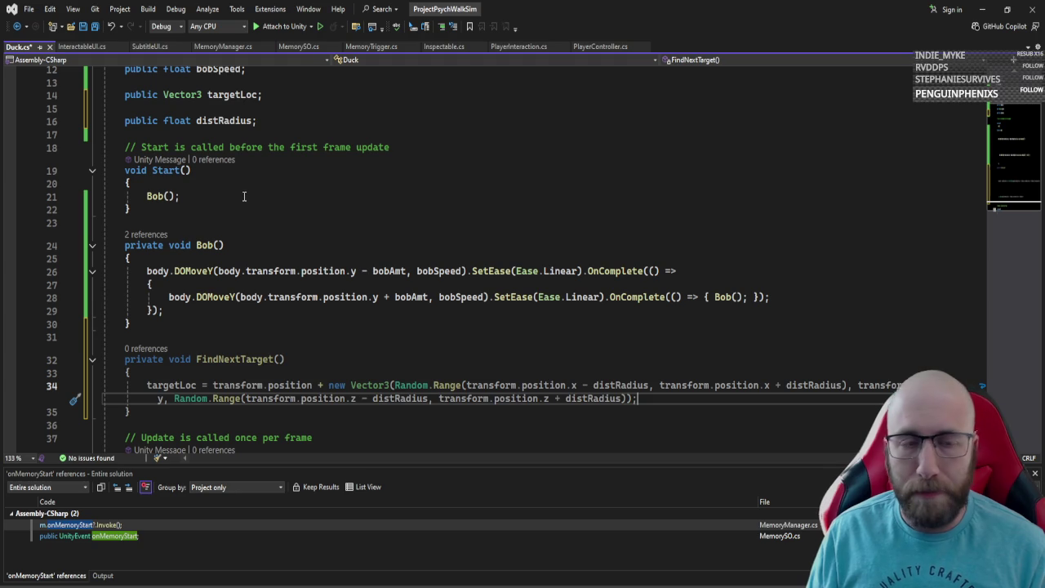
Step: Add a Move(); call on the line after Bob(); in Start
{"action": "left_click", "coordinate": [214, 196]}
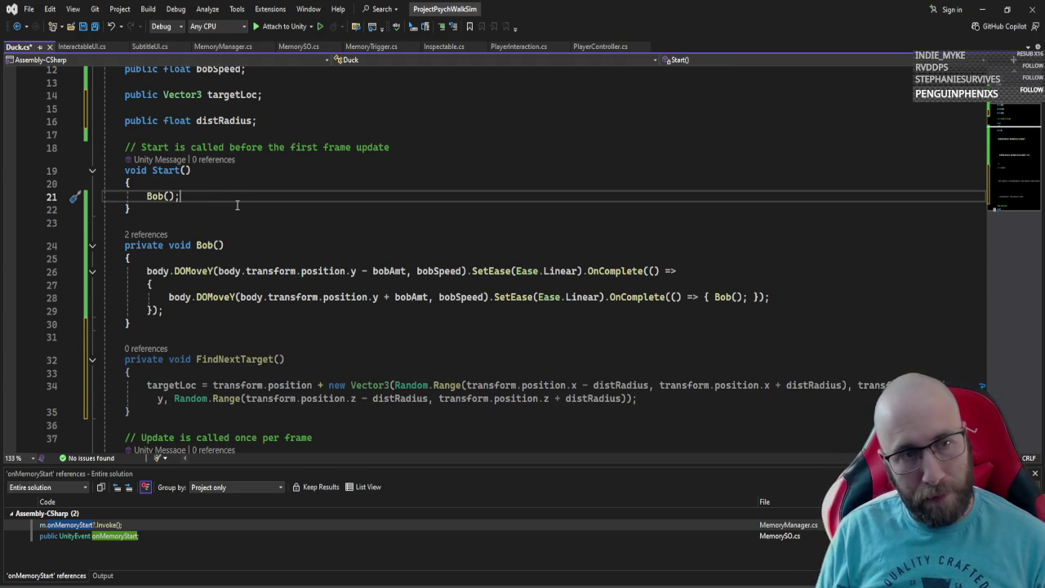
{"action": "key", "text": "Return"}
{"action": "type", "text": "Mov()"}
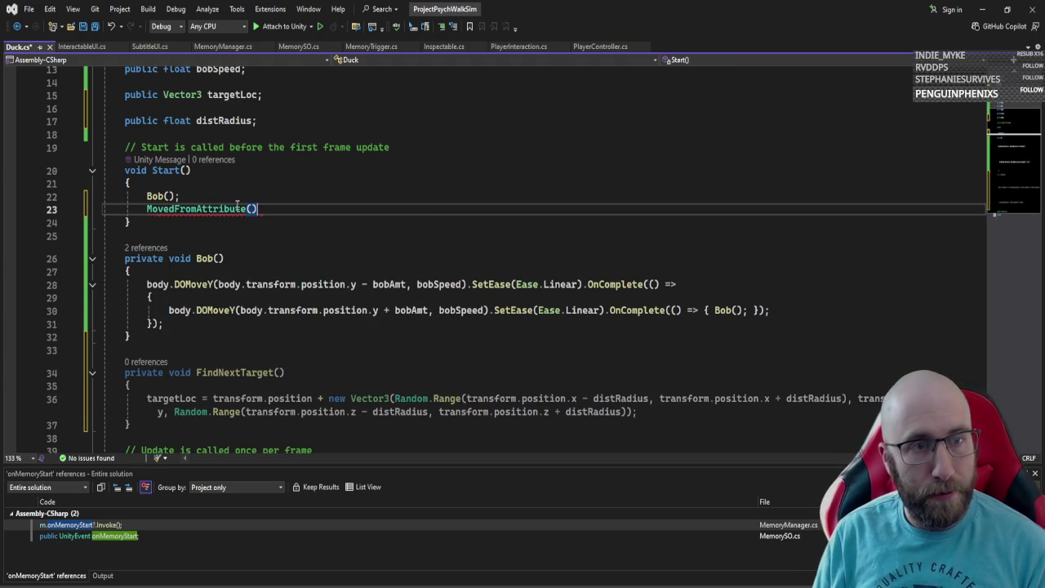
{"action": "double_click", "coordinate": [237, 208]}
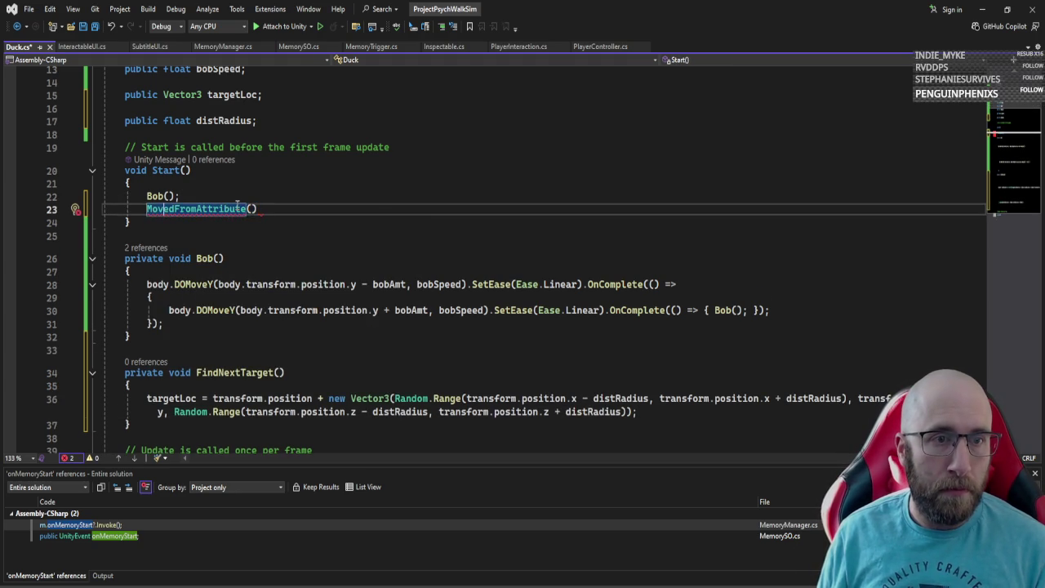
{"action": "type", "text": "Move();"}
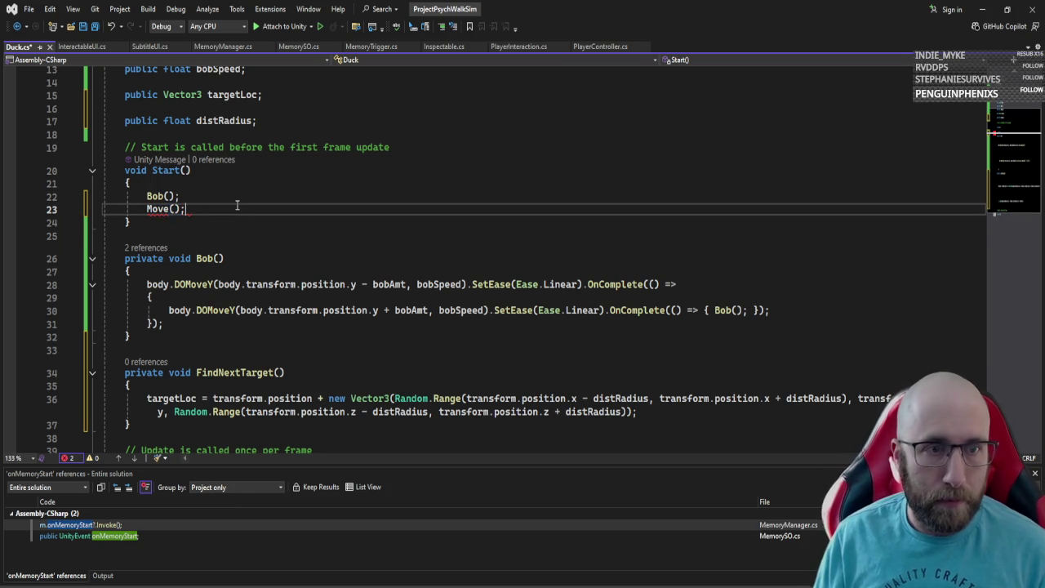
Step: Type the private void Move() signature on new lines above FindNextTarget
{"action": "scroll", "coordinate": [237, 205], "scroll_direction": "down", "scroll_amount": 3}
{"action": "left_click", "coordinate": [232, 232]}
{"action": "key", "text": "Return"}
{"action": "key", "text": "Return"}
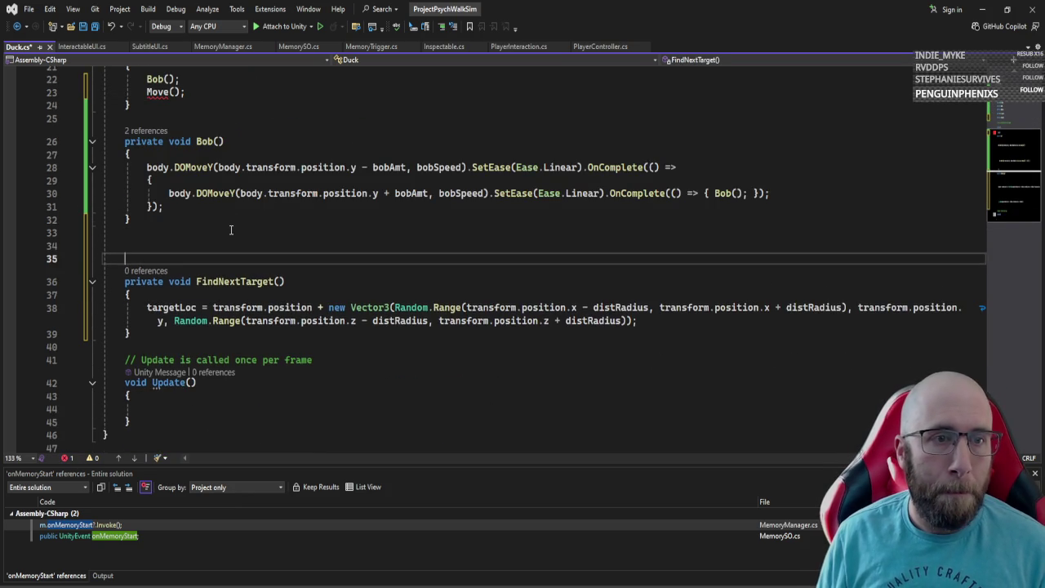
{"action": "key", "text": "Up"}
{"action": "type", "text": "private void Move("}
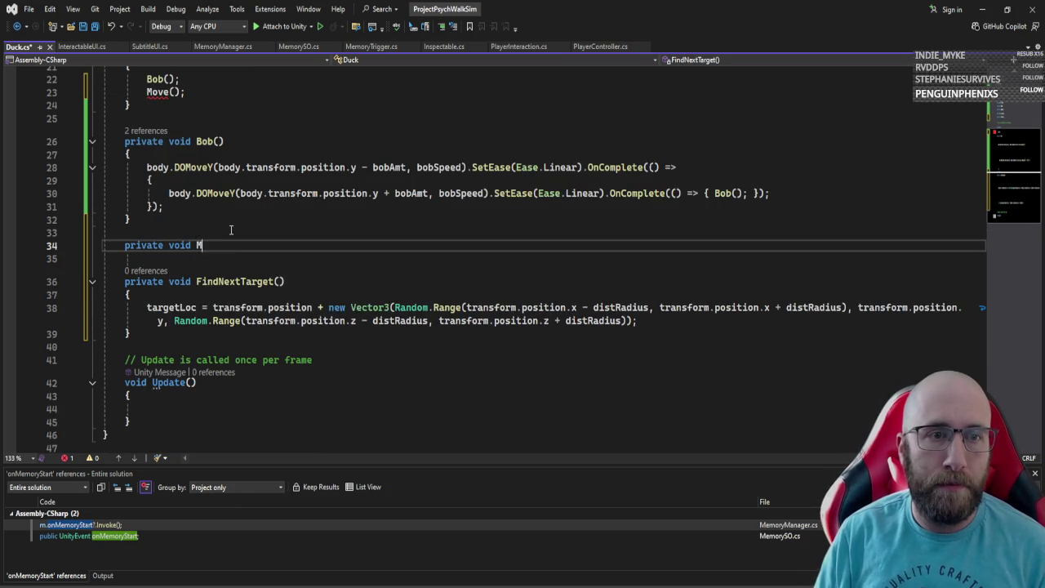
{"action": "type", "text": ")"}
Step: Give private void Move() braces and an empty body
{"action": "key", "text": "Return"}
{"action": "type", "text": "{"}
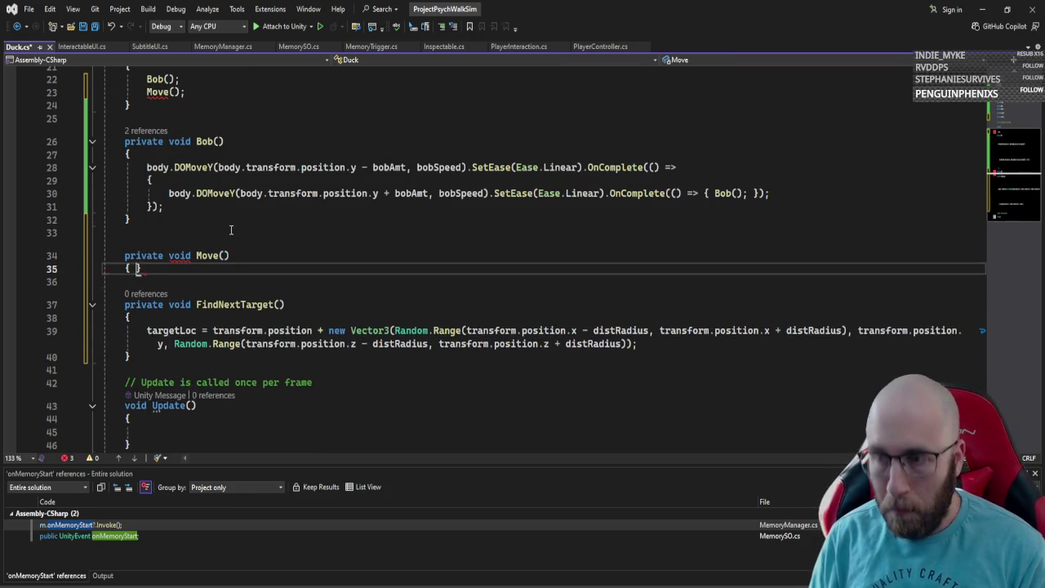
{"action": "key", "text": "Return"}
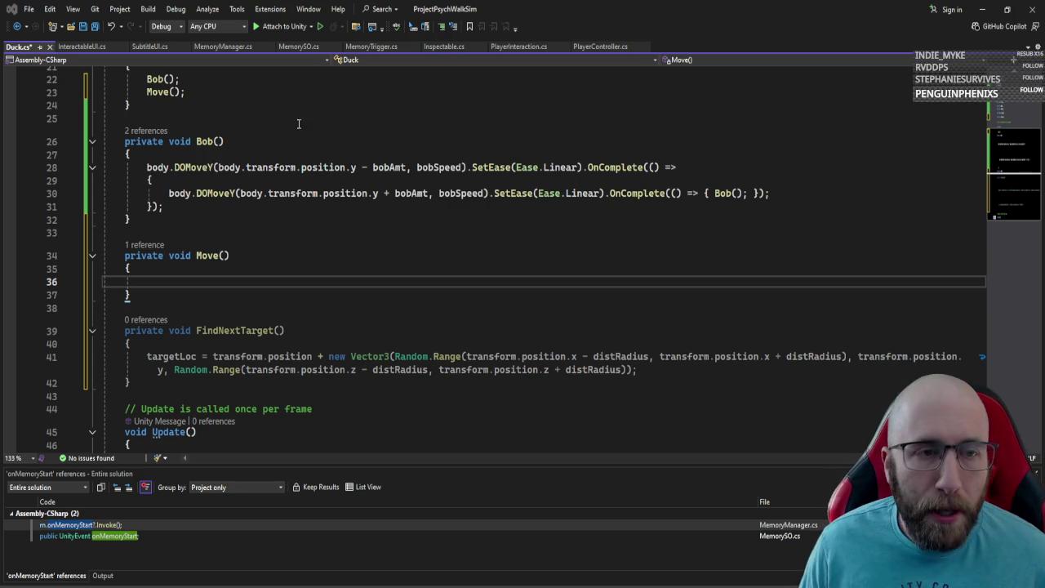
Step: Begin an rb.DOMove( call inside the Move() method
{"action": "left_click", "coordinate": [239, 277]}
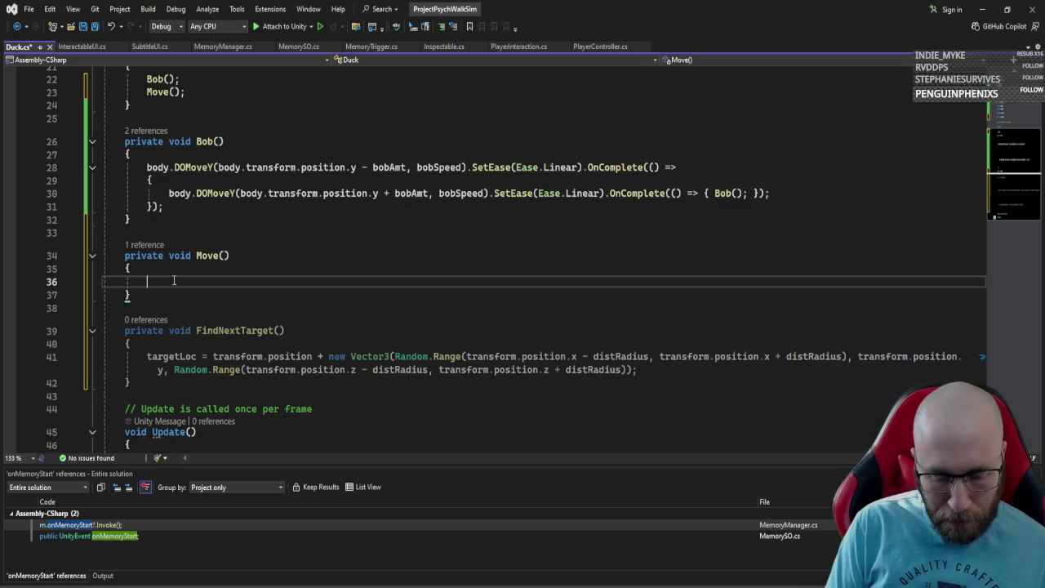
{"action": "type", "text": "rb.domove"}
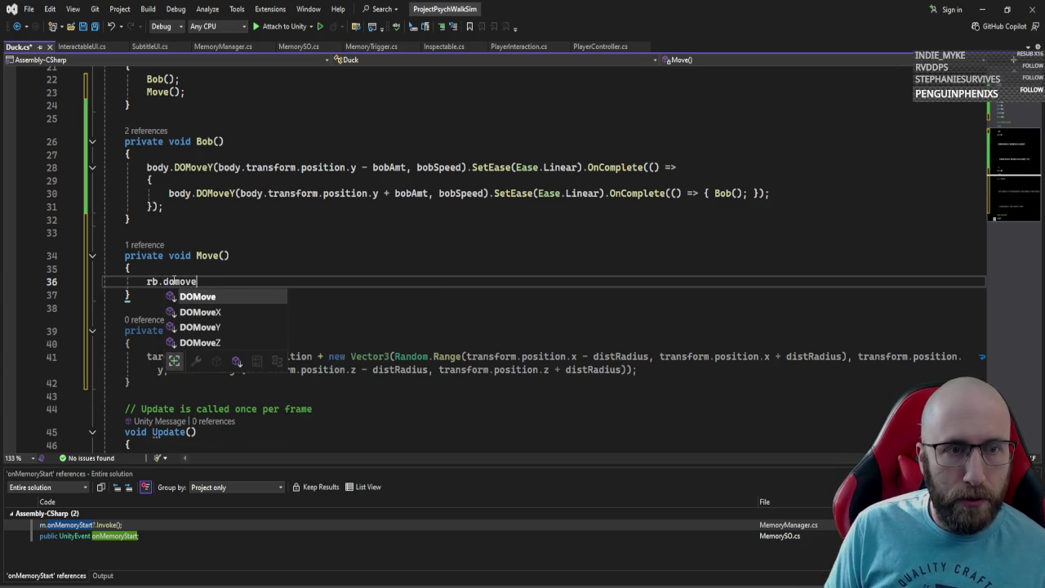
{"action": "key", "text": "Tab"}
{"action": "type", "text": "("}
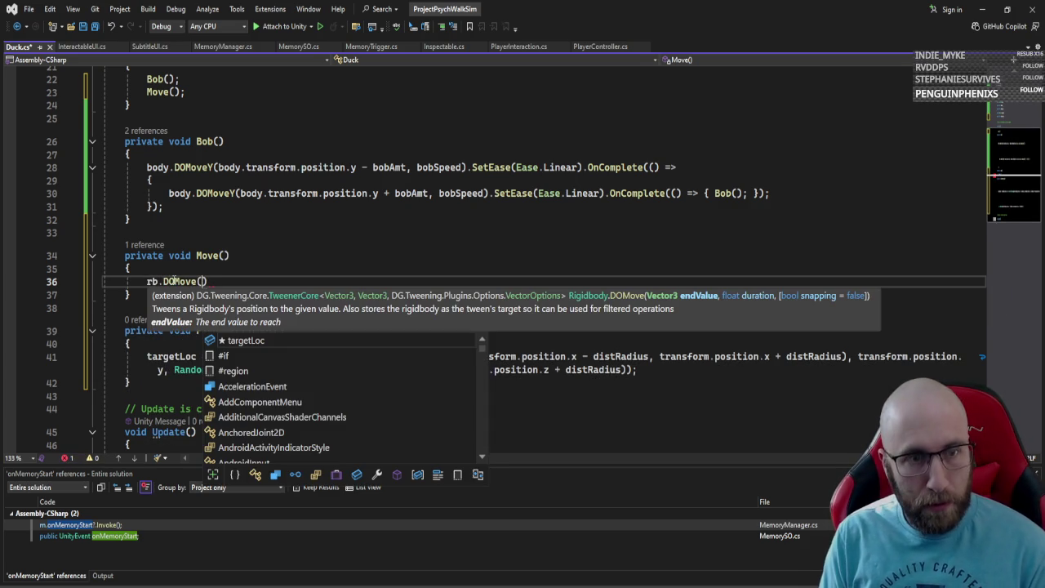
{"action": "left_click", "coordinate": [297, 241]}
Step: Try changing FindNextTarget's return type to Vector3, then undo it back to void
{"action": "left_click", "coordinate": [232, 269]}
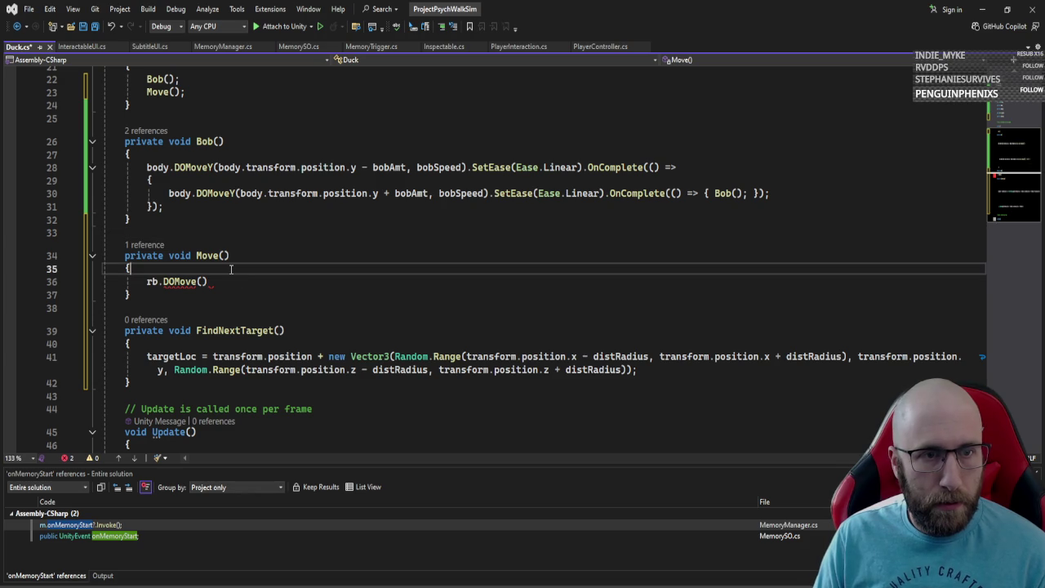
{"action": "left_click", "coordinate": [249, 330]}
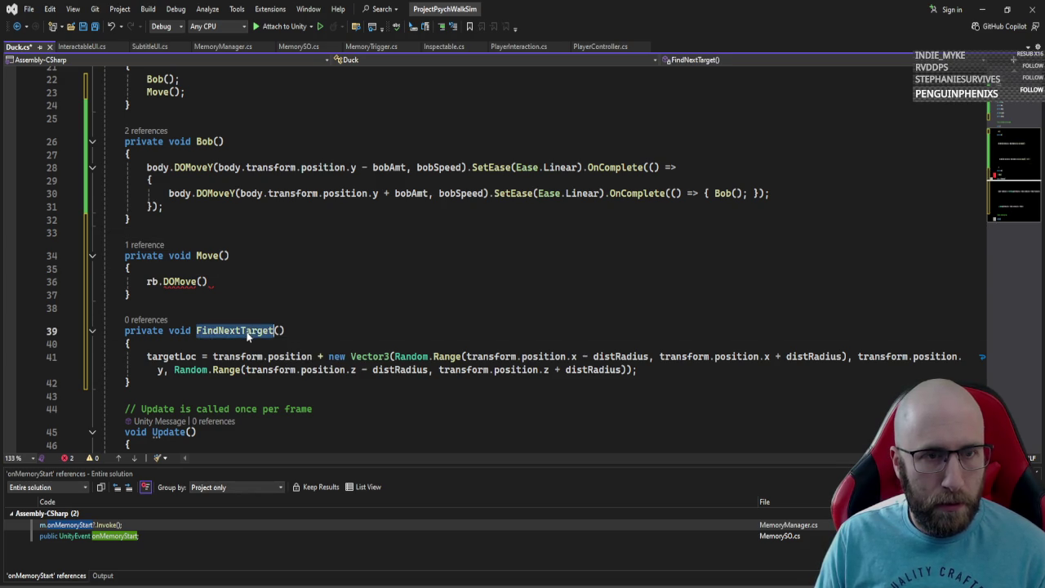
{"action": "double_click", "coordinate": [178, 331]}
{"action": "type", "text": "vec"}
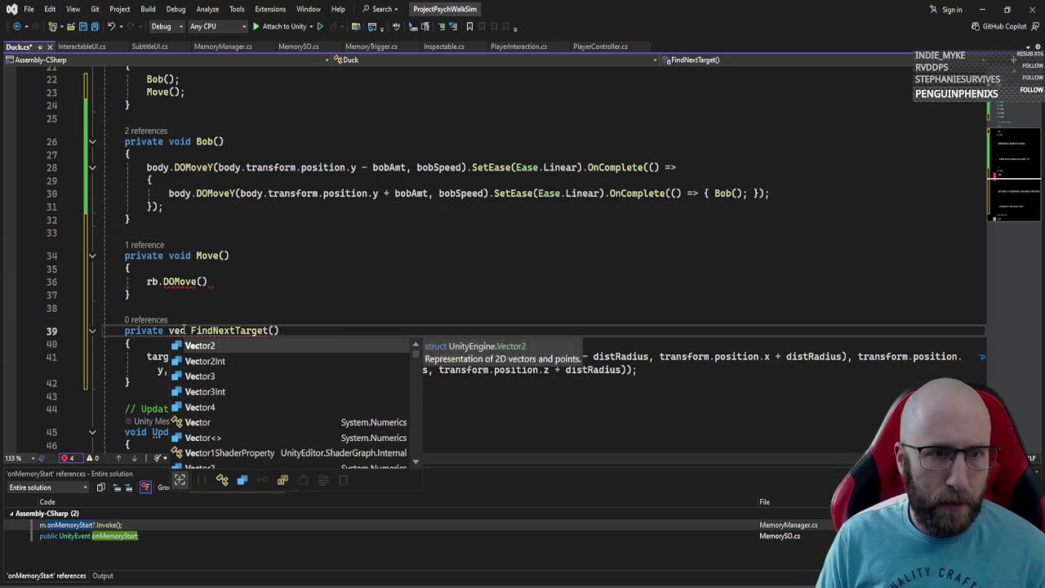
{"action": "key", "text": "Down"}
{"action": "key", "text": "Down"}
{"action": "key", "text": "Tab"}
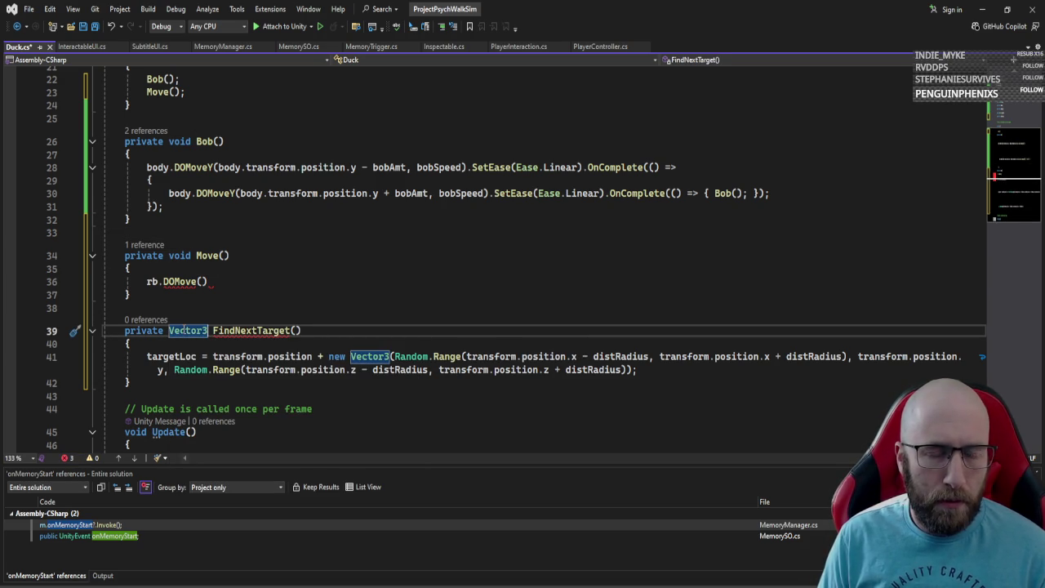
{"action": "key", "text": "ctrl+z"}
{"action": "key", "text": "ctrl+z"}
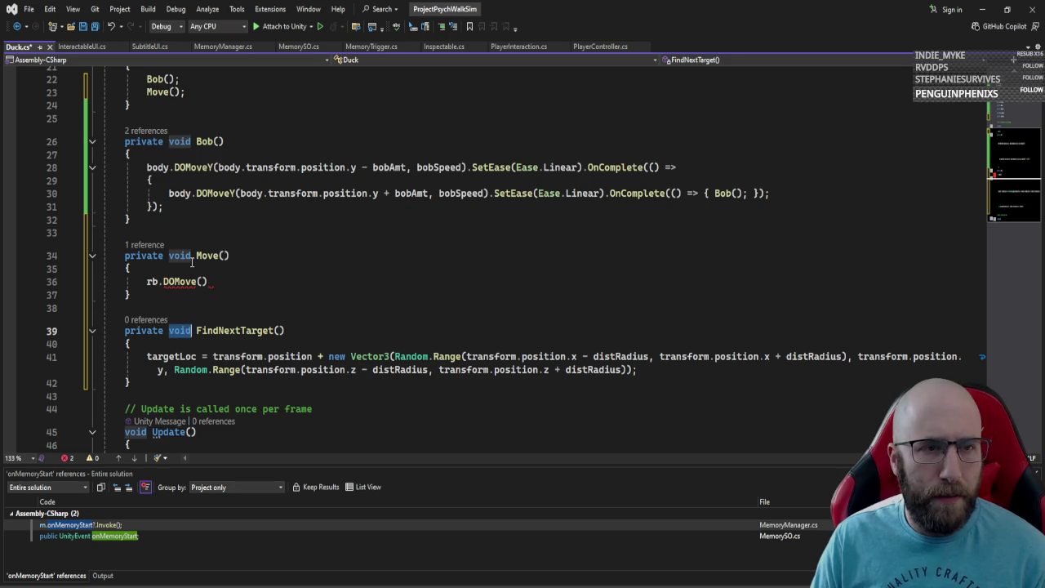
Step: Insert a FindNextTarget(); call at the top of Move()
{"action": "left_click", "coordinate": [192, 258]}
{"action": "left_click", "coordinate": [196, 273]}
{"action": "key", "text": "Return"}
{"action": "type", "text": "findNe"}
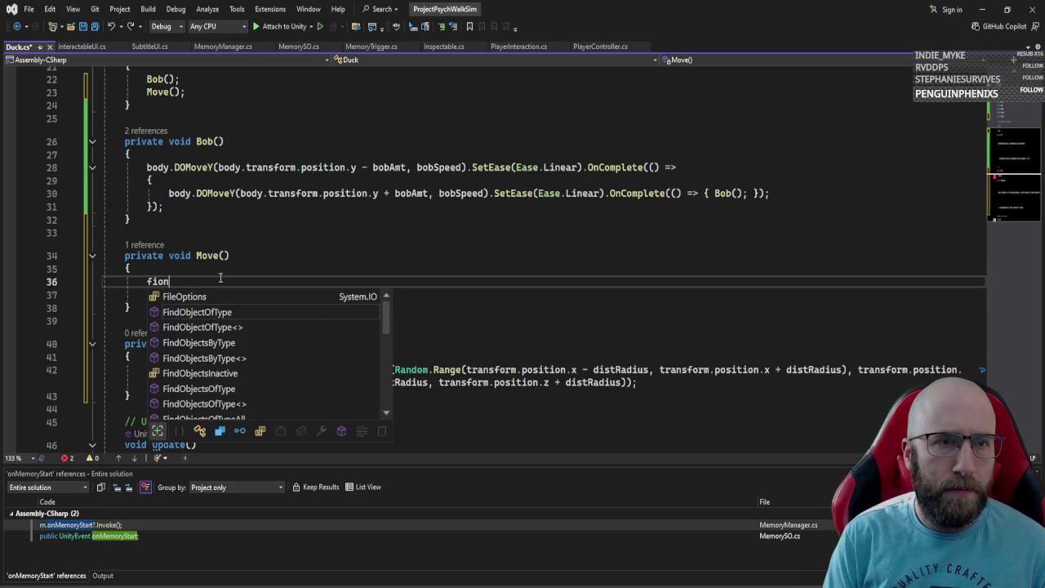
{"action": "key", "text": "Tab"}
{"action": "type", "text": "();"}
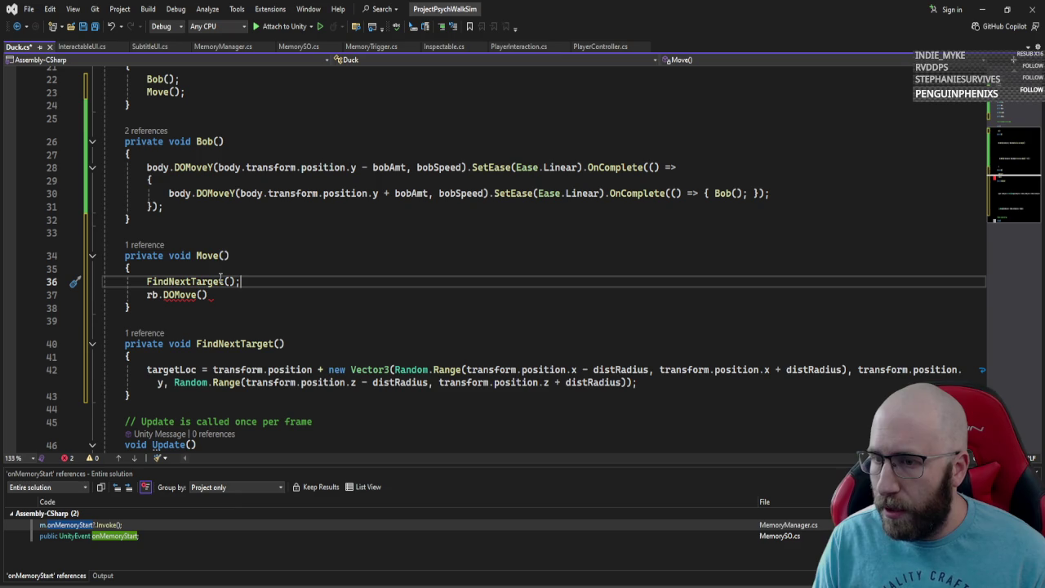
Step: Pass targetLoc as the first DOMove argument, followed by a comma
{"action": "left_click", "coordinate": [203, 295]}
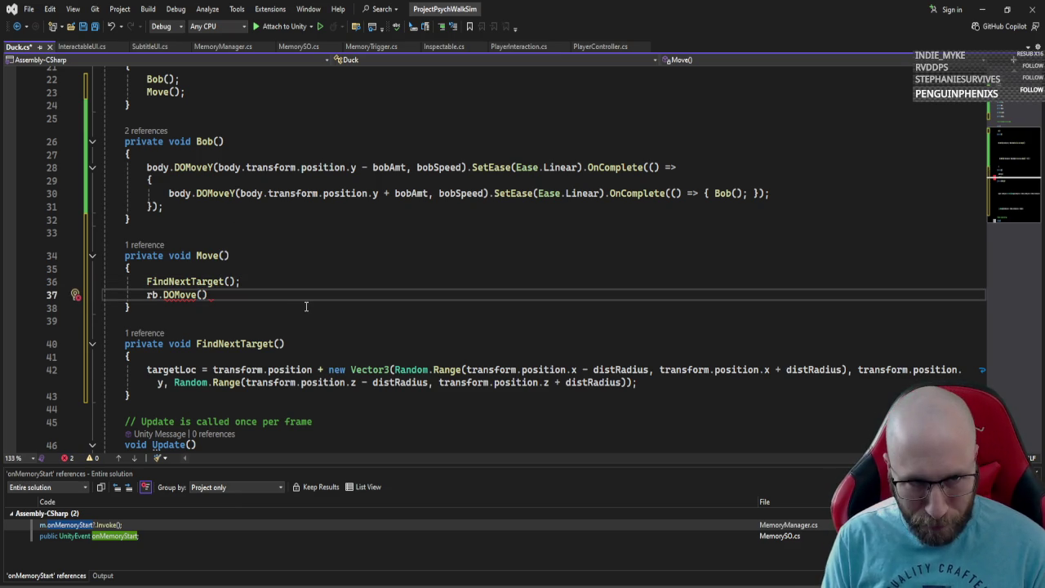
{"action": "type", "text": "targe"}
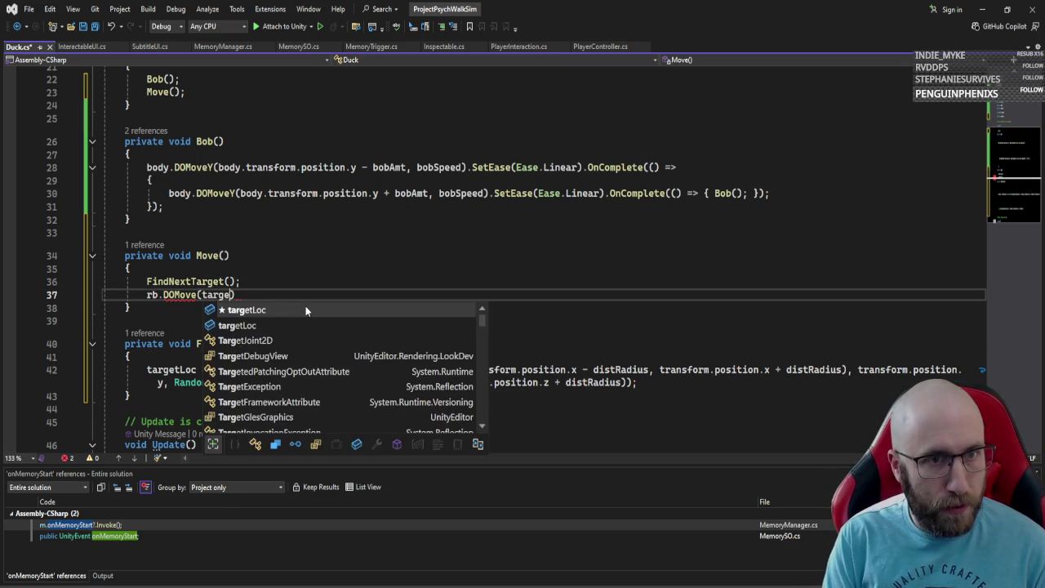
{"action": "key", "text": "Tab"}
{"action": "type", "text": ","}
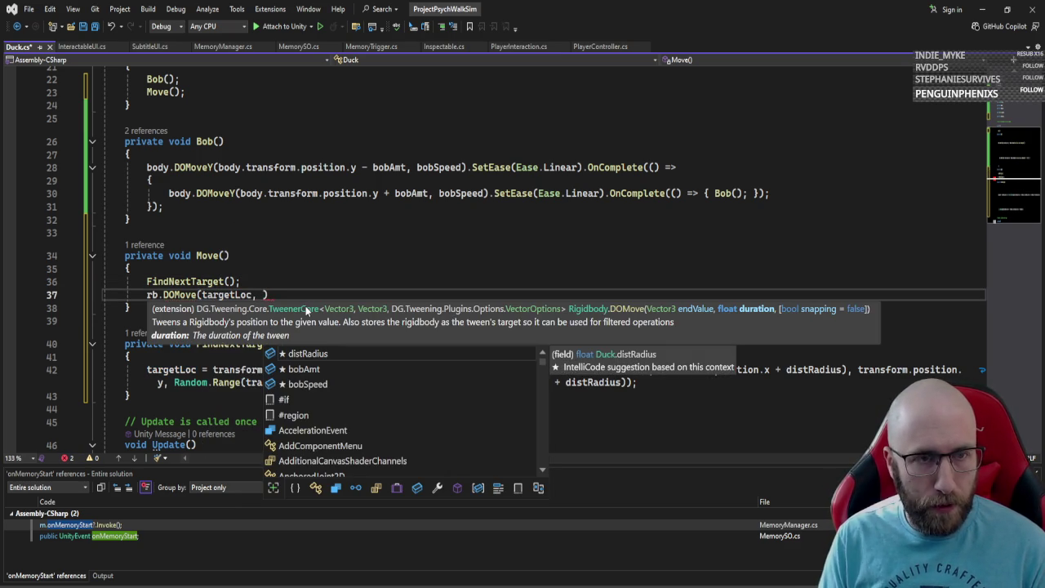
{"action": "scroll", "coordinate": [270, 281], "scroll_direction": "up", "scroll_amount": 7}
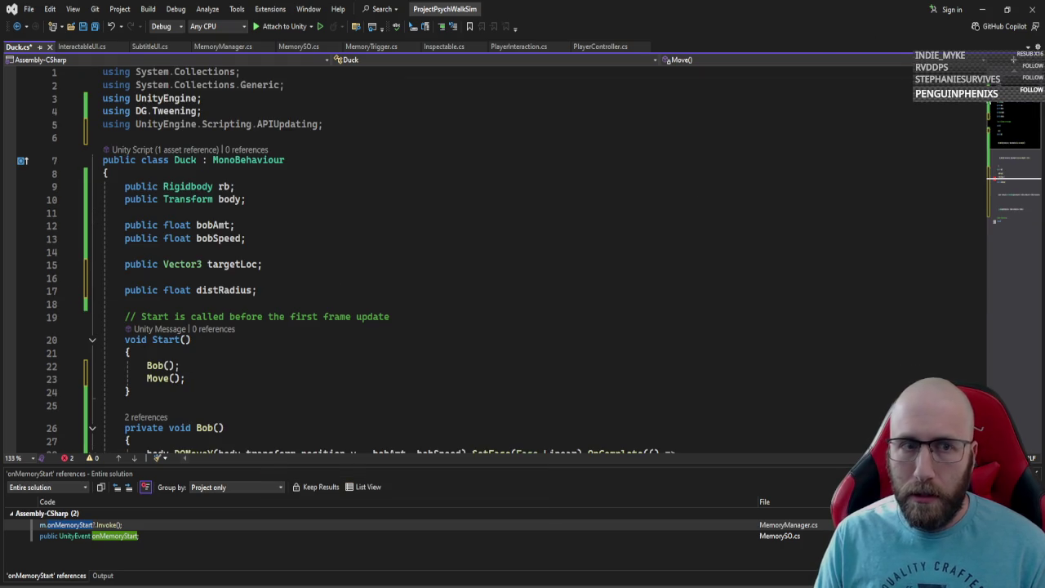
Step: Declare public float moveSpeed; below targetLoc and return to the DOMove duration argument
{"action": "left_click", "coordinate": [266, 268]}
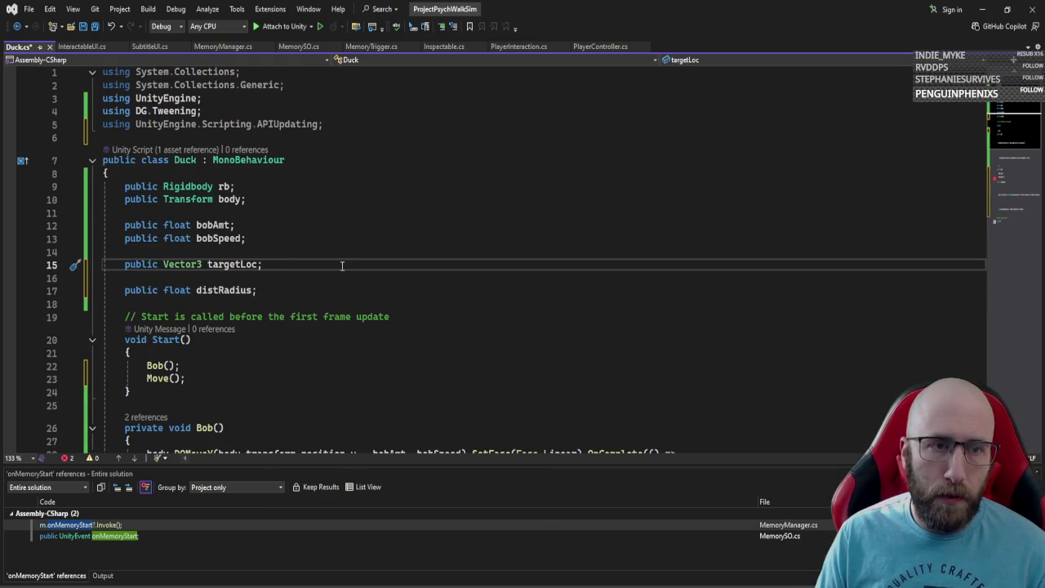
{"action": "key", "text": "Return"}
{"action": "type", "text": "public float m"}
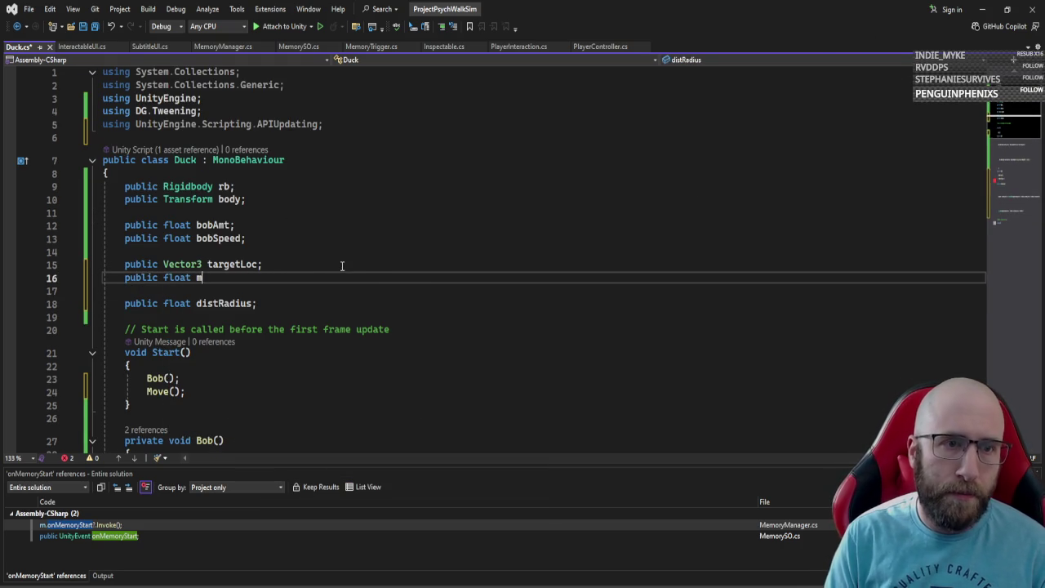
{"action": "type", "text": "oveSpeed;"}
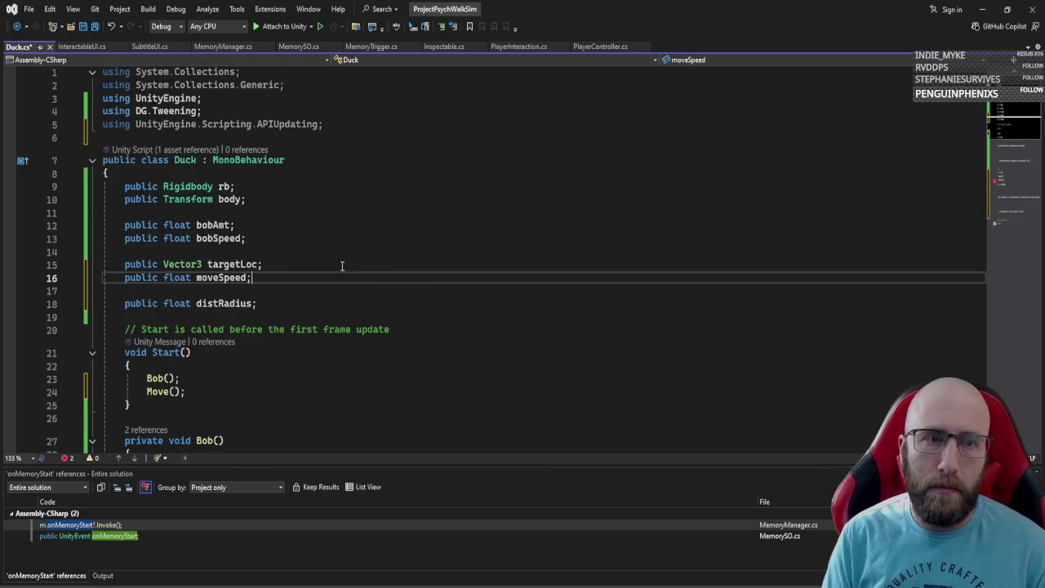
{"action": "scroll", "coordinate": [367, 265], "scroll_direction": "down", "scroll_amount": 7}
{"action": "left_click", "coordinate": [260, 281]}
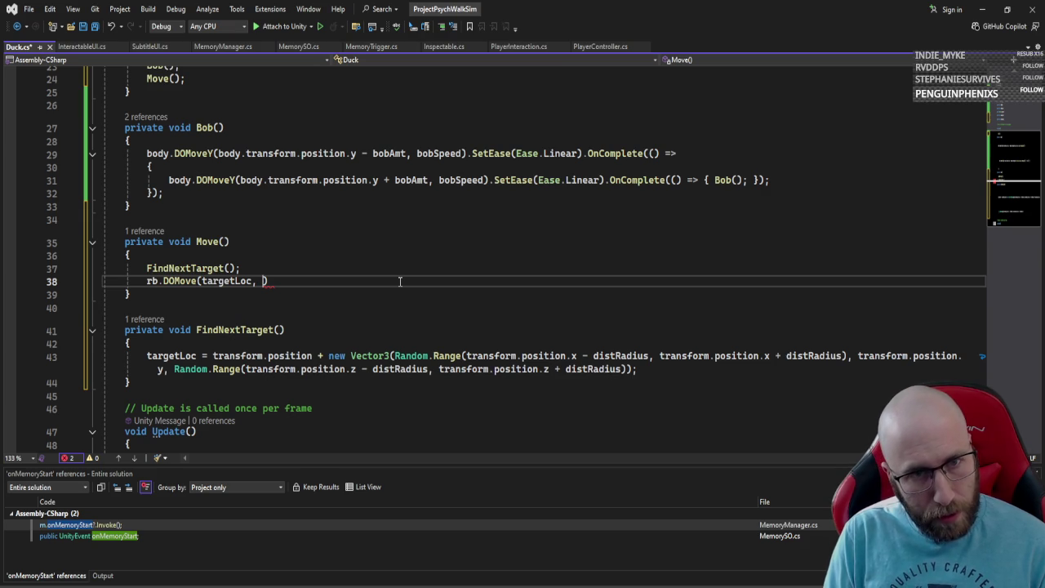
Step: Type Vector3.Distance(transform.position, targetLoc)/ as the DOMove duration
{"action": "type", "text": "Vec"}
{"action": "key", "text": "Tab"}
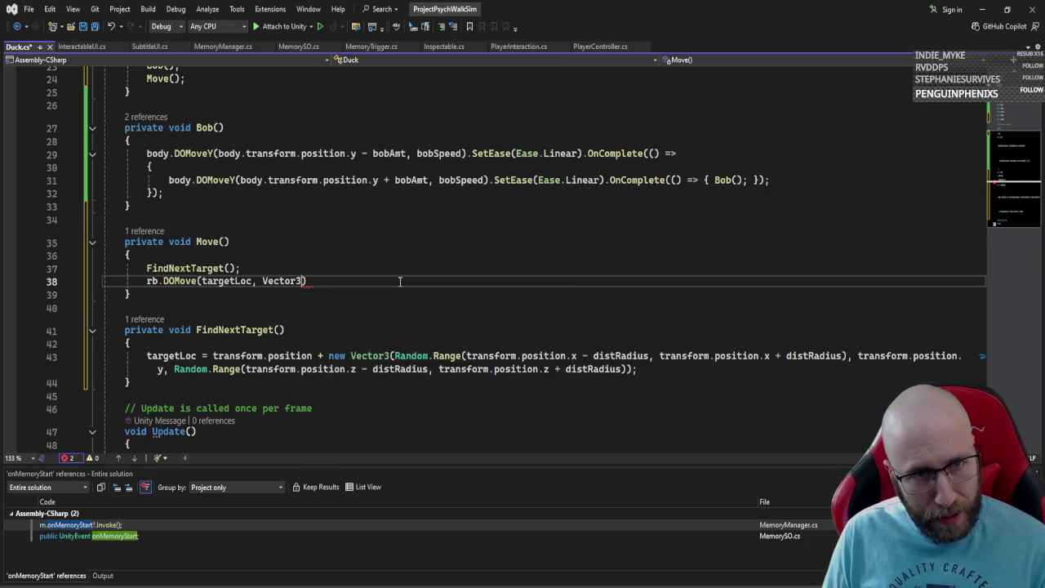
{"action": "type", "text": ".kEpsilon,d"}
{"action": "key", "text": "Tab"}
{"action": "key", "text": "ctrl+BackSpace"}
{"action": "type", "text": "Distance"}
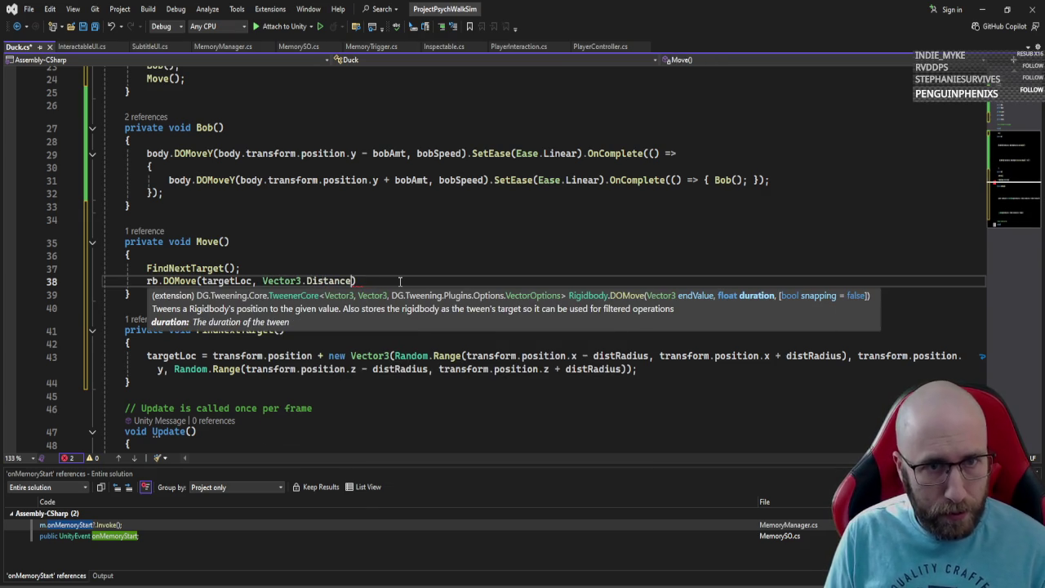
{"action": "key", "text": "Tab"}
{"action": "type", "text": "(transform.position,"}
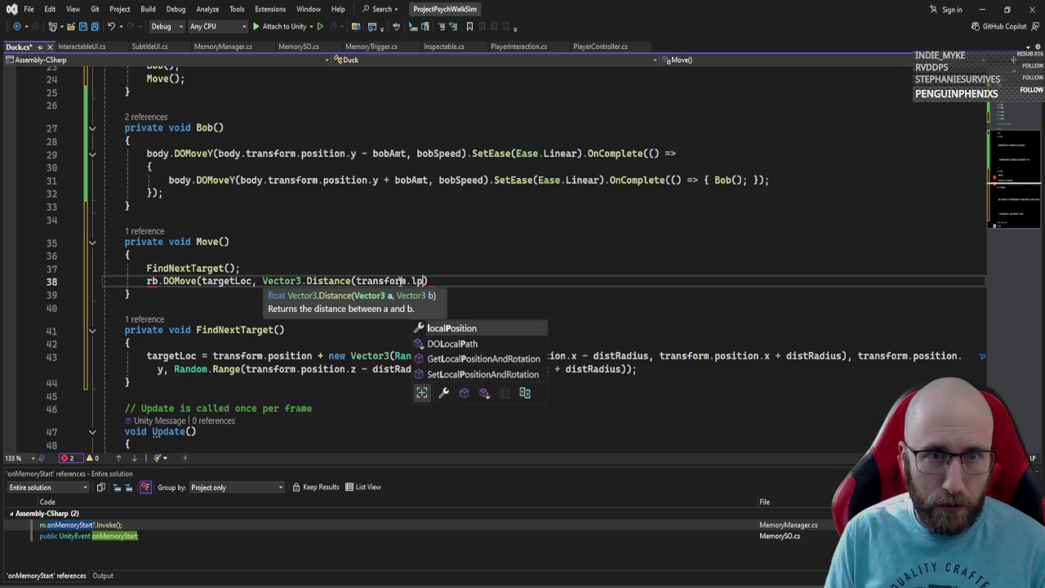
{"action": "type", "text": " t"}
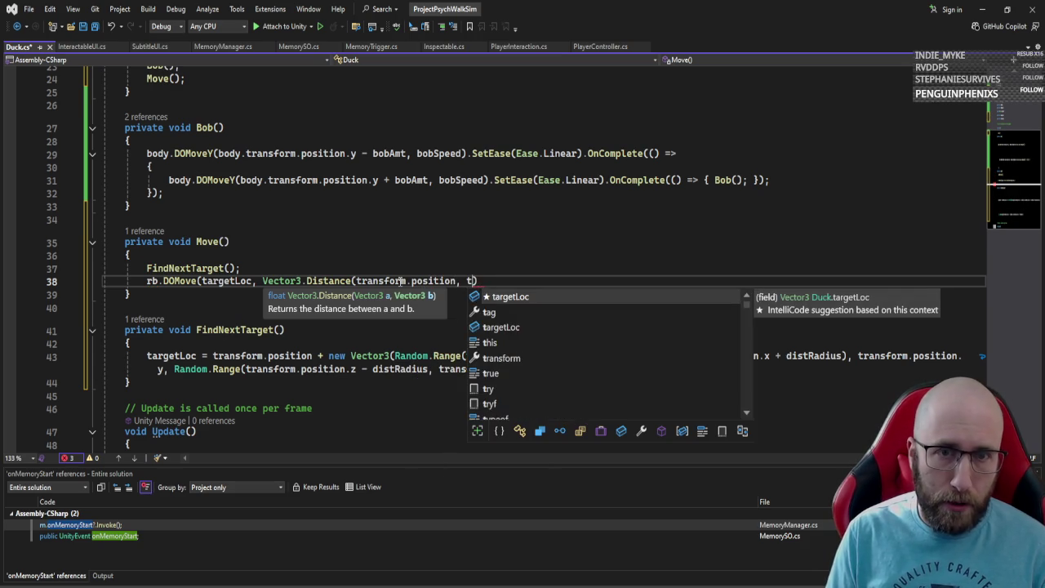
{"action": "key", "text": "Tab"}
{"action": "type", "text": ")"}
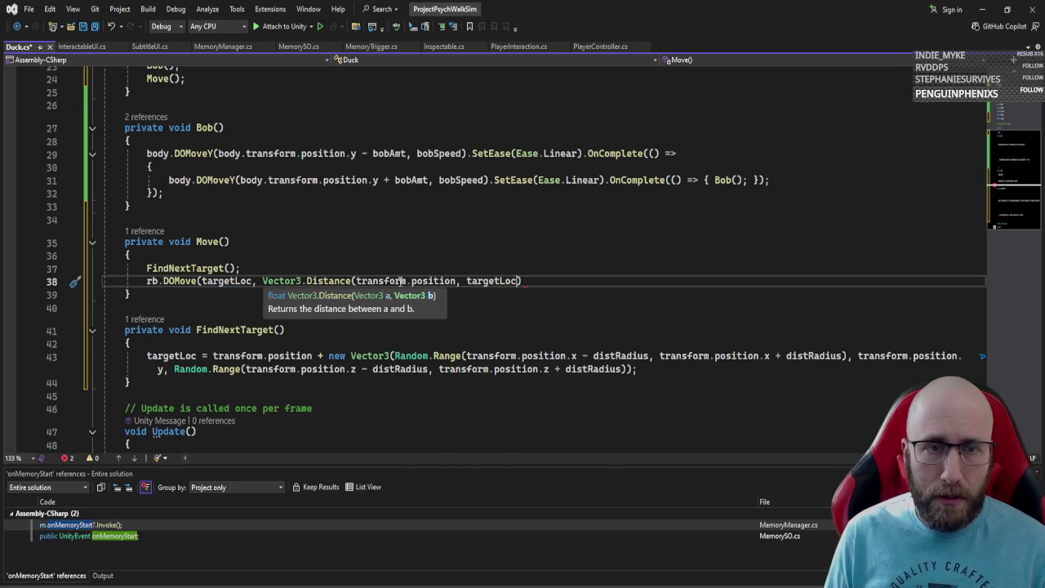
{"action": "type", "text": "/"}
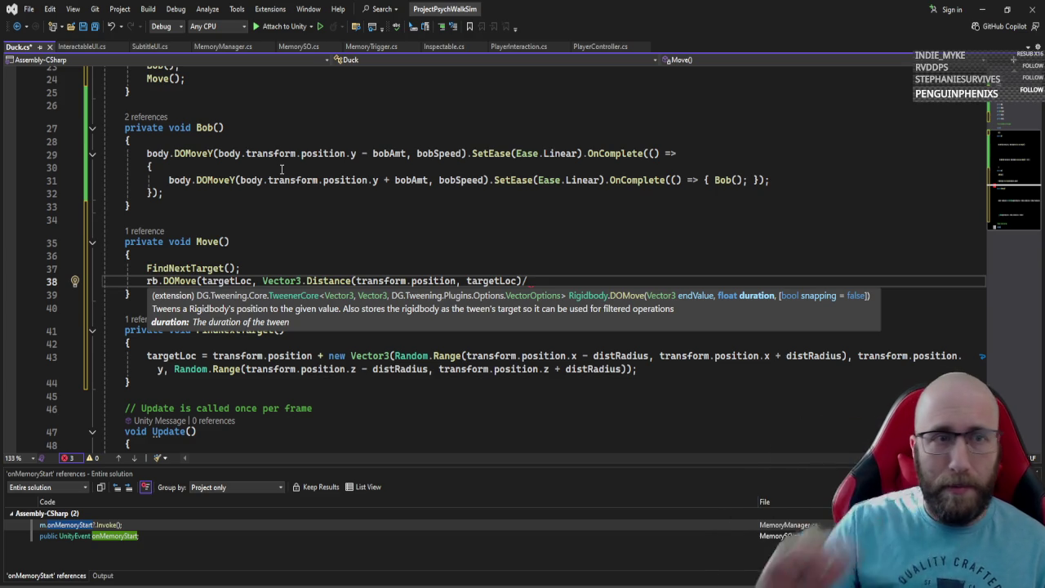
Step: Divide the distance by moveSpeed and close the DOMove call with a semicolon
{"action": "scroll", "coordinate": [324, 164], "scroll_direction": "up", "scroll_amount": 2}
{"action": "scroll", "coordinate": [394, 248], "scroll_direction": "down", "scroll_amount": 3}
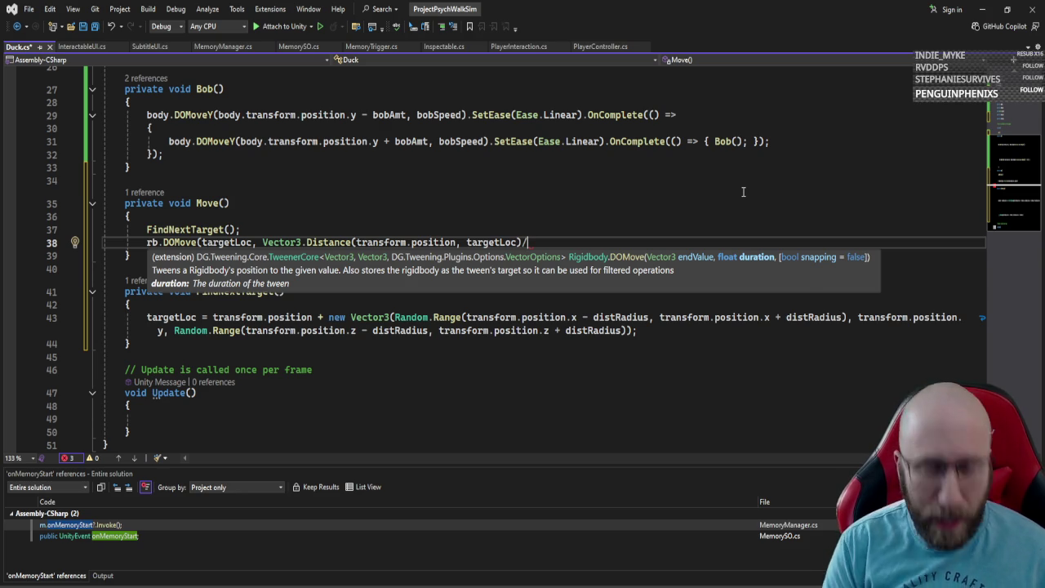
{"action": "type", "text": "speed"}
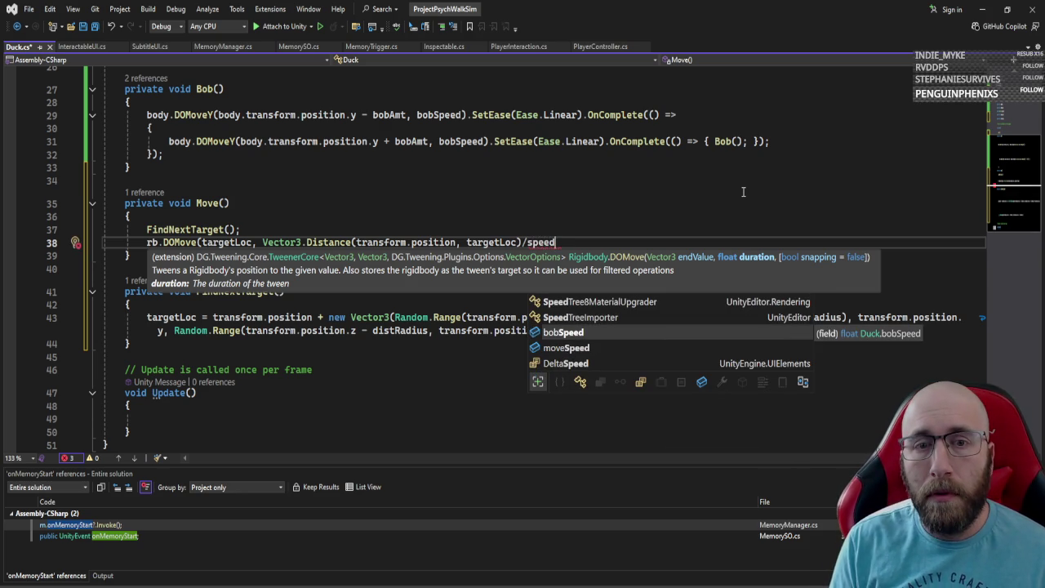
{"action": "key", "text": "Down"}
{"action": "key", "text": "Tab"}
{"action": "type", "text": ";"}
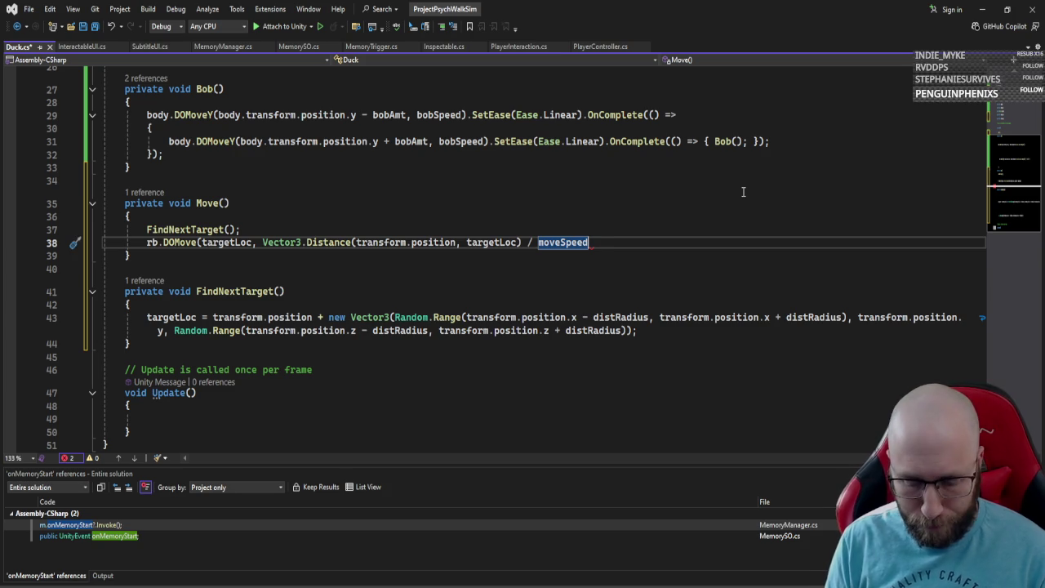
{"action": "type", "text": ");"}
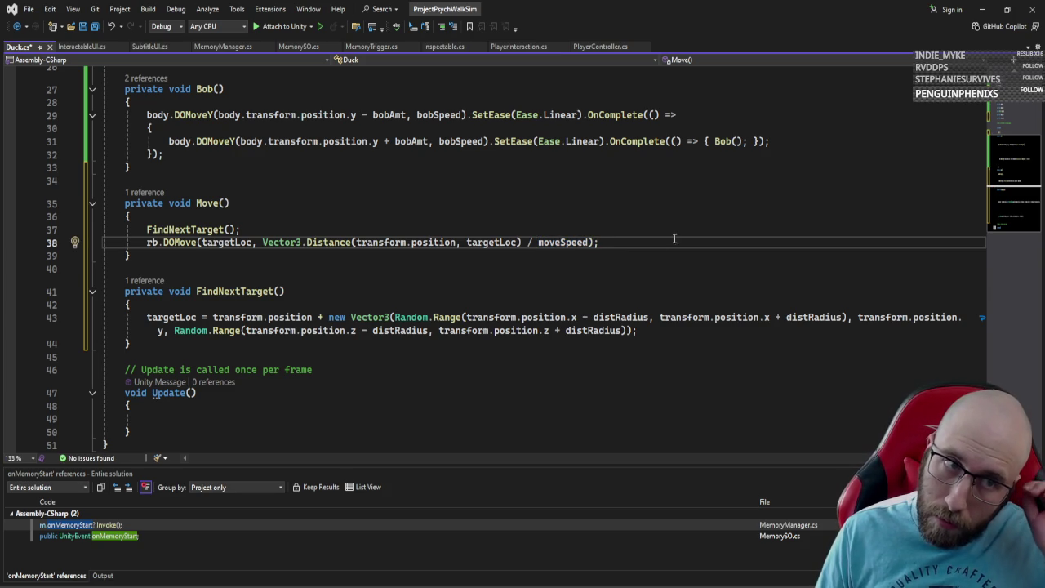
Step: Chain .SetEase(Ease.Linear) onto the DOMove tween and fix the extra parenthesis
{"action": "key", "text": "Left"}
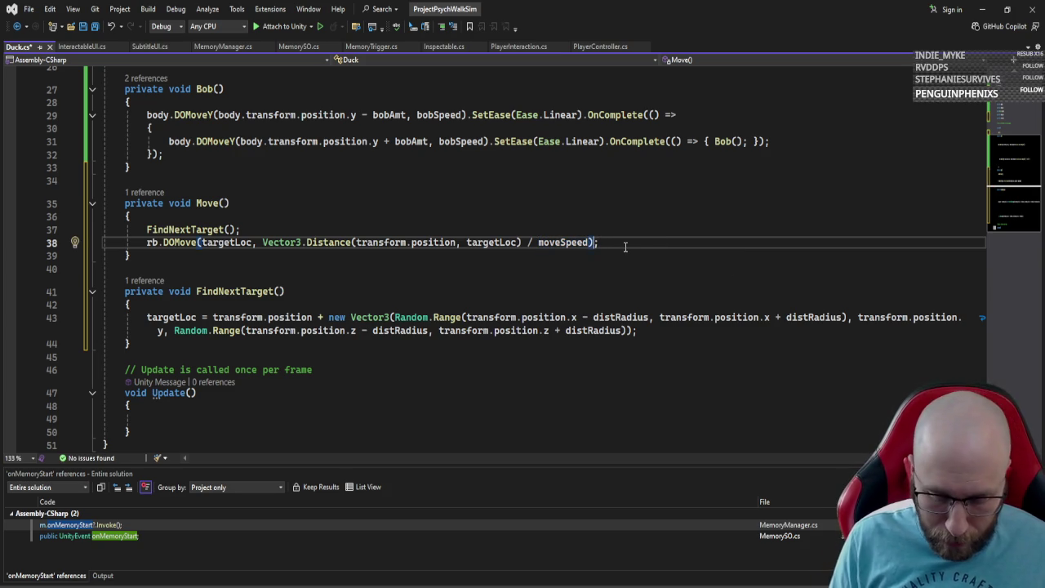
{"action": "type", "text": ".setease"}
{"action": "key", "text": "Tab"}
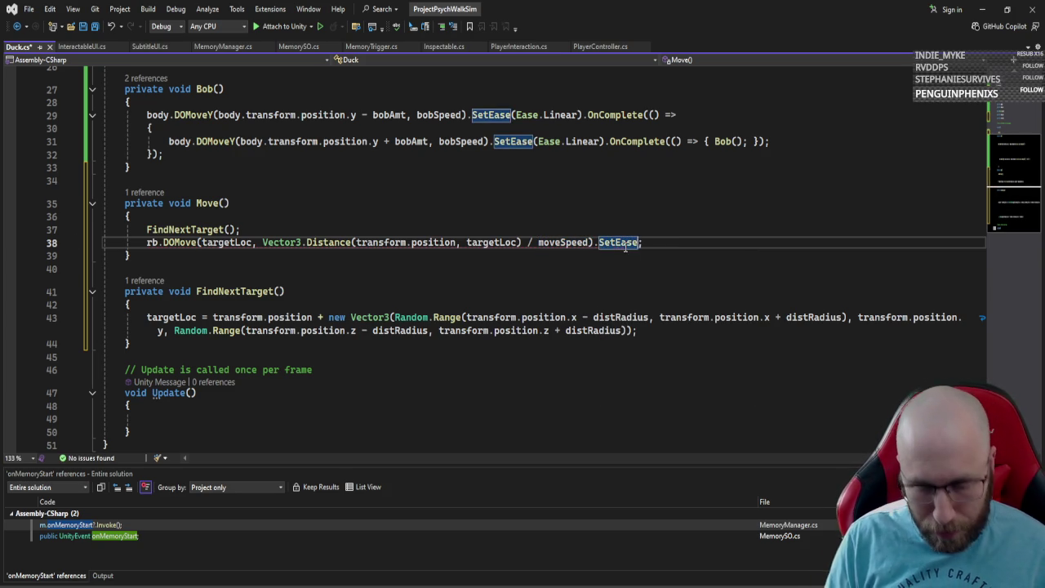
{"action": "type", "text": "(ease"}
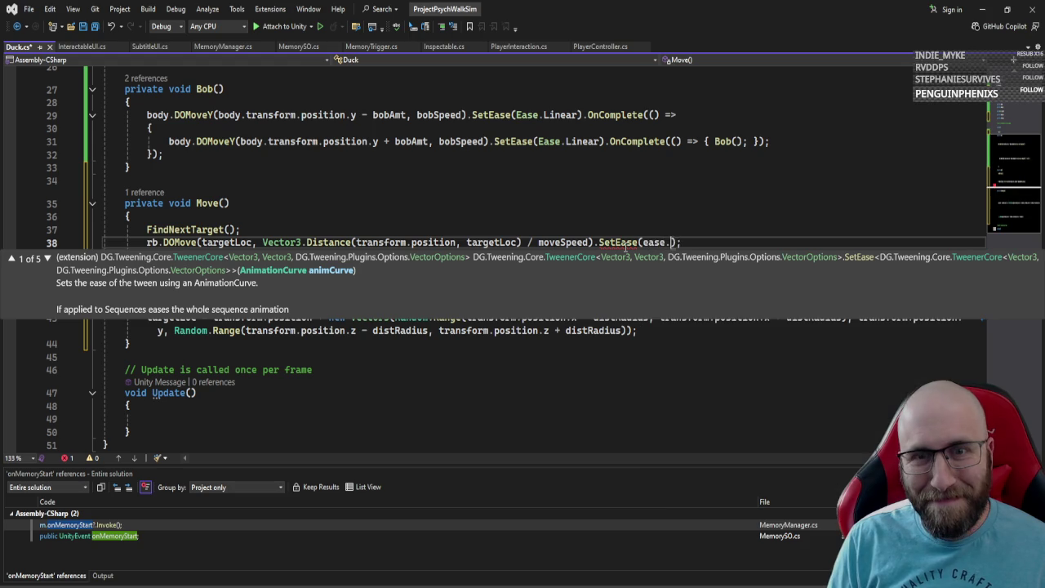
{"action": "type", "text": "."}
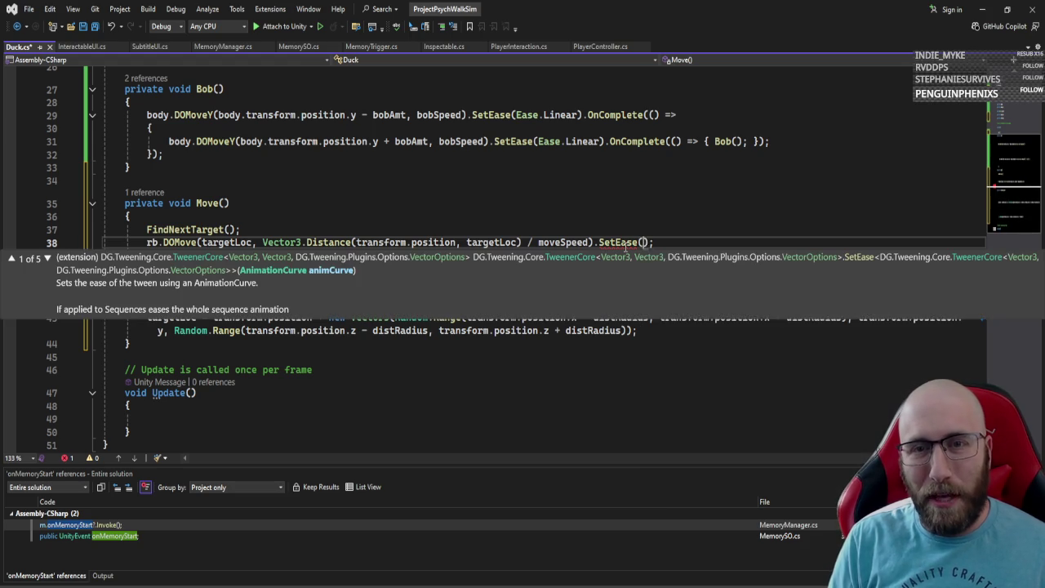
{"action": "type", "text": "Lin"}
{"action": "key", "text": "Tab"}
{"action": "key", "text": "Right"}
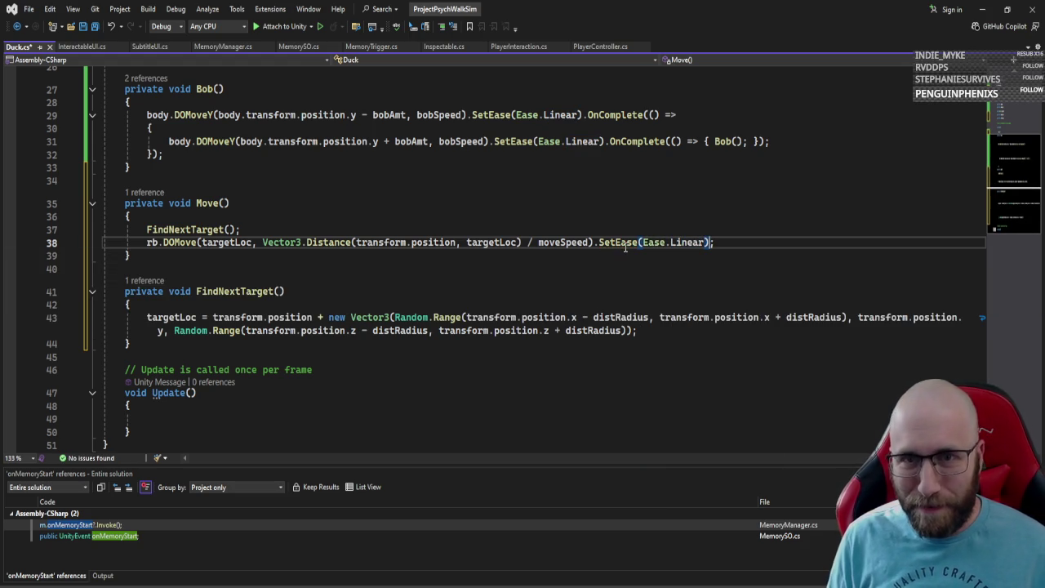
{"action": "type", "text": ")"}
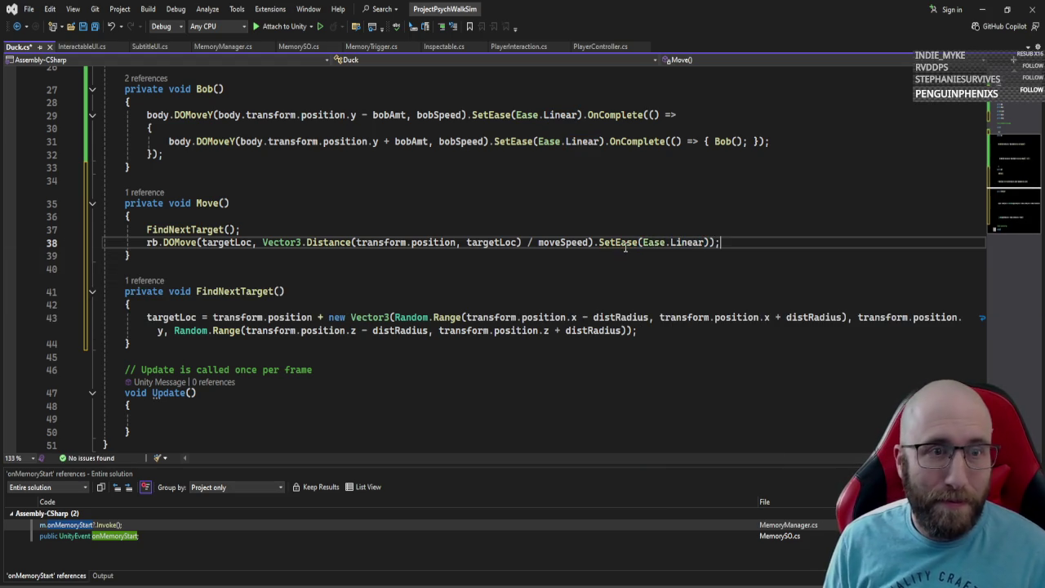
{"action": "key", "text": "BackSpace"}
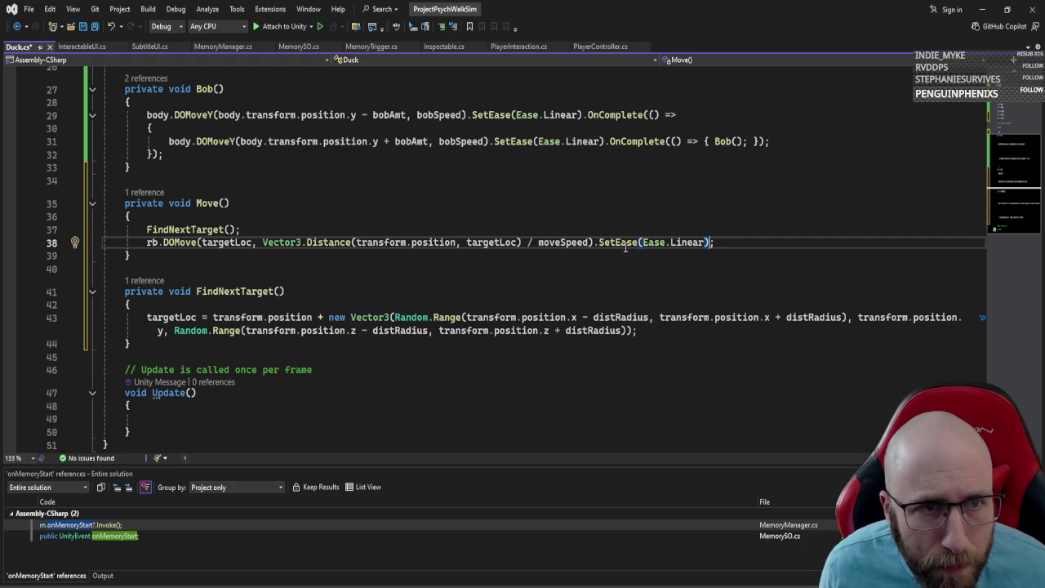
{"action": "key", "text": "End"}
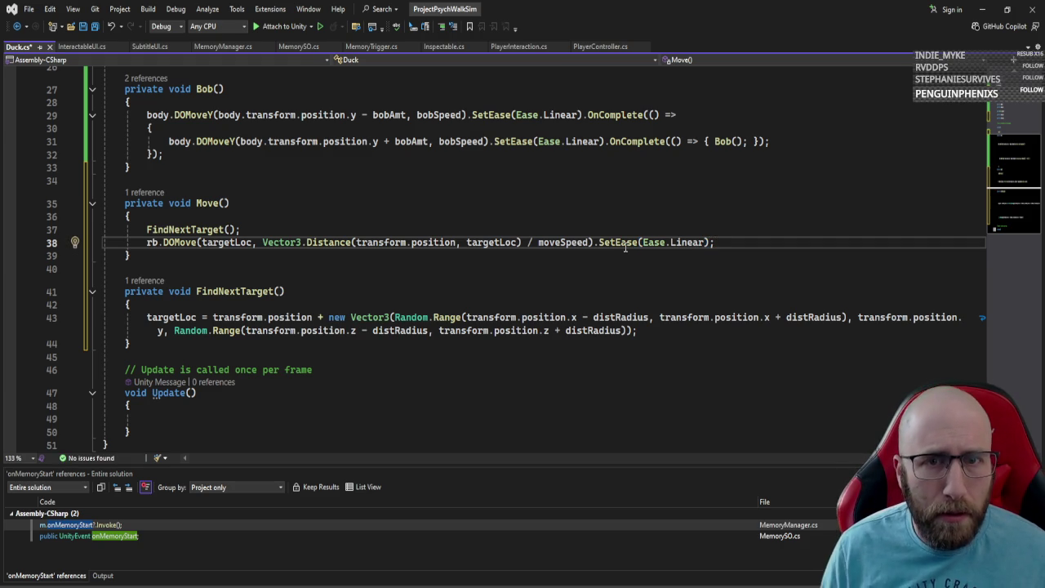
{"action": "left_click", "coordinate": [595, 244]}
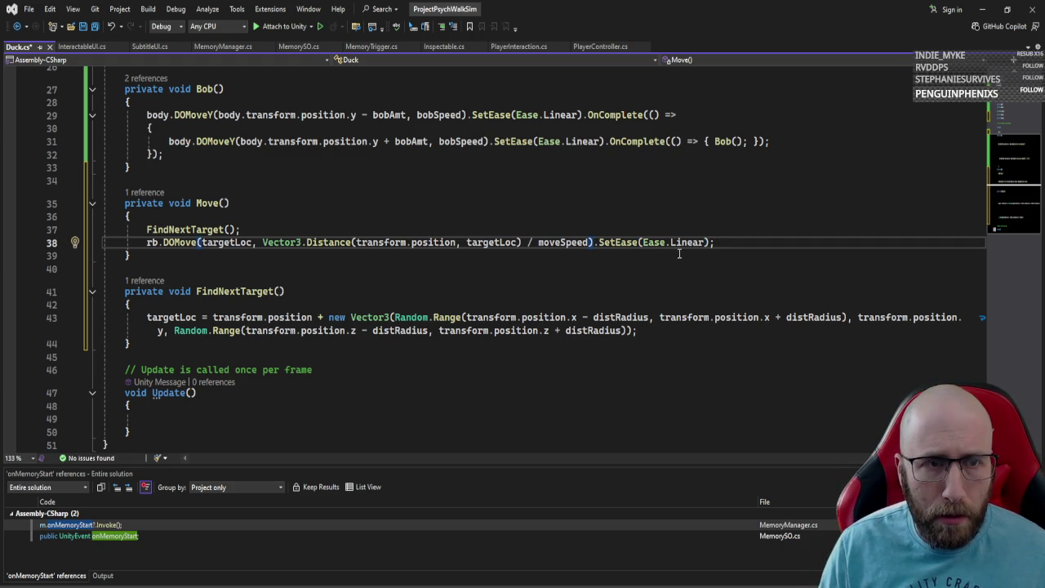
{"action": "key", "text": "Up"}
{"action": "left_click", "coordinate": [780, 243]}
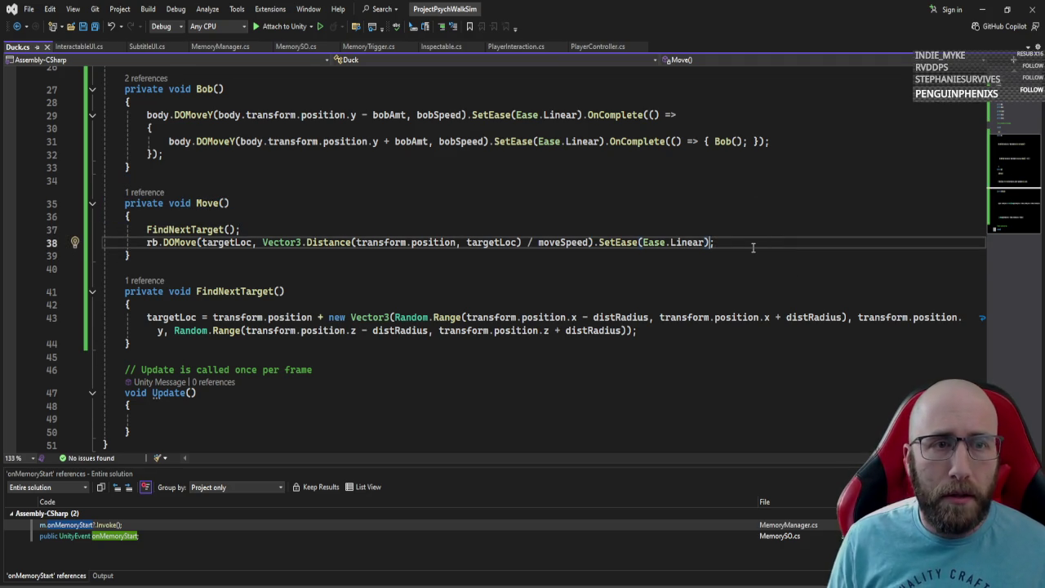
Step: Chain .OnComplete(() => { Move(); }) so the duck keeps wandering, and save Duck.cs
{"action": "key", "text": "Left"}
{"action": "type", "text": ".oncom"}
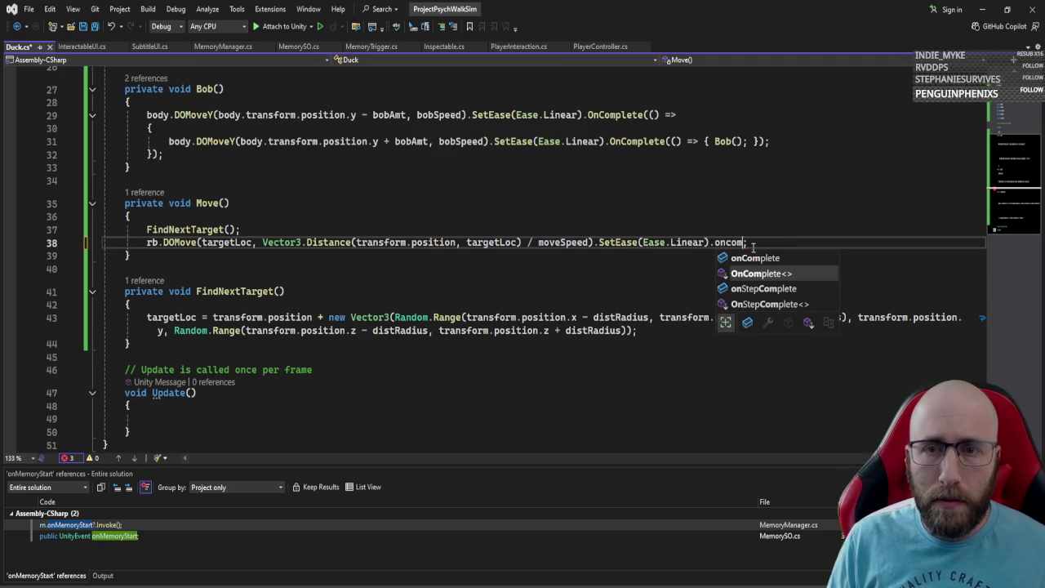
{"action": "key", "text": "Tab"}
{"action": "type", "text": "("}
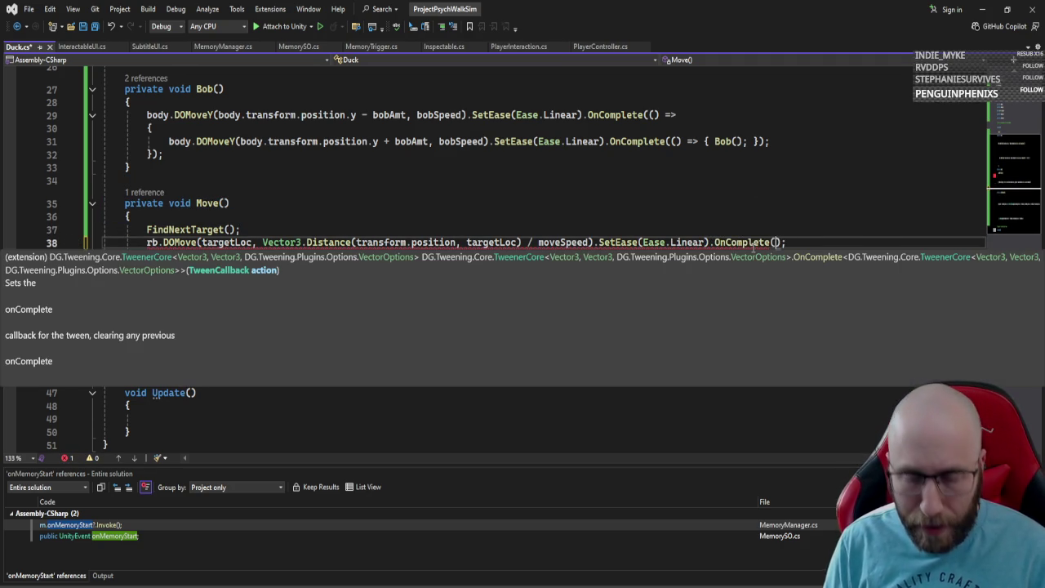
{"action": "type", "text": "() => "}
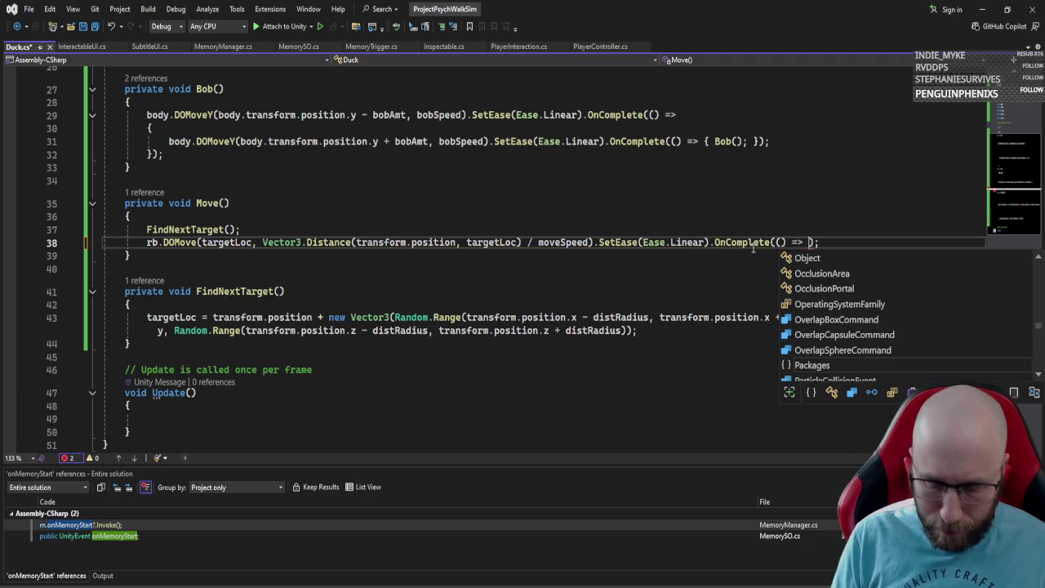
{"action": "type", "text": "{ Mov"}
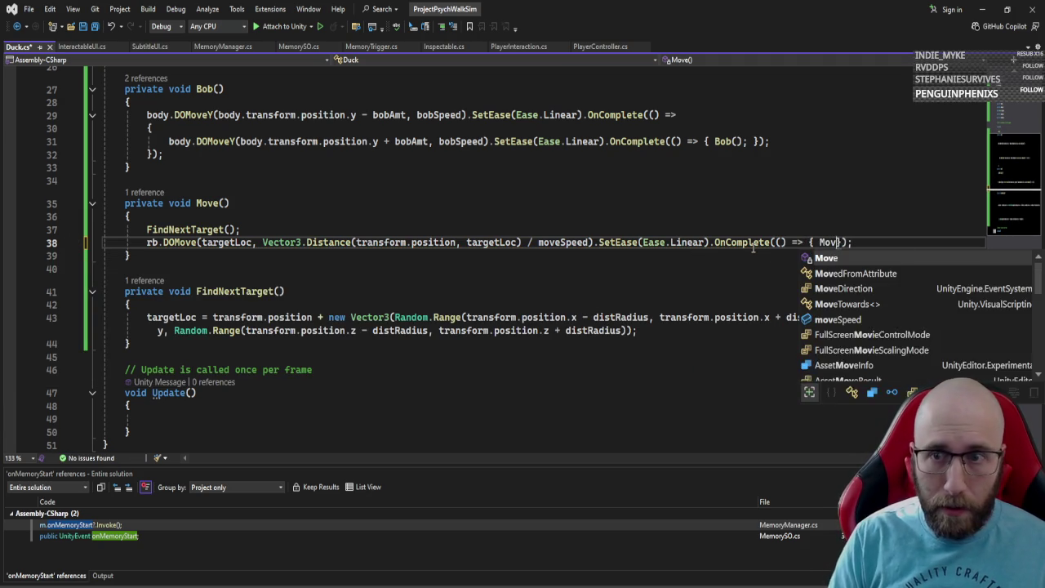
{"action": "type", "text": "e"}
{"action": "key", "text": "Tab"}
{"action": "type", "text": ";"}
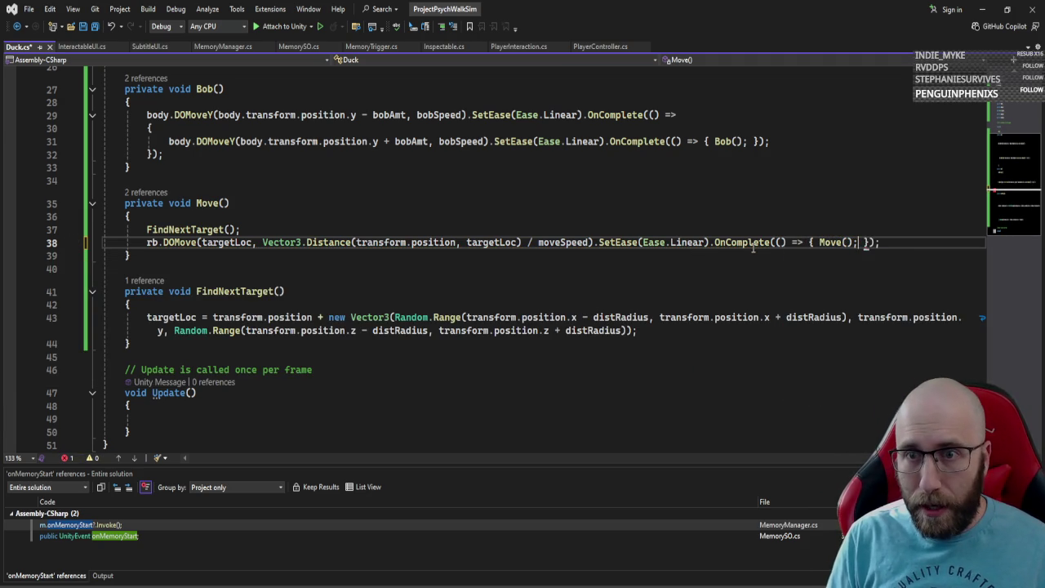
{"action": "key", "text": "Down"}
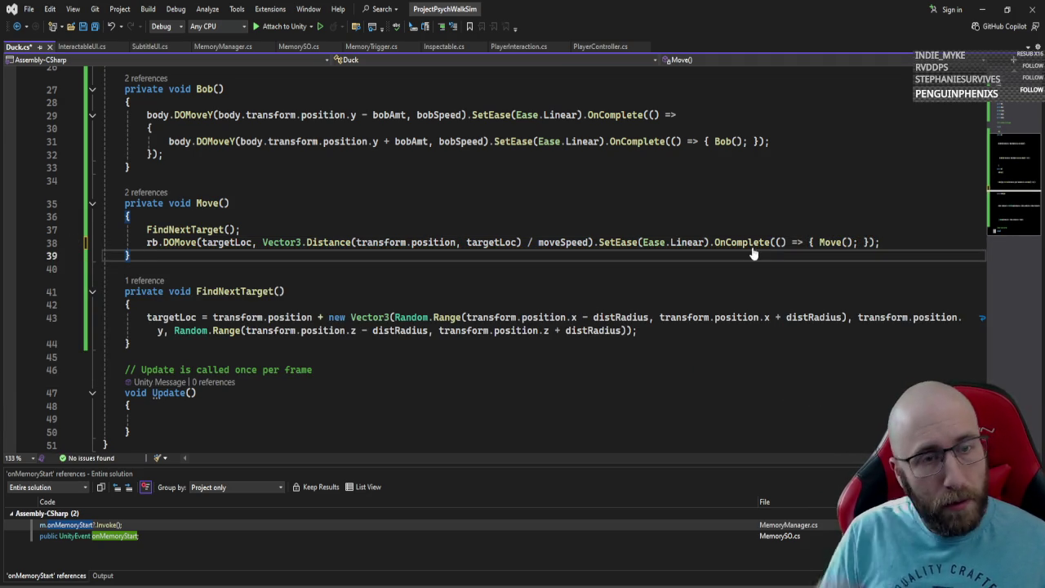
{"action": "key", "text": "ctrl+s"}
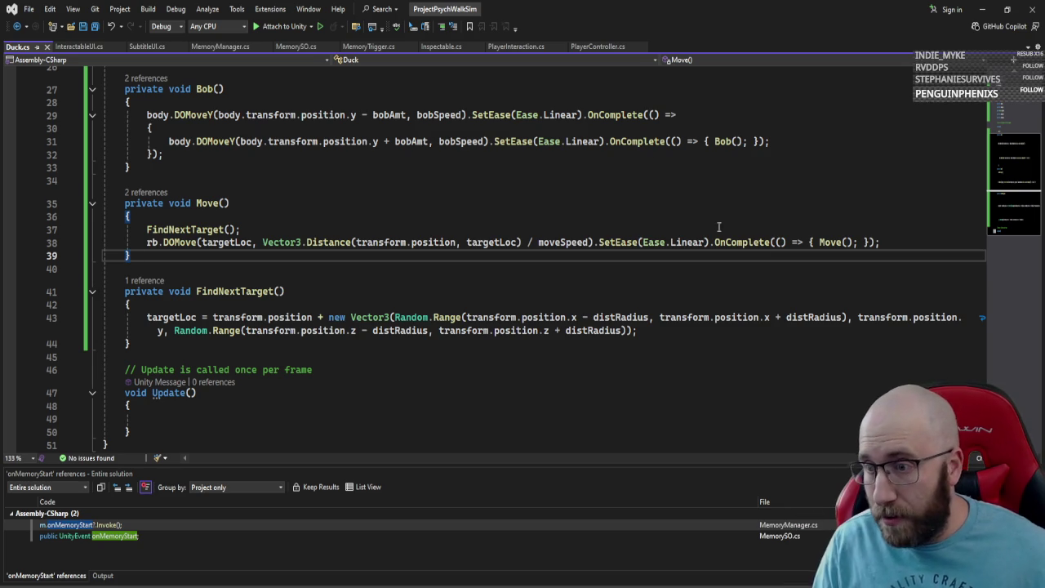
{"action": "scroll", "coordinate": [403, 372], "scroll_direction": "up", "scroll_amount": 4}
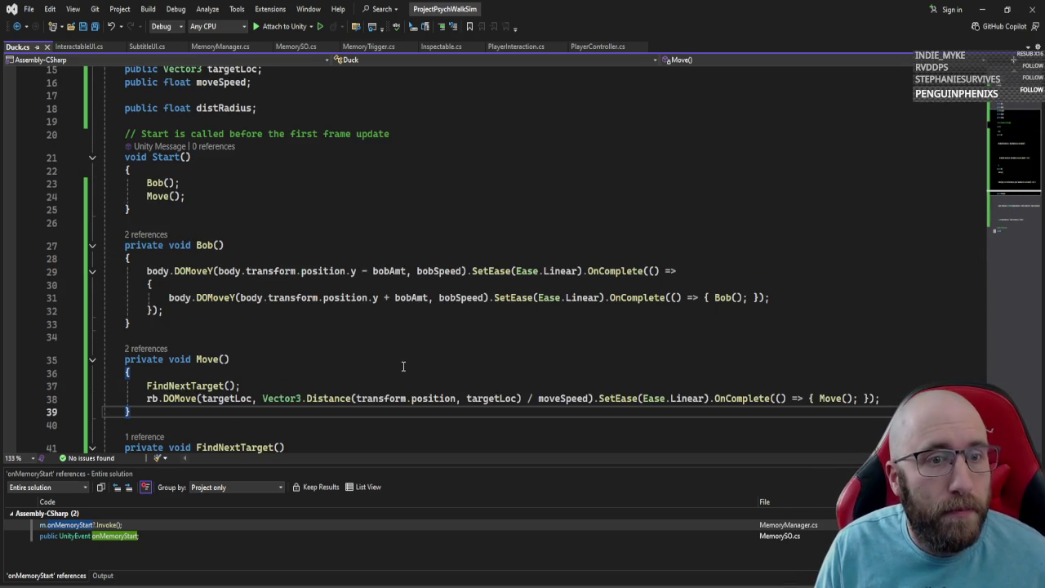
Step: Return to Unity, select the Duck's Move Speed field, and orbit the Scene view
{"action": "left_click", "coordinate": [981, 10]}
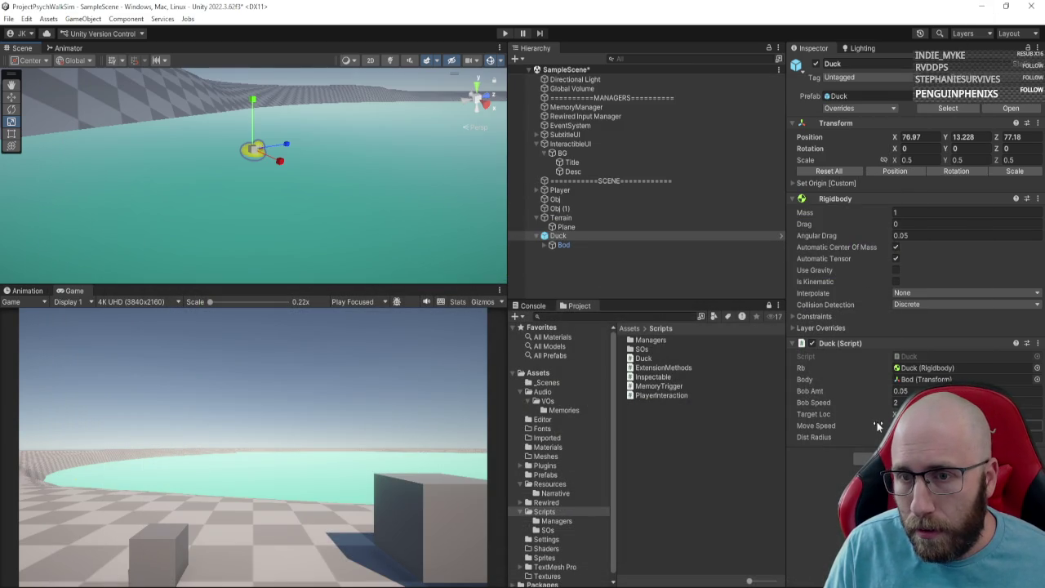
{"action": "left_click", "coordinate": [1031, 426]}
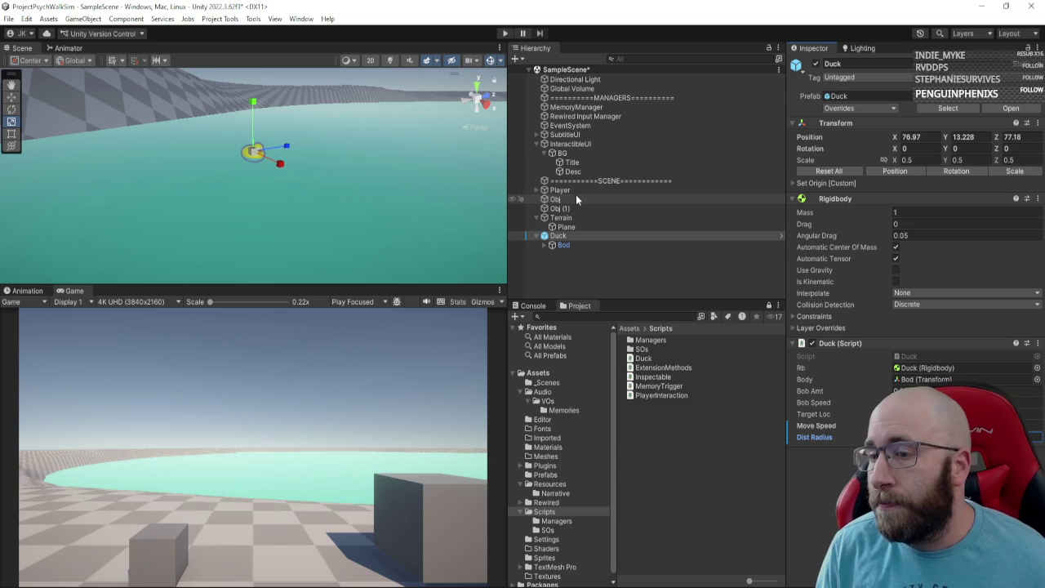
{"action": "mouse_move", "coordinate": [333, 130]}
{"action": "left_mouse_down"}
{"action": "mouse_move", "coordinate": [174, 93]}
{"action": "mouse_move", "coordinate": [570, 97]}
{"action": "mouse_move", "coordinate": [705, 111]}
{"action": "mouse_move", "coordinate": [245, 204]}
{"action": "mouse_move", "coordinate": [278, 174]}
{"action": "mouse_move", "coordinate": [161, 133]}
{"action": "mouse_move", "coordinate": [215, 158]}
{"action": "mouse_move", "coordinate": [216, 217]}
{"action": "mouse_move", "coordinate": [229, 199]}
{"action": "left_mouse_up"}
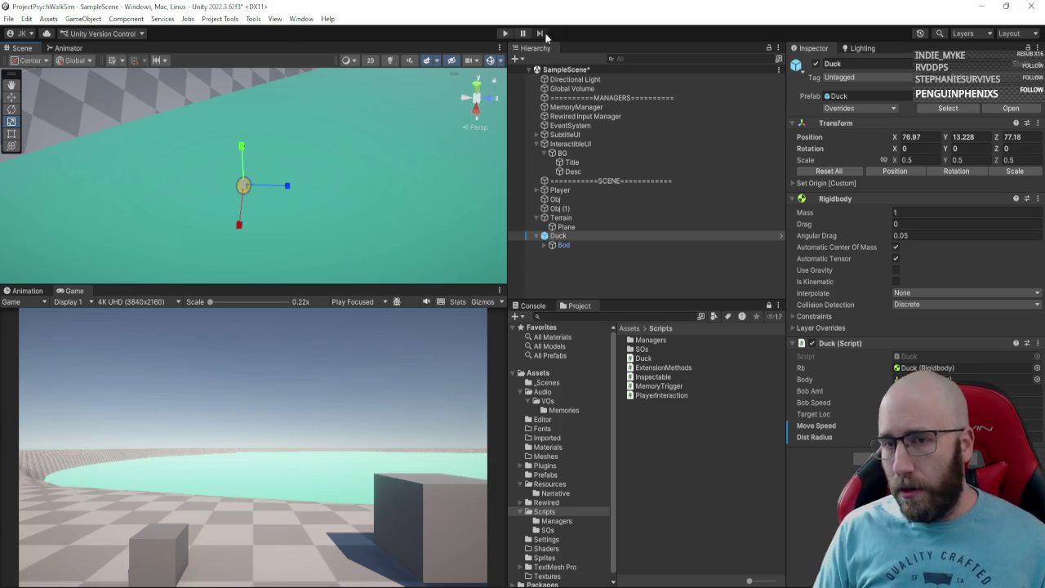
Step: Play the scene to watch the duck wander, inspecting Bod and Duck, then stop play
{"action": "left_click", "coordinate": [503, 33]}
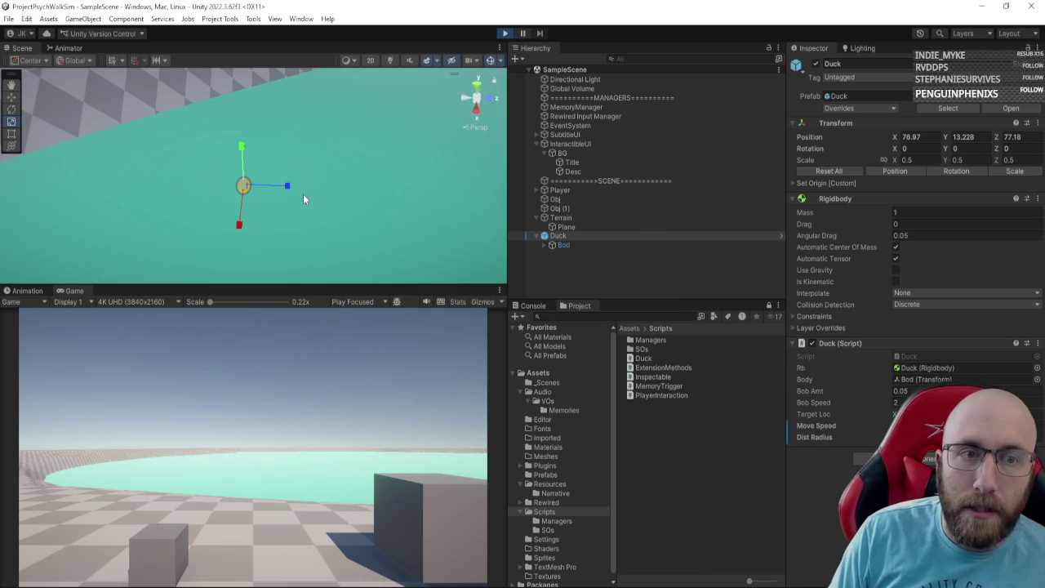
{"action": "left_click_drag", "start_coordinate": [319, 215], "coordinate": [507, 236]}
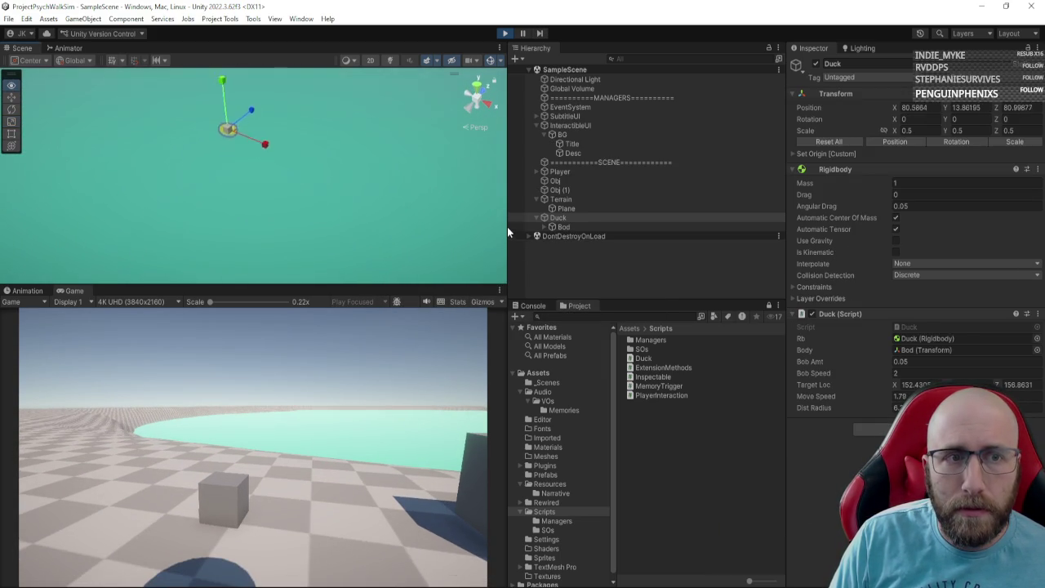
{"action": "left_click_drag", "start_coordinate": [369, 198], "coordinate": [380, 143]}
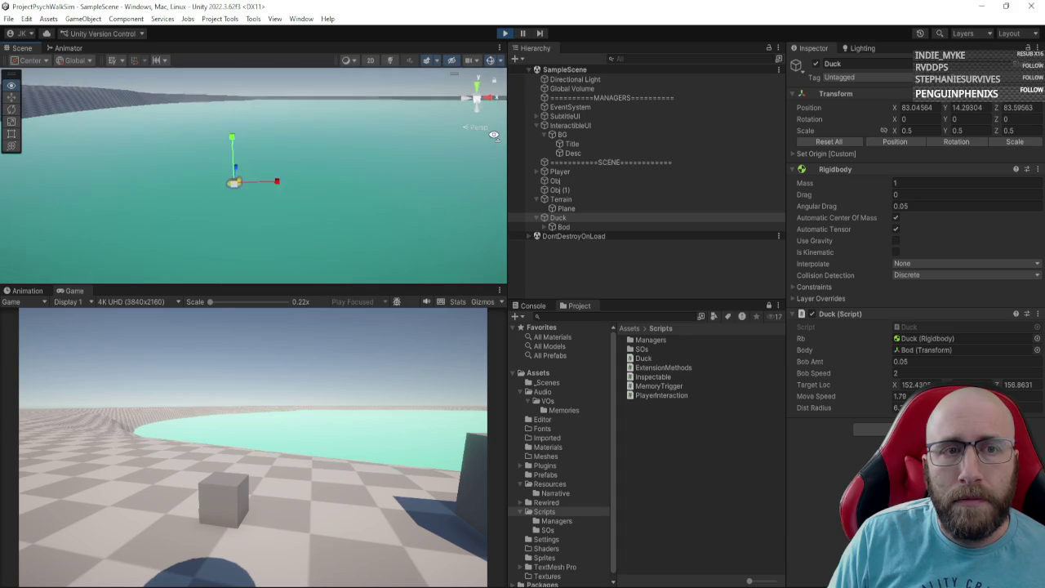
{"action": "left_click", "coordinate": [570, 228]}
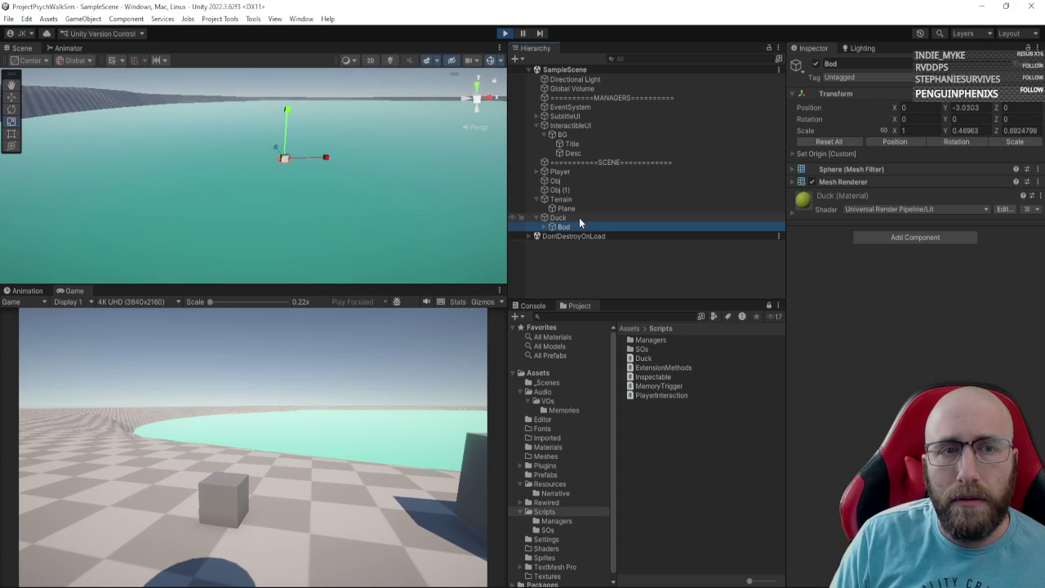
{"action": "left_click", "coordinate": [579, 218]}
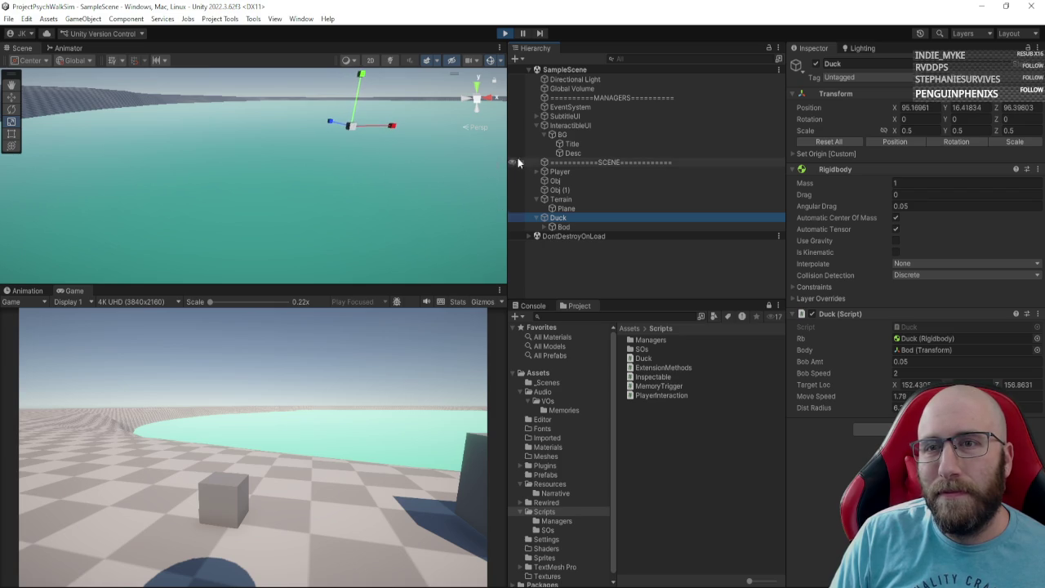
{"action": "left_click", "coordinate": [505, 34]}
Step: Delete 'transform.position + ' from the targetLoc assignment on line 43, then return to Unity
{"action": "key", "text": "alt+Tab"}
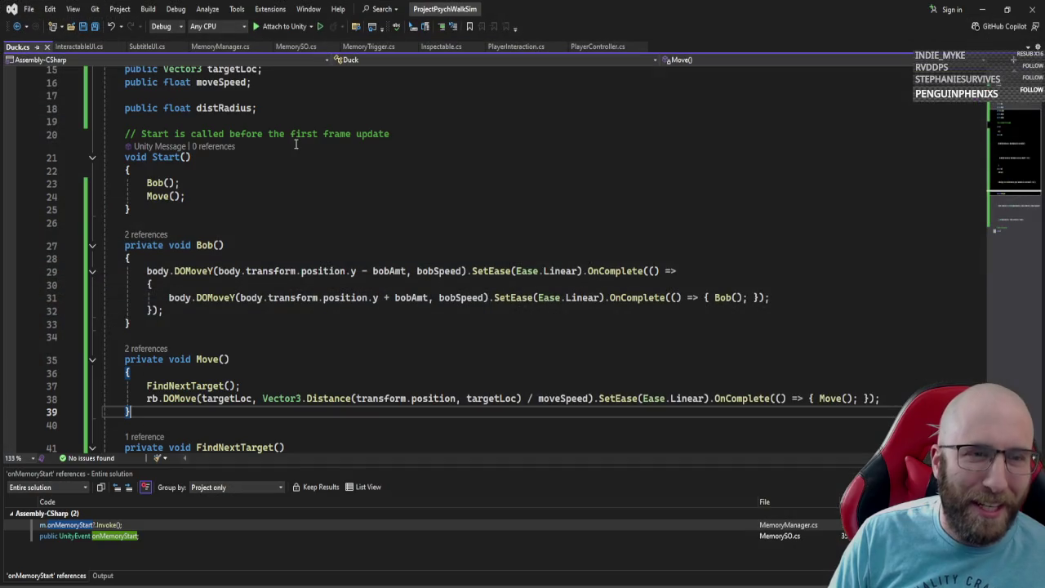
{"action": "scroll", "coordinate": [331, 342], "scroll_direction": "down", "scroll_amount": 4}
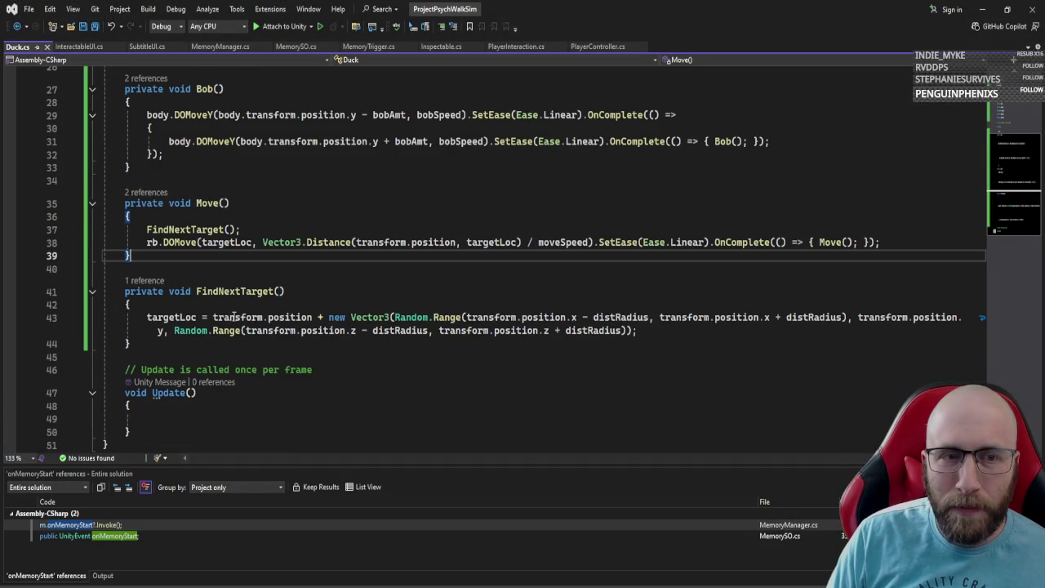
{"action": "mouse_move", "coordinate": [214, 317]}
{"action": "left_mouse_down"}
{"action": "mouse_move", "coordinate": [374, 320]}
{"action": "mouse_move", "coordinate": [324, 317]}
{"action": "left_mouse_up"}
{"action": "key", "text": "Delete"}
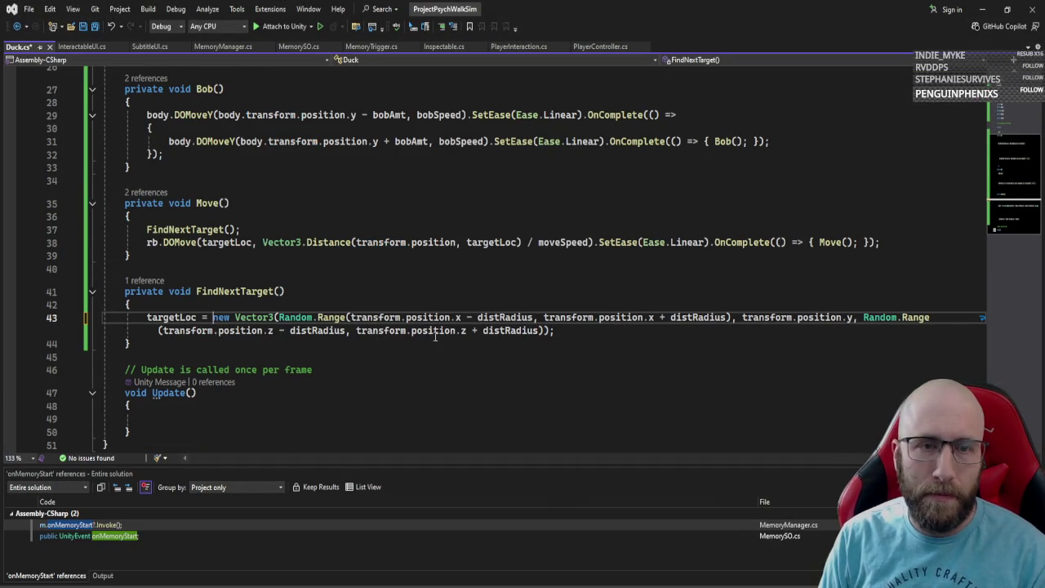
{"action": "left_click", "coordinate": [608, 351]}
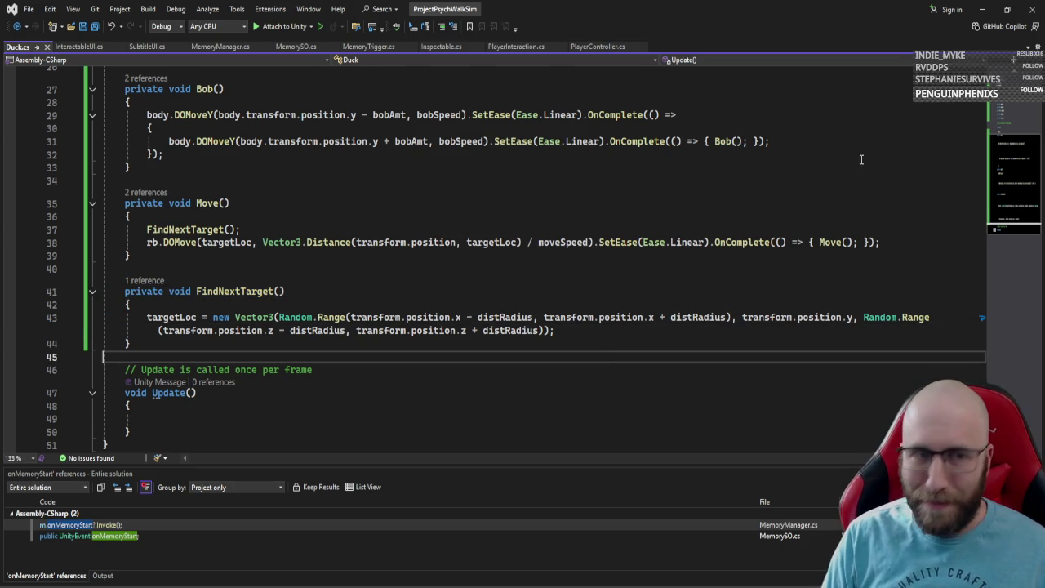
{"action": "left_click", "coordinate": [990, 10]}
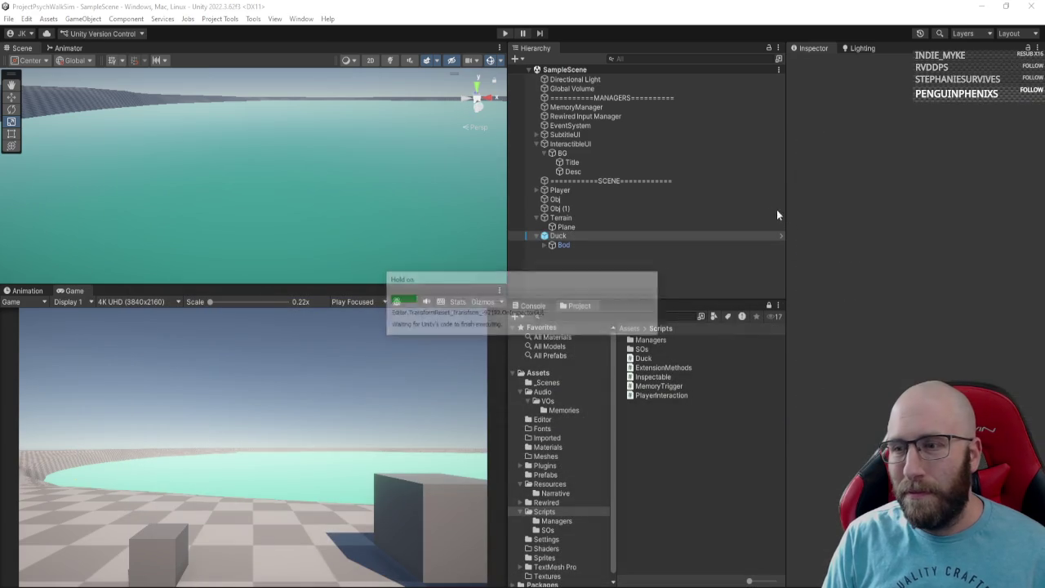
Step: Play-test the targeting change, orbiting the Scene view to follow the duck, then stop play mode
{"action": "left_click", "coordinate": [504, 34]}
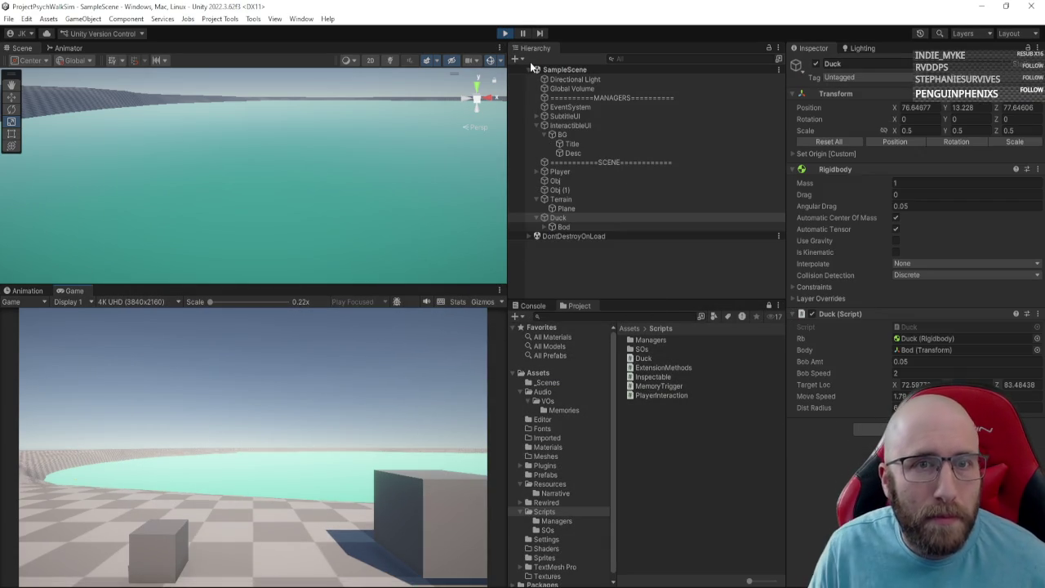
{"action": "left_click_drag", "start_coordinate": [99, 171], "coordinate": [242, 212]}
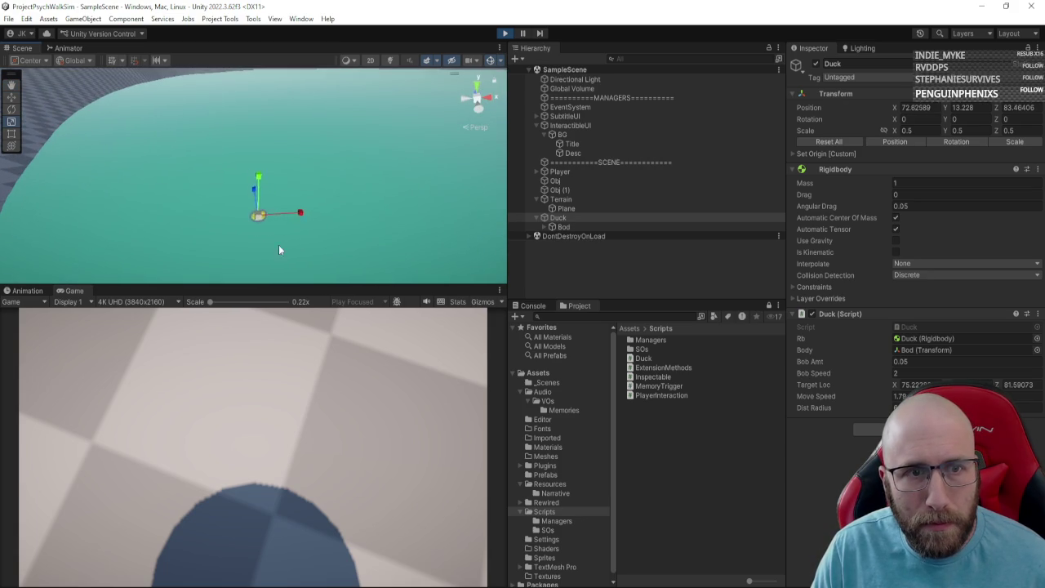
{"action": "mouse_move", "coordinate": [283, 247]}
{"action": "left_mouse_down"}
{"action": "mouse_move", "coordinate": [392, 264]}
{"action": "mouse_move", "coordinate": [280, 303]}
{"action": "mouse_move", "coordinate": [305, 296]}
{"action": "left_mouse_up"}
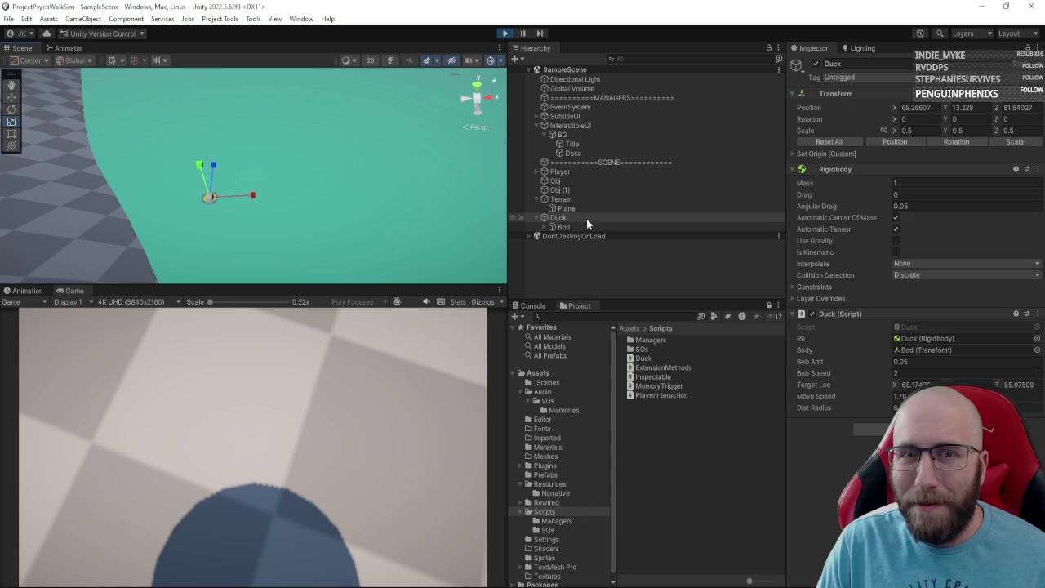
{"action": "left_click", "coordinate": [898, 396]}
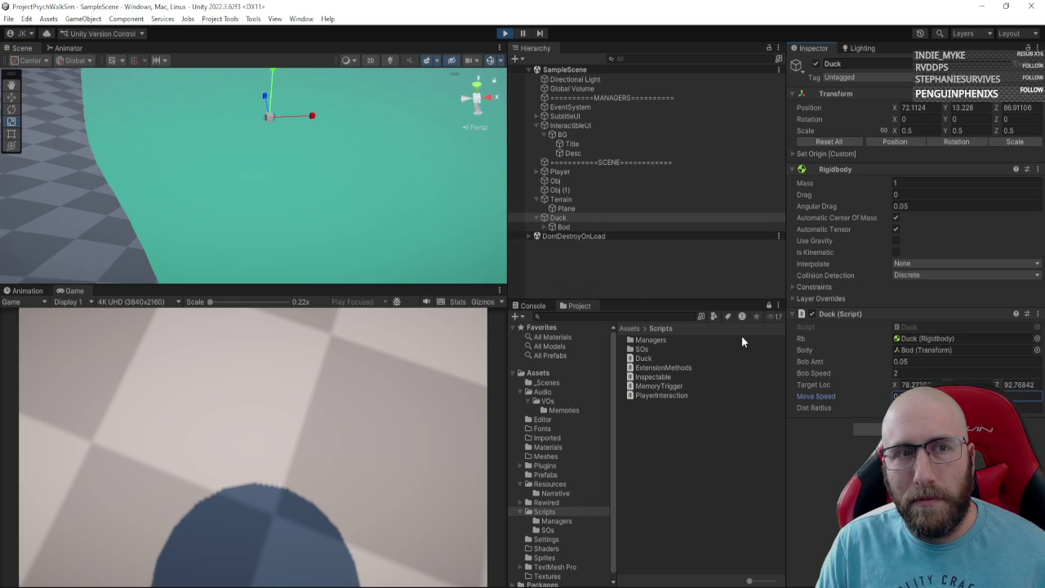
{"action": "left_click", "coordinate": [504, 34]}
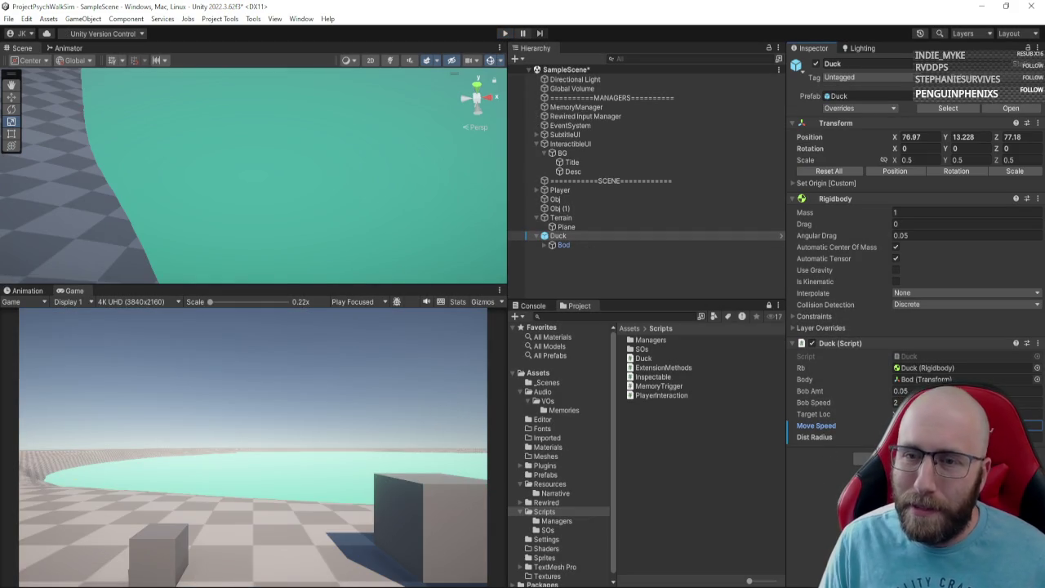
Step: Append .SetDelay(Random.Range(0.5f, 3.5f)) to Bob()'s first DOMoveY tween on line 29 and save
{"action": "key", "text": "alt+Tab"}
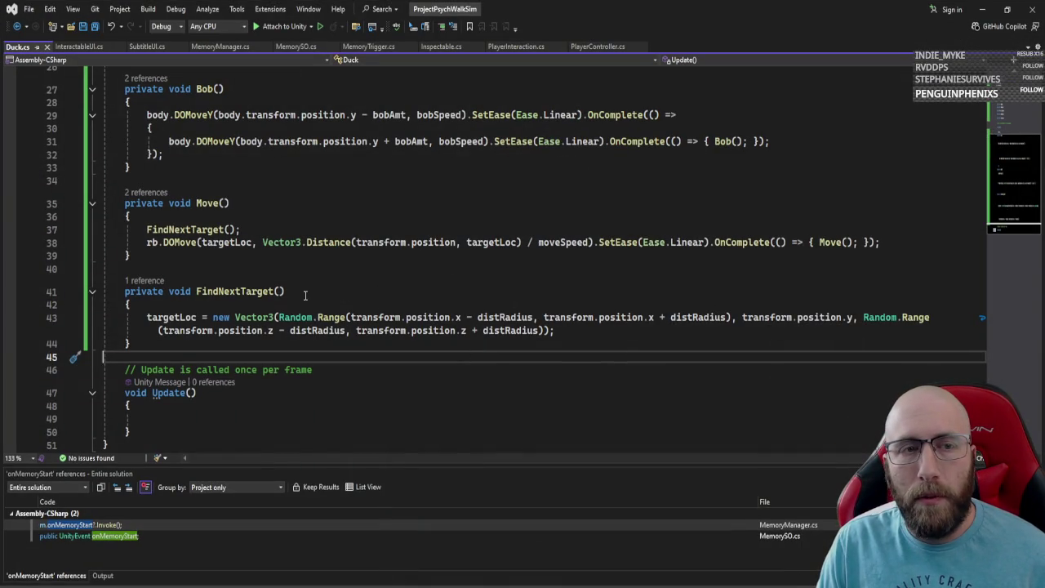
{"action": "scroll", "coordinate": [305, 287], "scroll_direction": "up", "scroll_amount": 3}
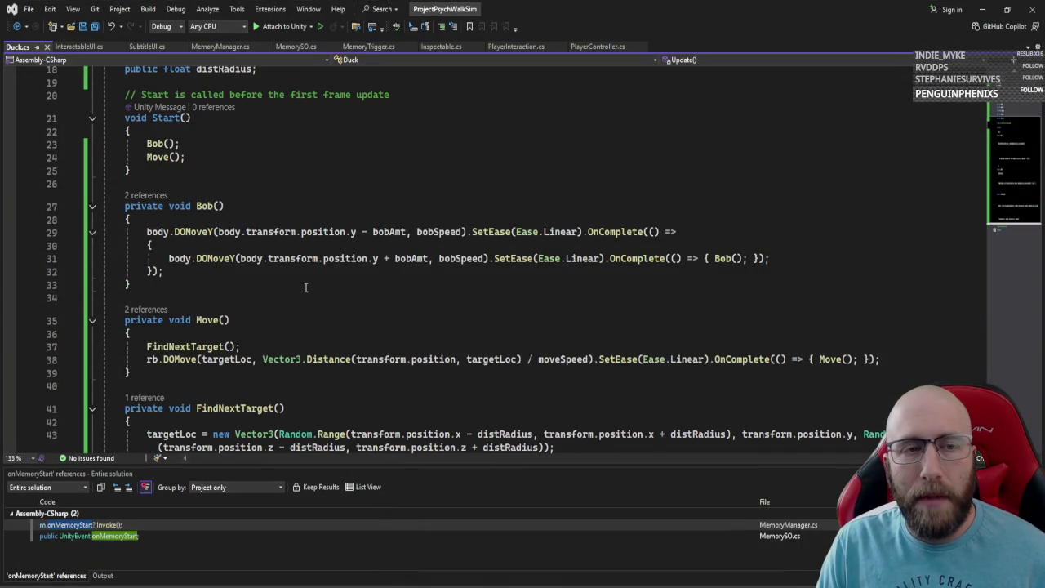
{"action": "left_click", "coordinate": [609, 258]}
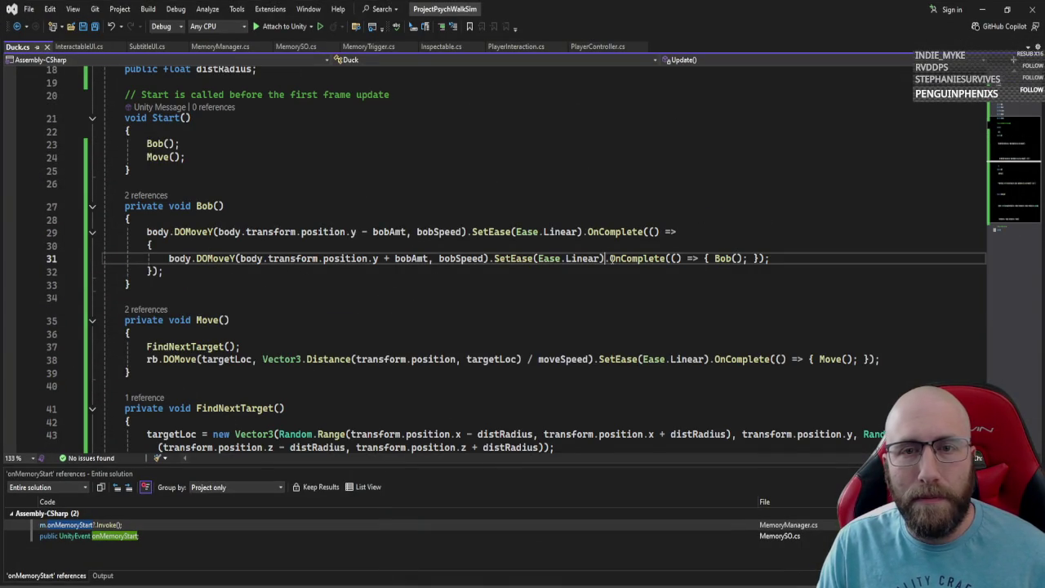
{"action": "left_click", "coordinate": [148, 232]}
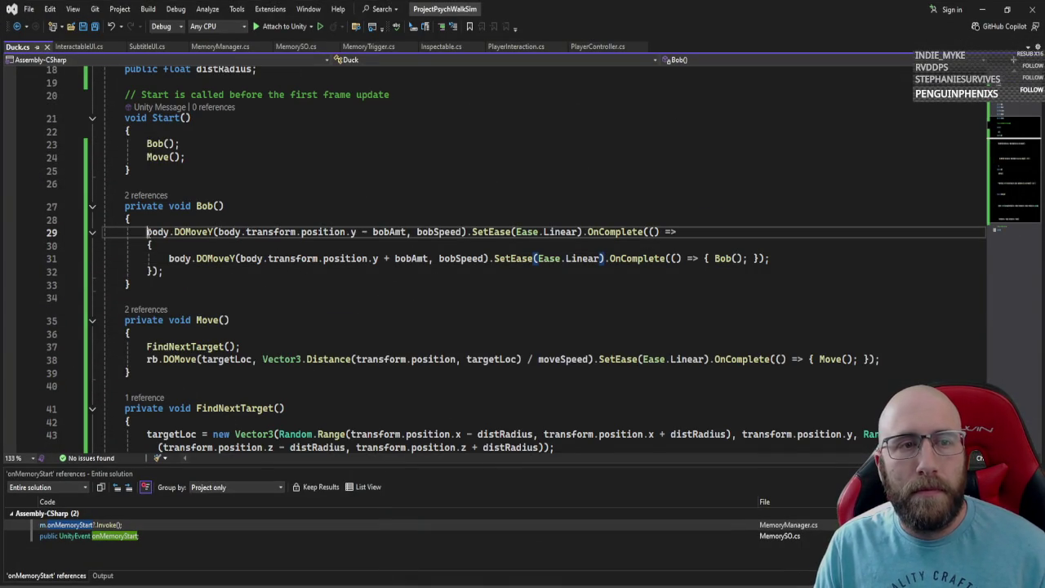
{"action": "left_click", "coordinate": [468, 232]}
{"action": "type", "text": ".SetDelay"}
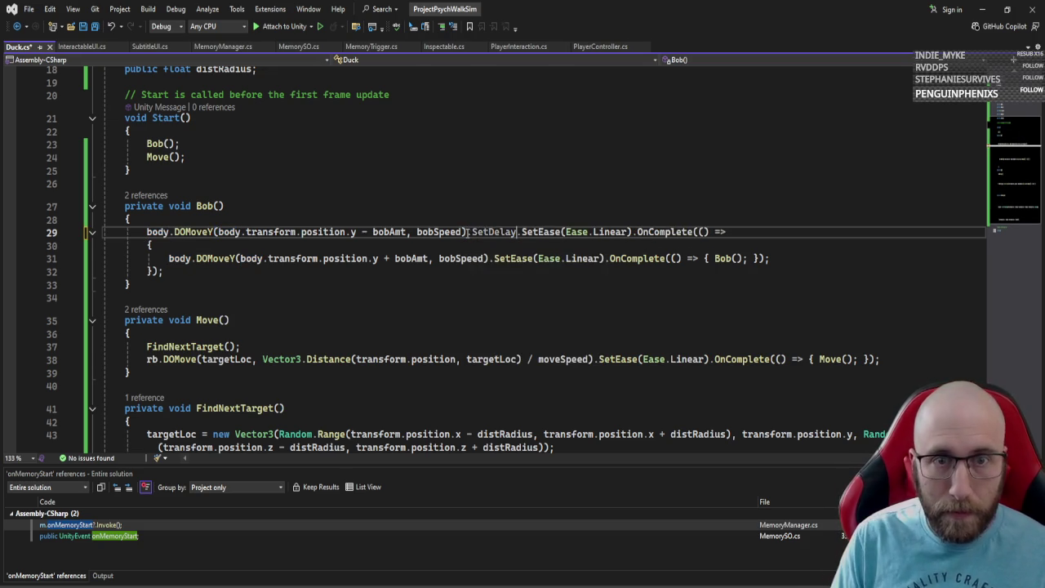
{"action": "type", "text": "("}
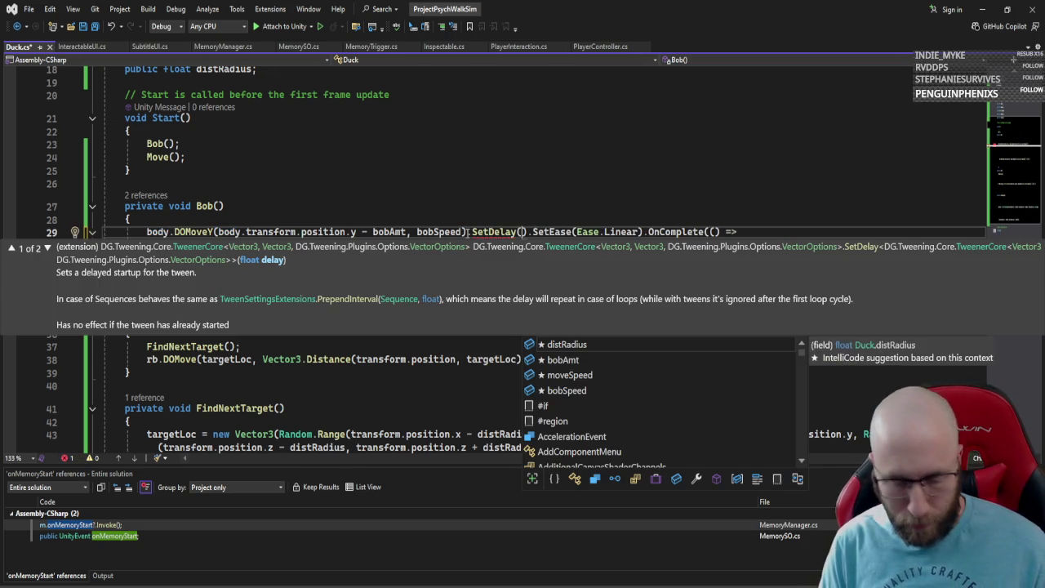
{"action": "type", "text": "Random.Range"}
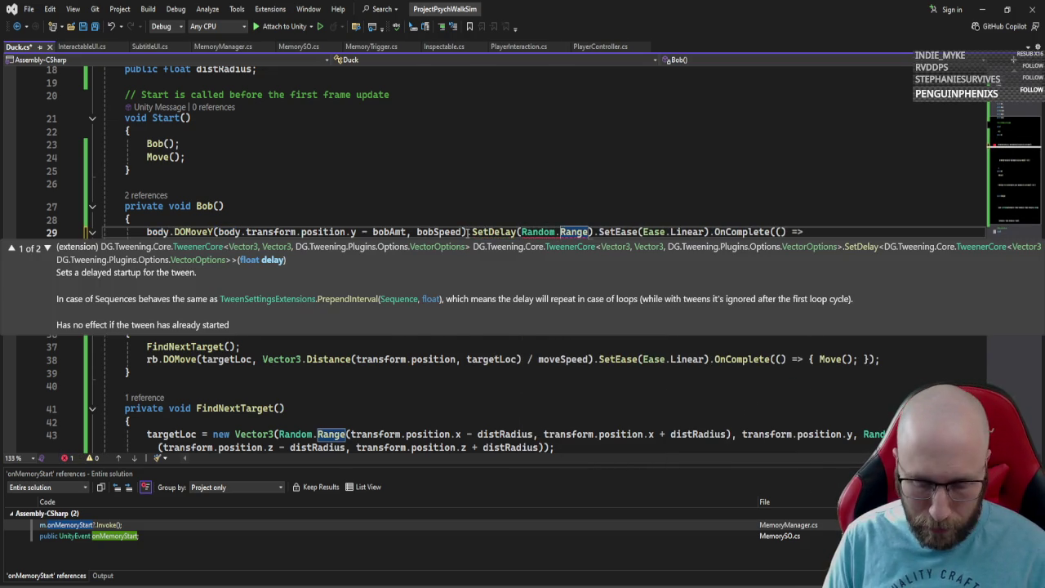
{"action": "type", "text": "(0.5f"}
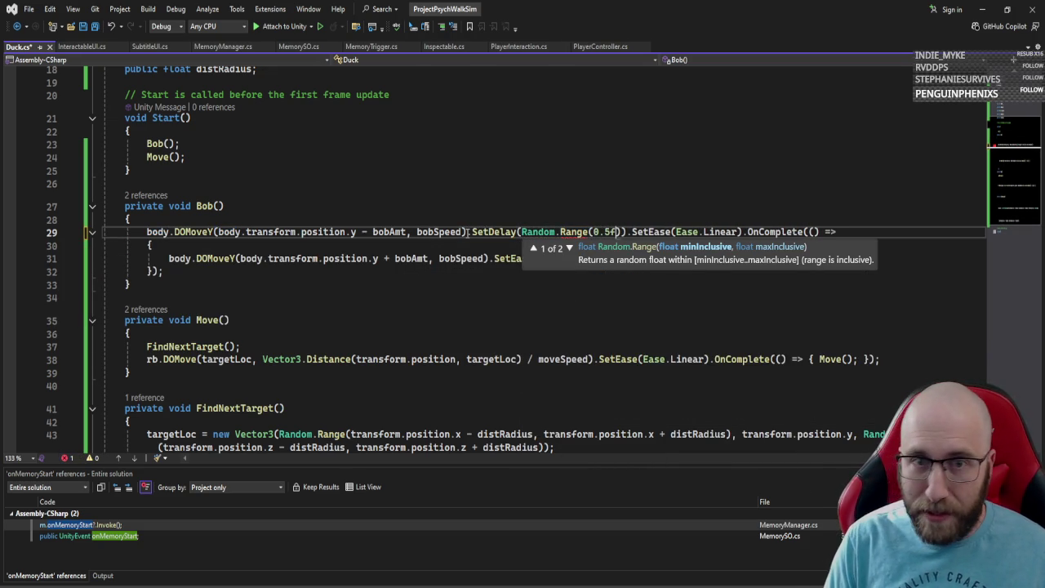
{"action": "type", "text": ", 3.5f"}
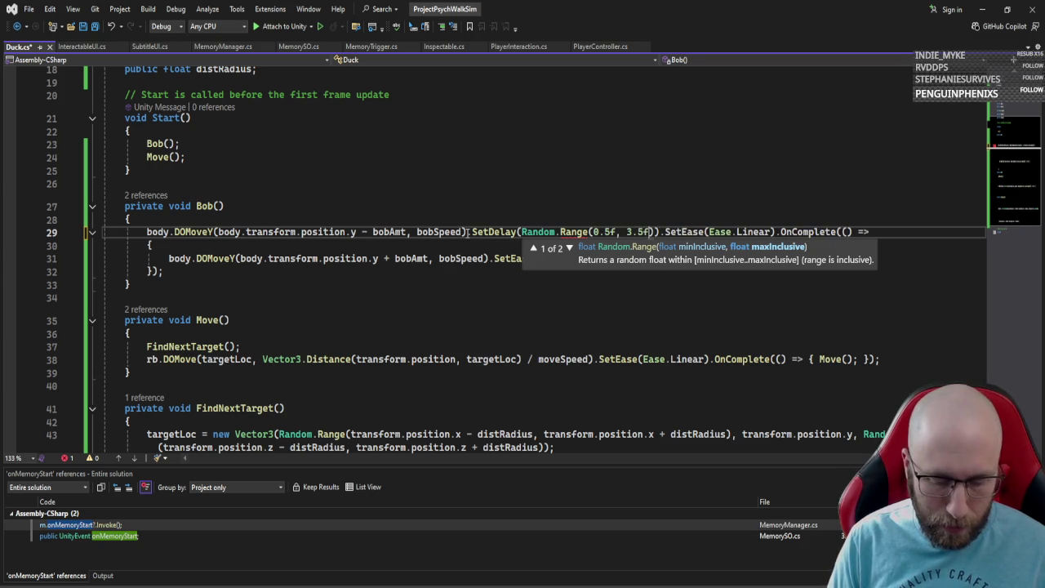
{"action": "left_click", "coordinate": [756, 288]}
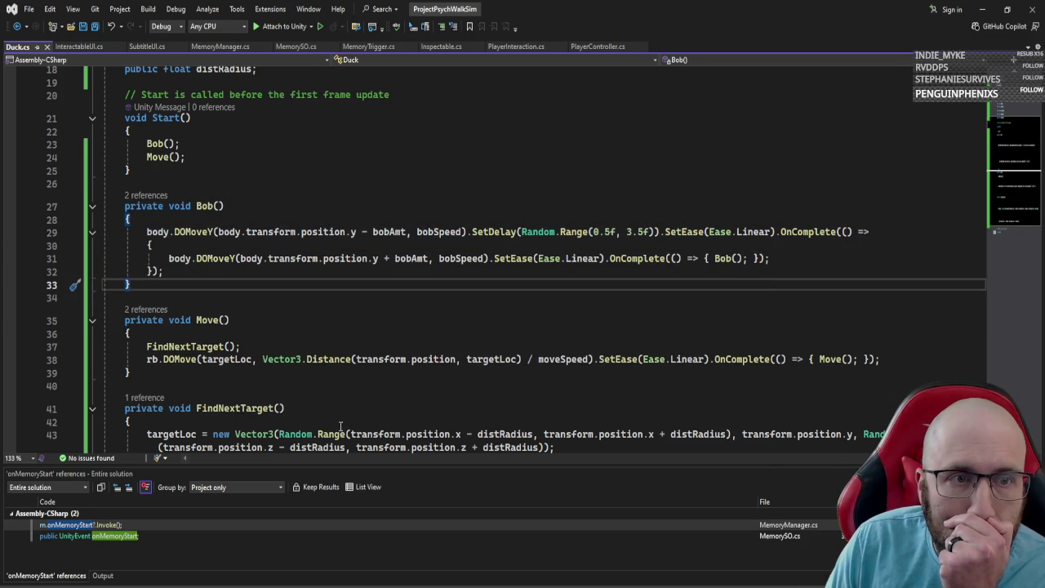
{"action": "key", "text": "ctrl+s"}
{"action": "key", "text": "alt+Tab"}
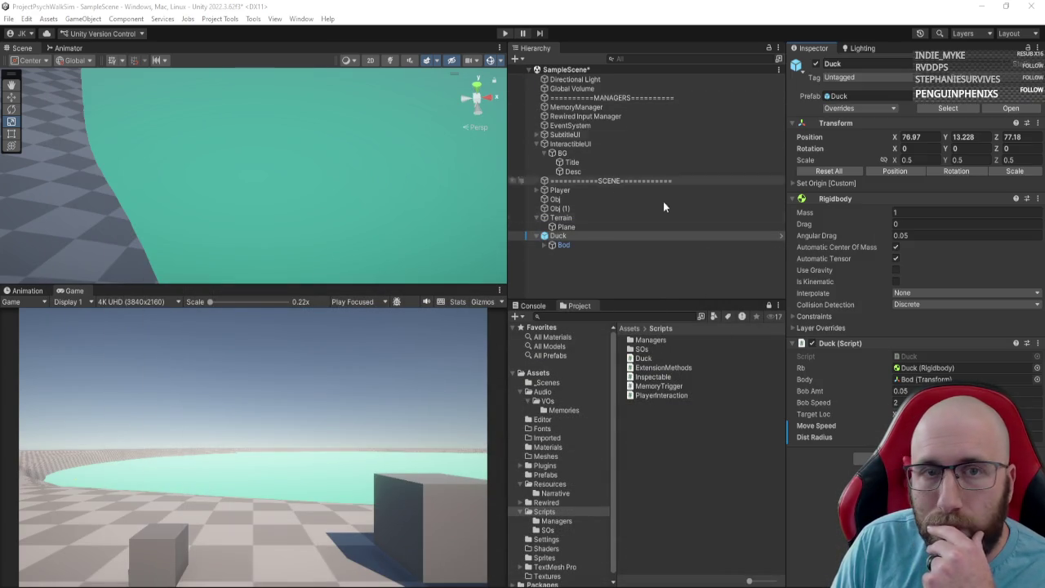
Step: Play-test the random bob delay while orbiting to watch the duck, then stop and return to Visual Studio
{"action": "left_click", "coordinate": [505, 34]}
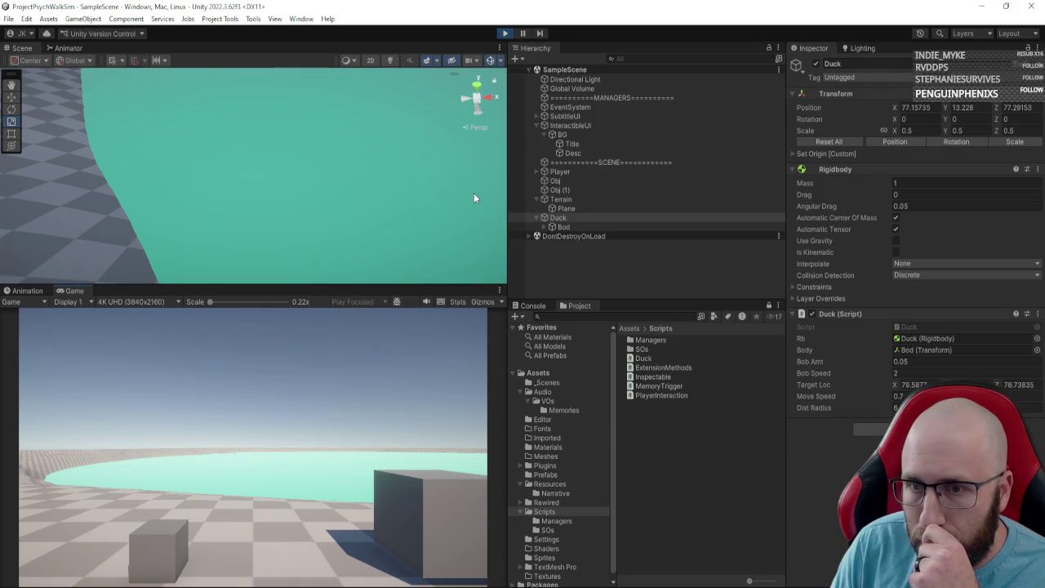
{"action": "mouse_move", "coordinate": [334, 224]}
{"action": "left_mouse_down"}
{"action": "mouse_move", "coordinate": [332, 158]}
{"action": "mouse_move", "coordinate": [457, 173]}
{"action": "mouse_move", "coordinate": [563, 94]}
{"action": "mouse_move", "coordinate": [595, 100]}
{"action": "mouse_move", "coordinate": [548, 141]}
{"action": "mouse_move", "coordinate": [362, 226]}
{"action": "mouse_move", "coordinate": [168, 221]}
{"action": "mouse_move", "coordinate": [427, 88]}
{"action": "left_mouse_up"}
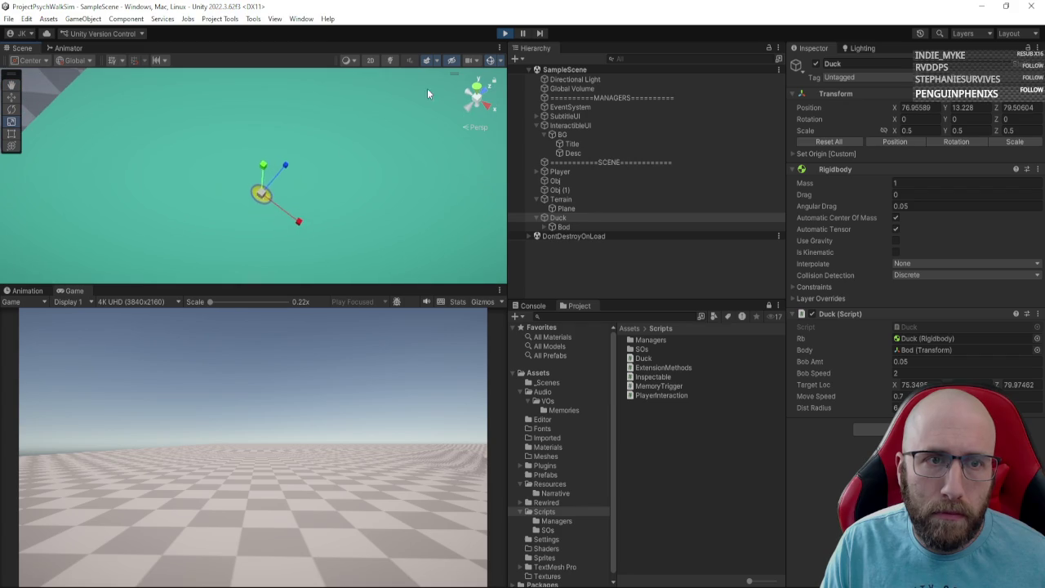
{"action": "left_click", "coordinate": [505, 32]}
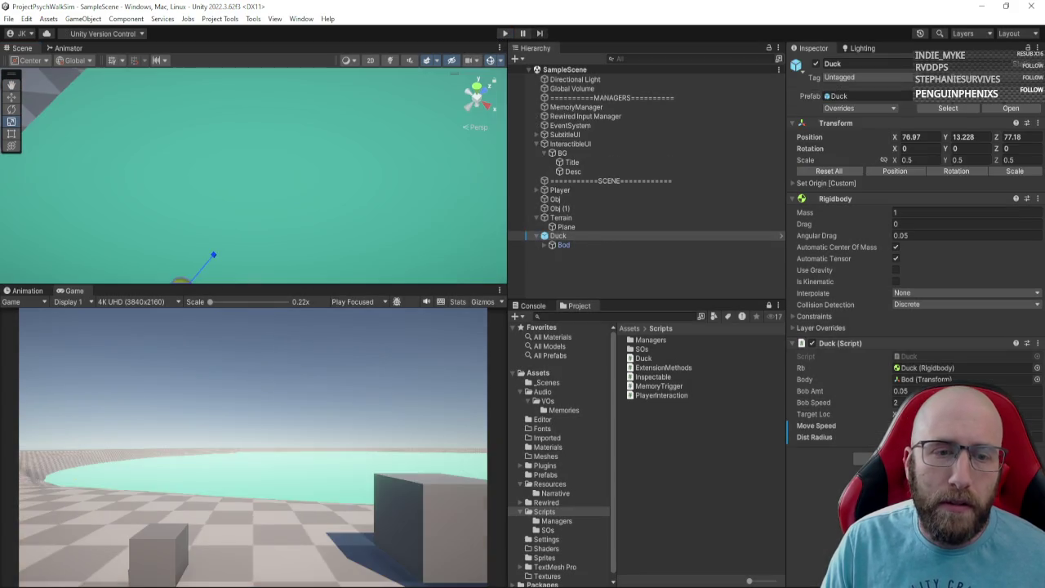
{"action": "key", "text": "alt+Tab"}
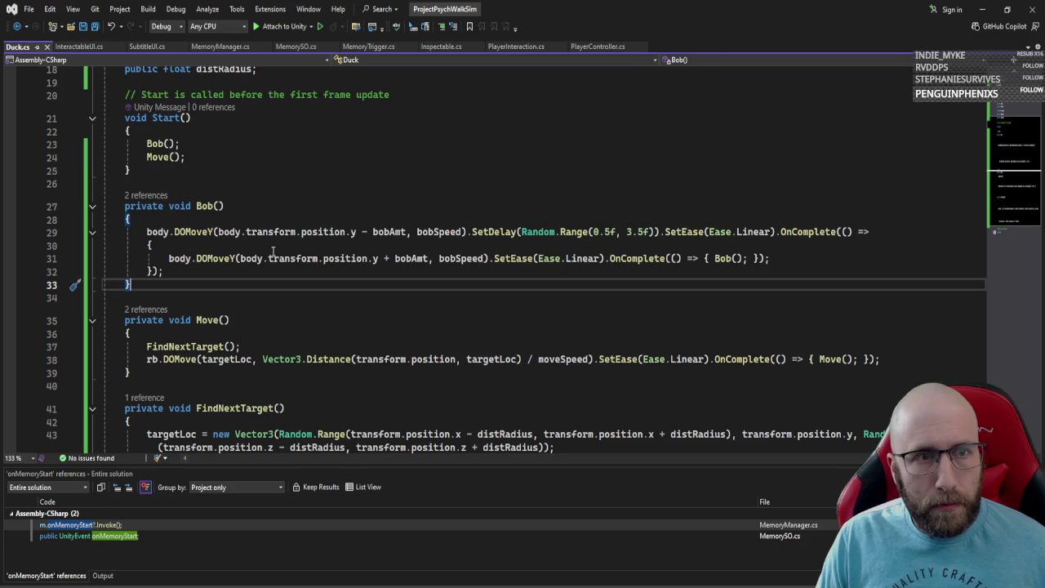
Step: Add transform.DOLookAt(targetLoc, 0.2f); on a new line after FindNextTarget() in Move() and save
{"action": "left_click", "coordinate": [212, 232]}
{"action": "left_click", "coordinate": [252, 218]}
{"action": "scroll", "coordinate": [221, 278], "scroll_direction": "down", "scroll_amount": 3}
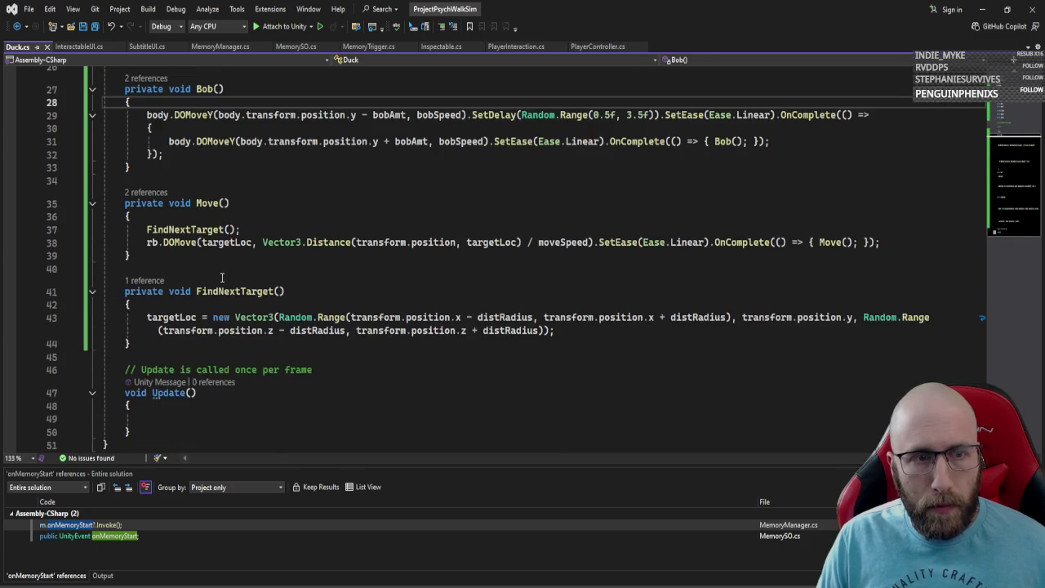
{"action": "left_click", "coordinate": [253, 230]}
{"action": "key", "text": "Return"}
{"action": "type", "text": "ra"}
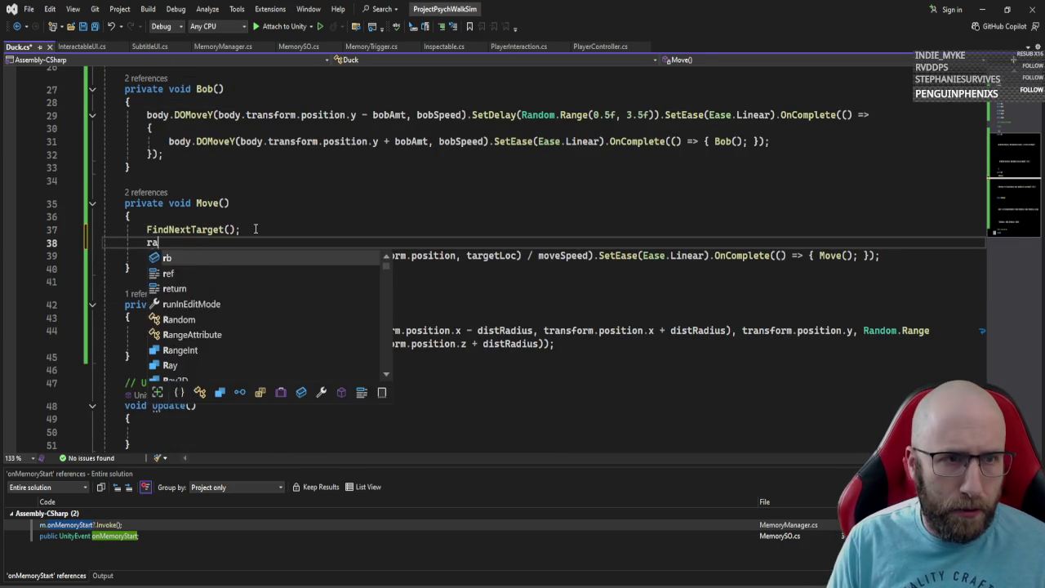
{"action": "key", "text": "BackSpace"}
{"action": "key", "text": "BackSpace"}
{"action": "type", "text": "transform.dol"}
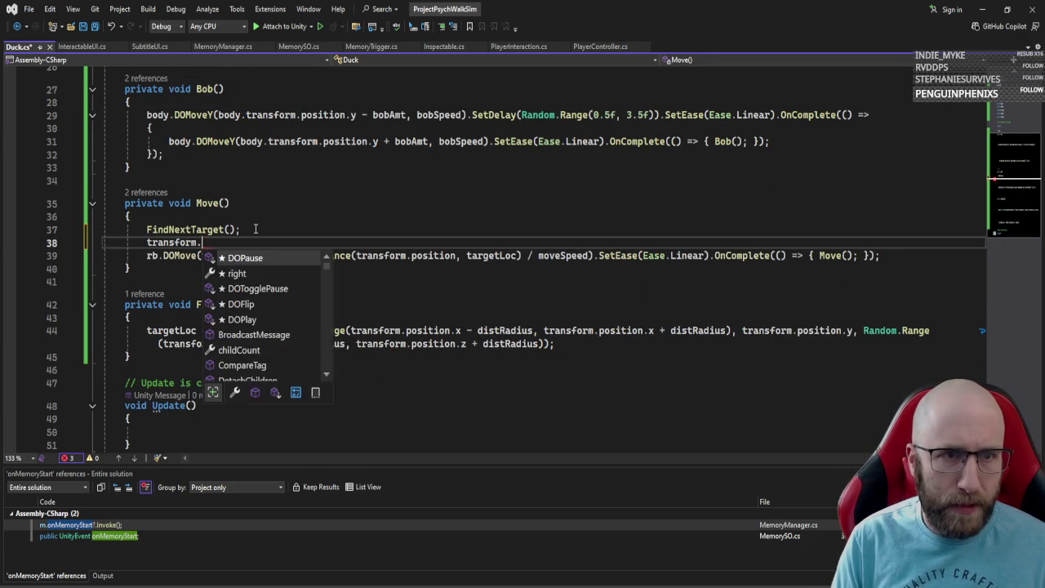
{"action": "key", "text": "ctrl+BackSpace"}
{"action": "key", "text": "ctrl+BackSpace"}
{"action": "type", "text": "t"}
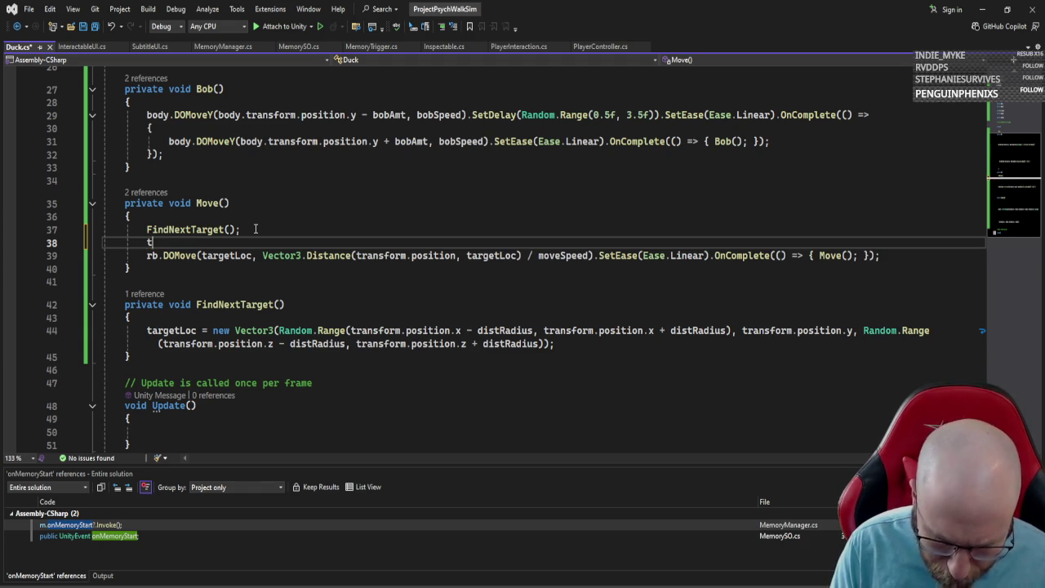
{"action": "type", "text": "ransform.dolook"}
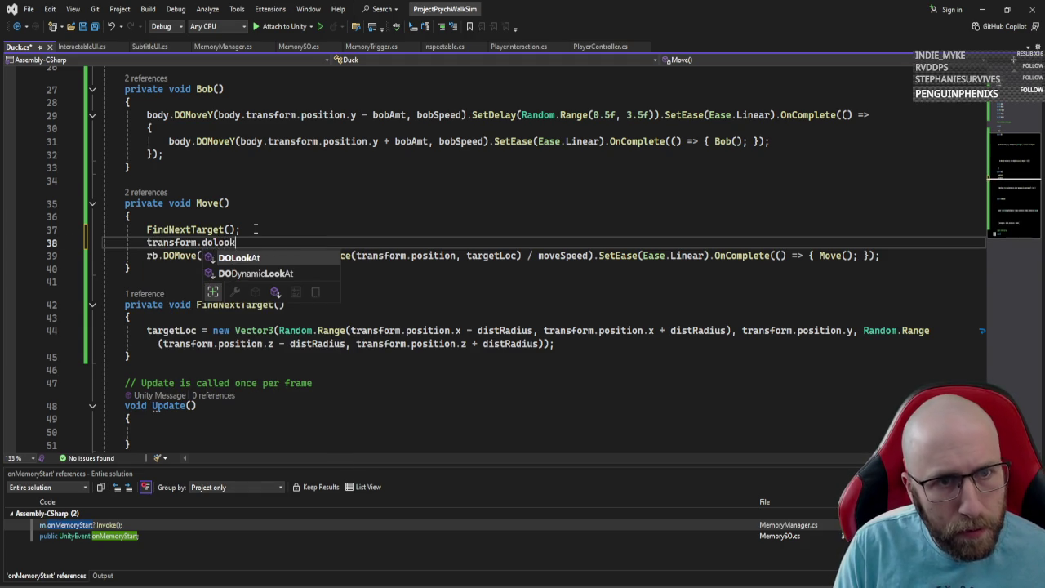
{"action": "key", "text": "Tab"}
{"action": "type", "text": "(t"}
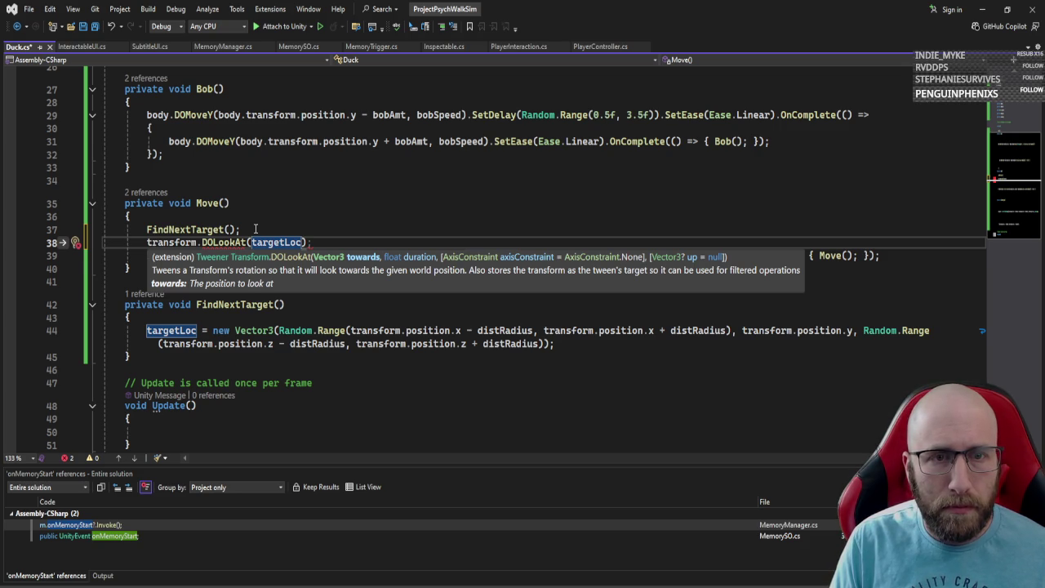
{"action": "type", "text": ", "}
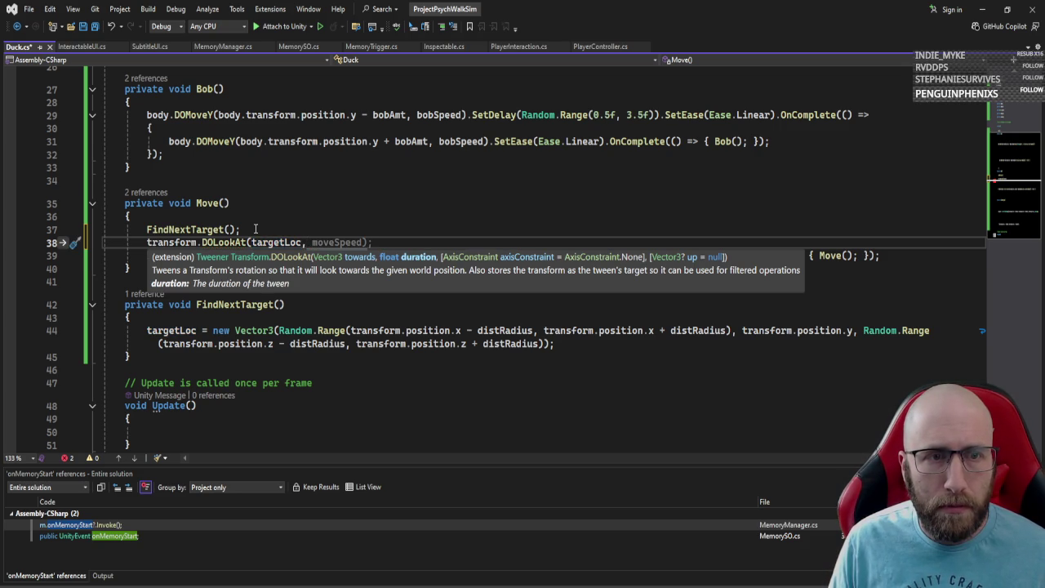
{"action": "type", "text": "0.2f"}
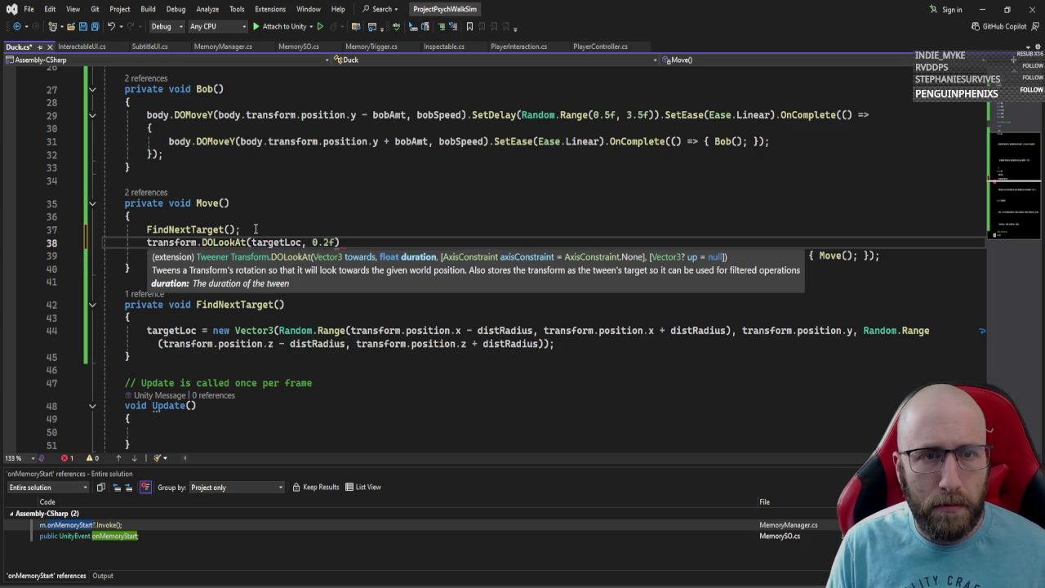
{"action": "type", "text": ")"}
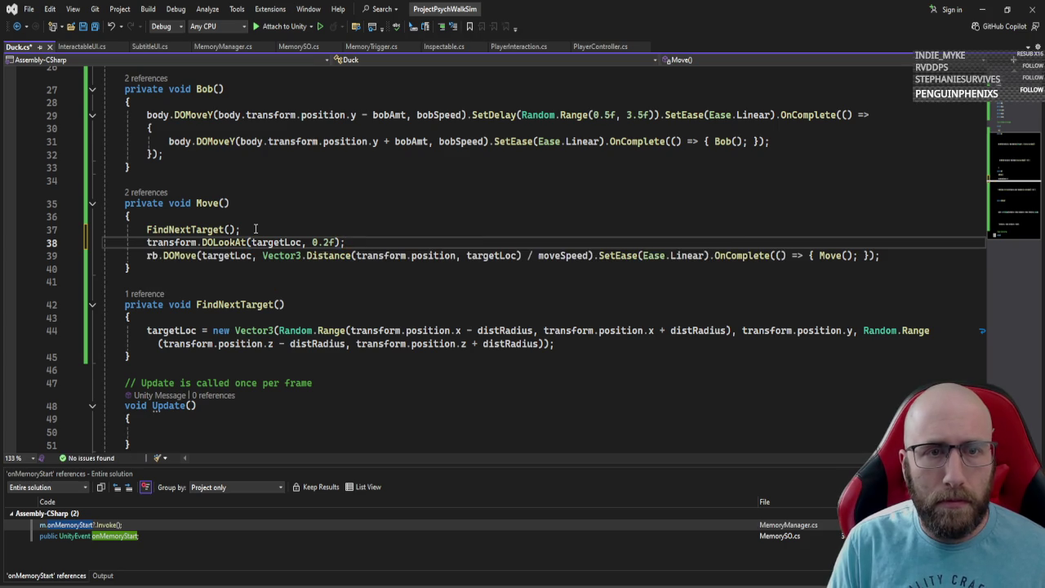
{"action": "key", "text": "ctrl+s"}
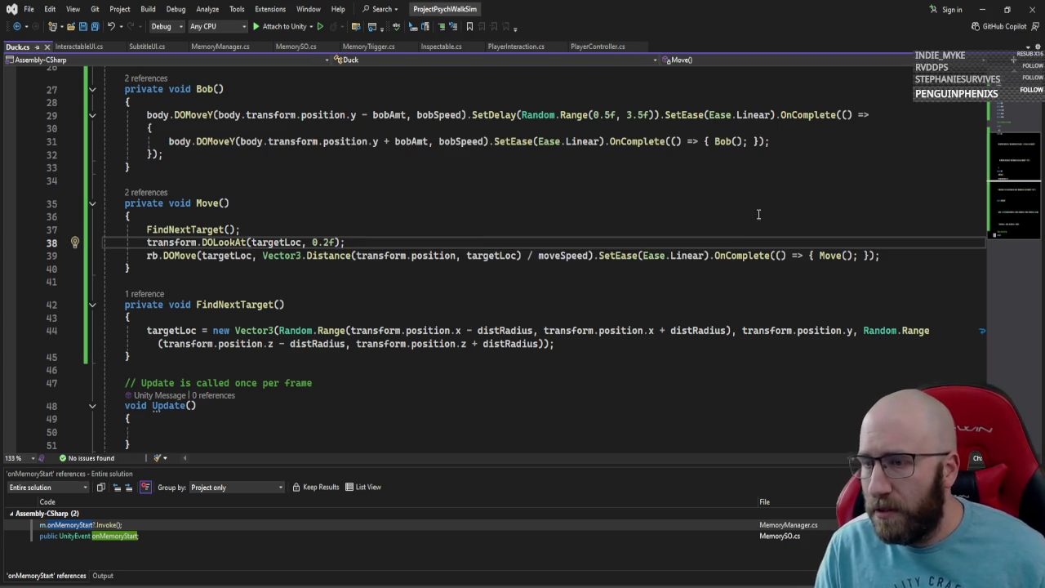
Step: Play-test the duck turning toward targets, inspecting Duck and Plane in the Hierarchy, then stop play
{"action": "key", "text": "alt+Tab"}
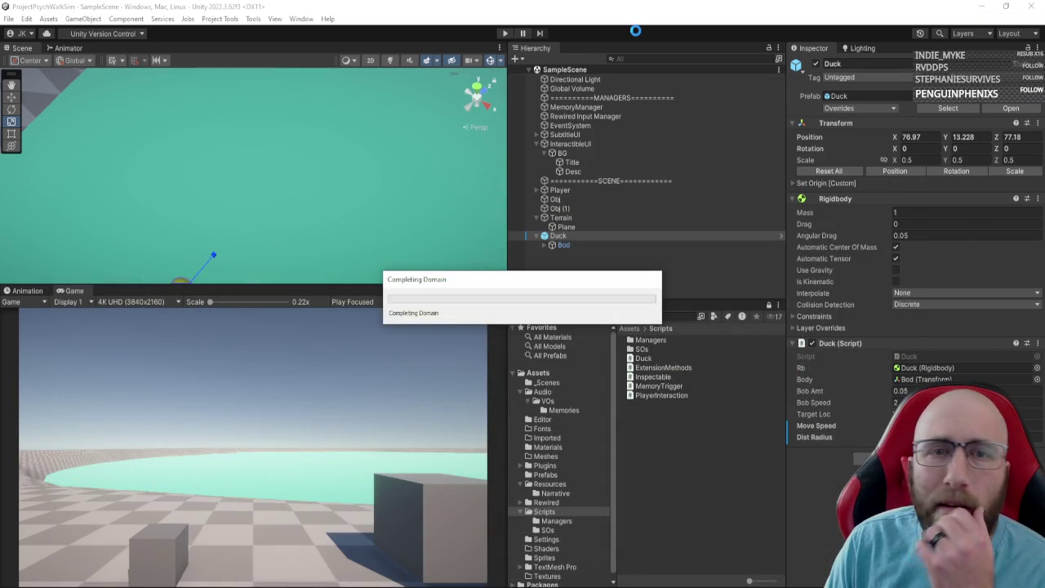
{"action": "left_click", "coordinate": [504, 34]}
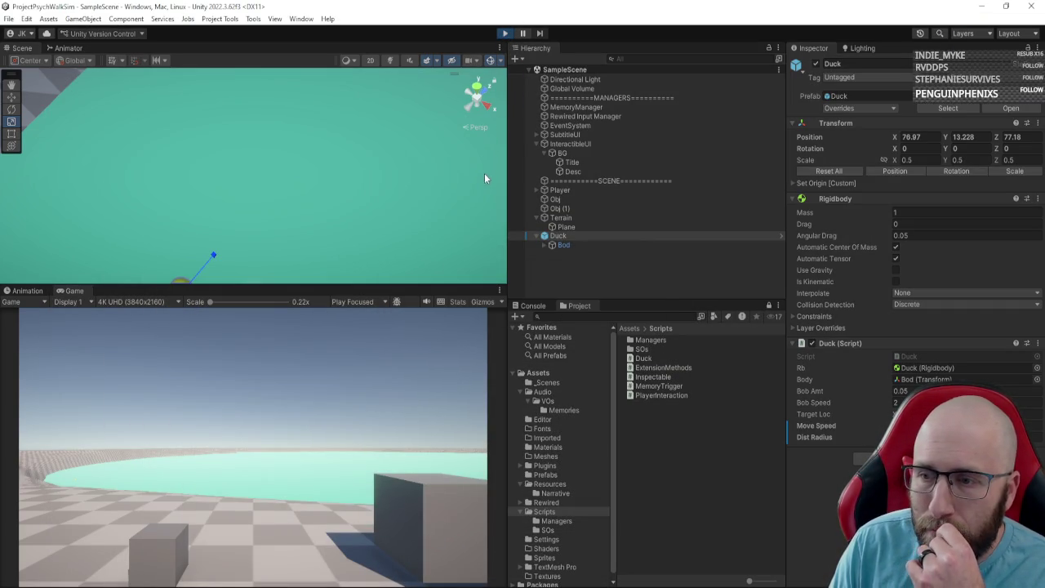
{"action": "left_click", "coordinate": [338, 244]}
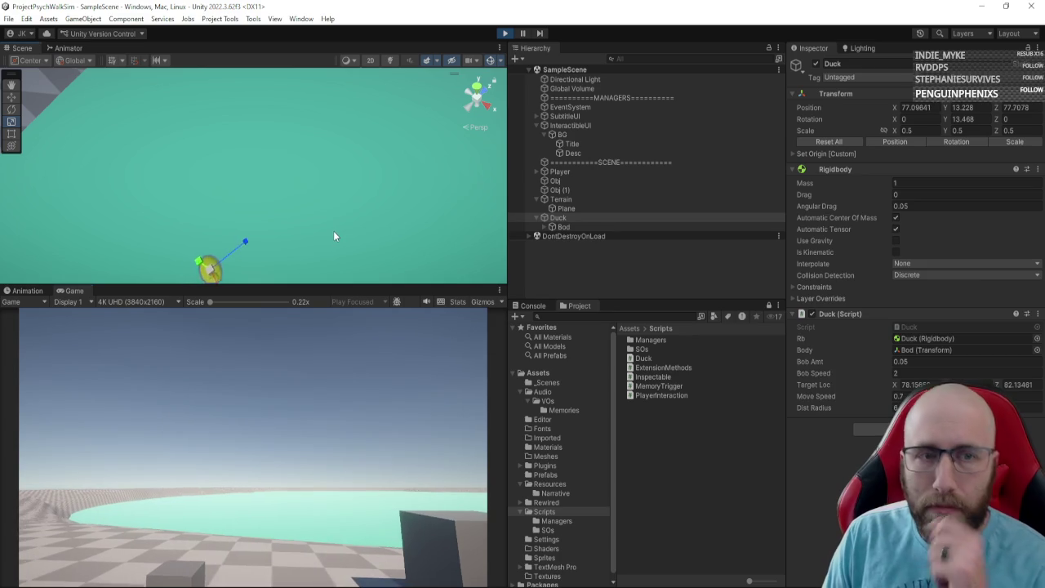
{"action": "left_click", "coordinate": [582, 215]}
{"action": "left_click", "coordinate": [584, 208]}
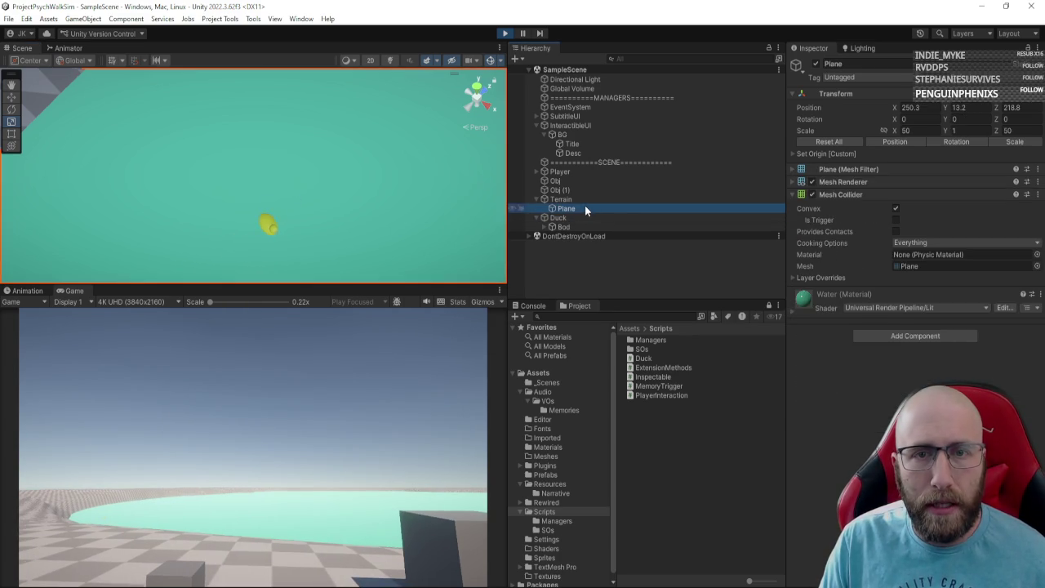
{"action": "left_click", "coordinate": [582, 218]}
{"action": "mouse_move", "coordinate": [384, 221]}
{"action": "left_mouse_down"}
{"action": "mouse_move", "coordinate": [563, 195]}
{"action": "mouse_move", "coordinate": [549, 163]}
{"action": "mouse_move", "coordinate": [524, 155]}
{"action": "mouse_move", "coordinate": [565, 93]}
{"action": "mouse_move", "coordinate": [522, 150]}
{"action": "mouse_move", "coordinate": [471, 160]}
{"action": "left_mouse_up"}
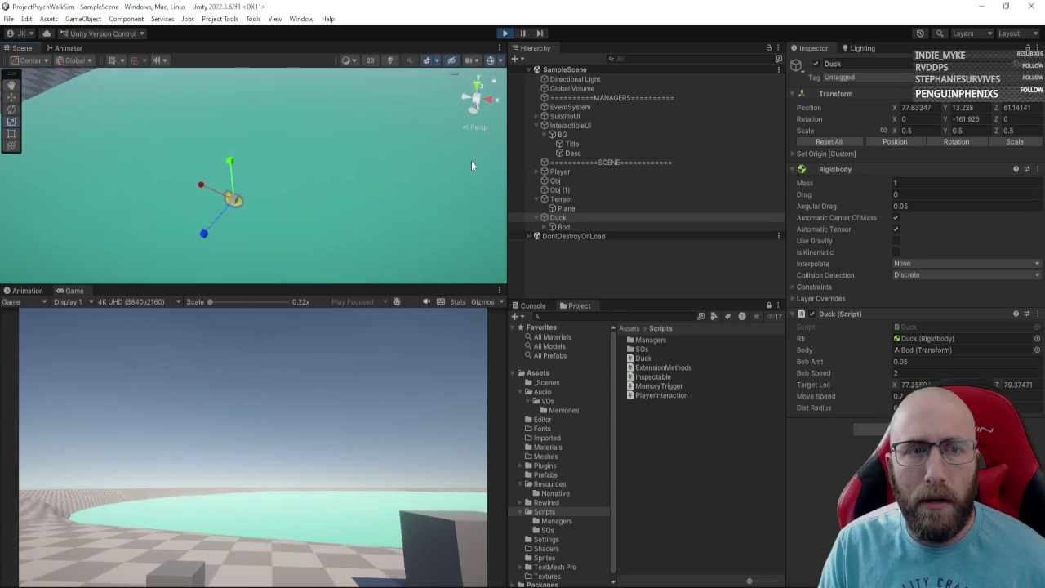
{"action": "left_click", "coordinate": [504, 33]}
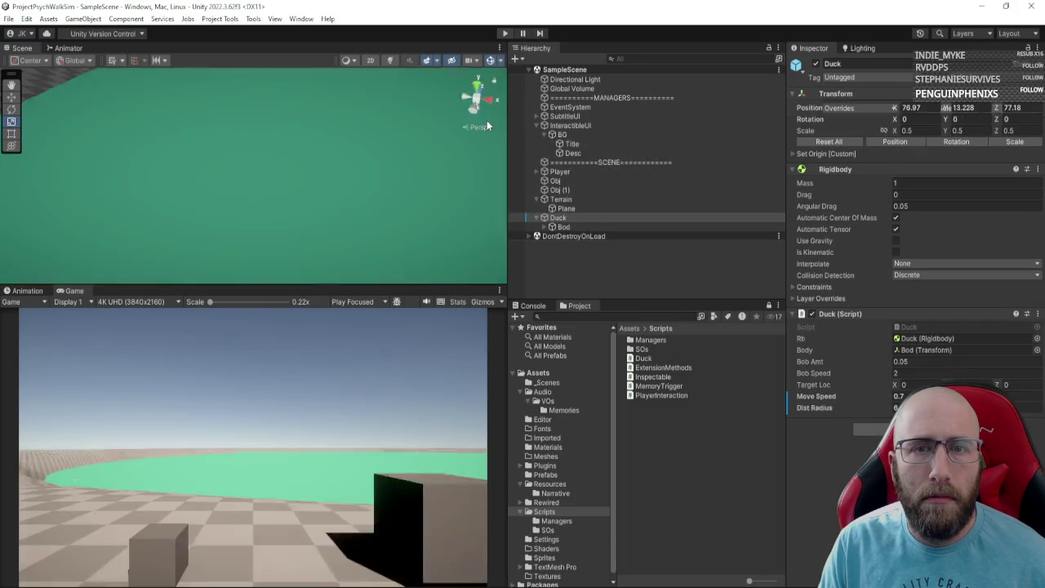
{"action": "left_click", "coordinate": [558, 236]}
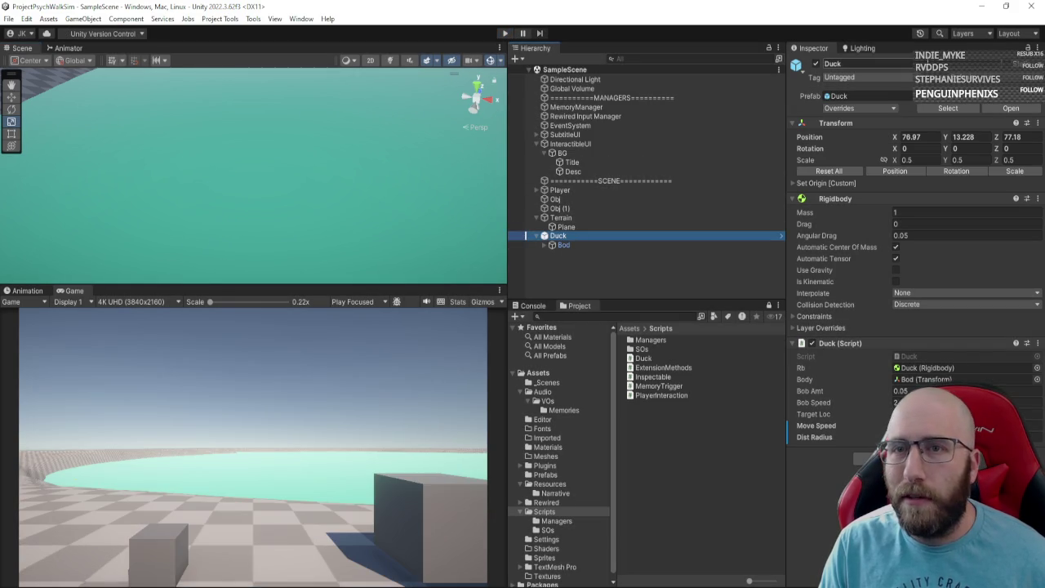
Step: Open the Duck prefab and frame the duck in the Scene view
{"action": "left_click", "coordinate": [1002, 107]}
{"action": "scroll", "coordinate": [333, 156], "scroll_direction": "down", "scroll_amount": 5}
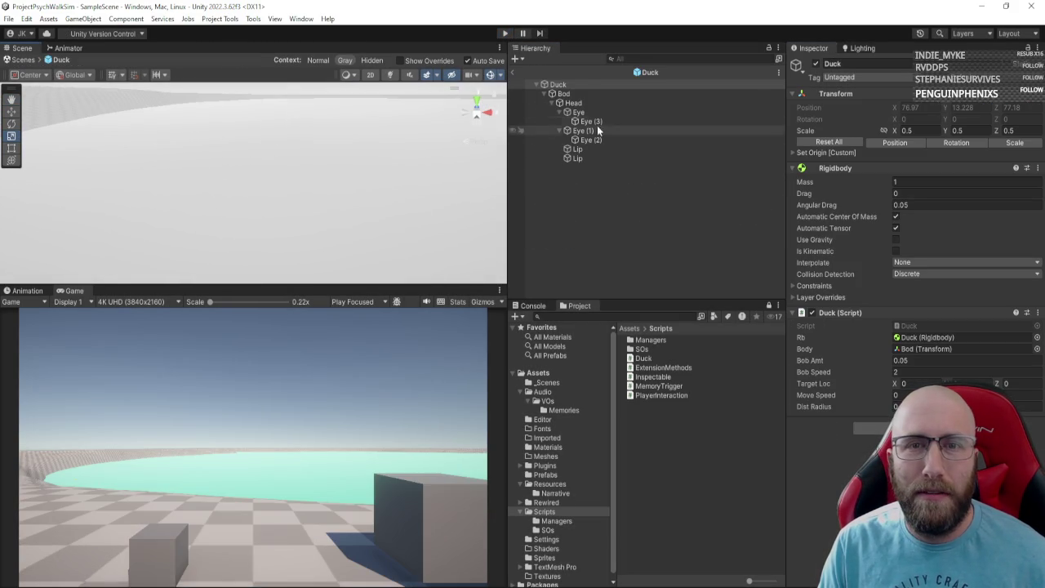
{"action": "left_click", "coordinate": [562, 91]}
{"action": "key", "text": "f"}
{"action": "mouse_move", "coordinate": [319, 208]}
{"action": "left_mouse_down"}
{"action": "mouse_move", "coordinate": [236, 220]}
{"action": "mouse_move", "coordinate": [302, 222]}
{"action": "left_mouse_up"}
Step: Rotate the Bod body -90 on Y, check its facing, and return to SampleScene
{"action": "key", "text": "e"}
{"action": "left_click", "coordinate": [563, 93]}
{"action": "mouse_move", "coordinate": [210, 223]}
{"action": "left_mouse_down"}
{"action": "mouse_move", "coordinate": [273, 226]}
{"action": "mouse_move", "coordinate": [342, 200]}
{"action": "left_mouse_up"}
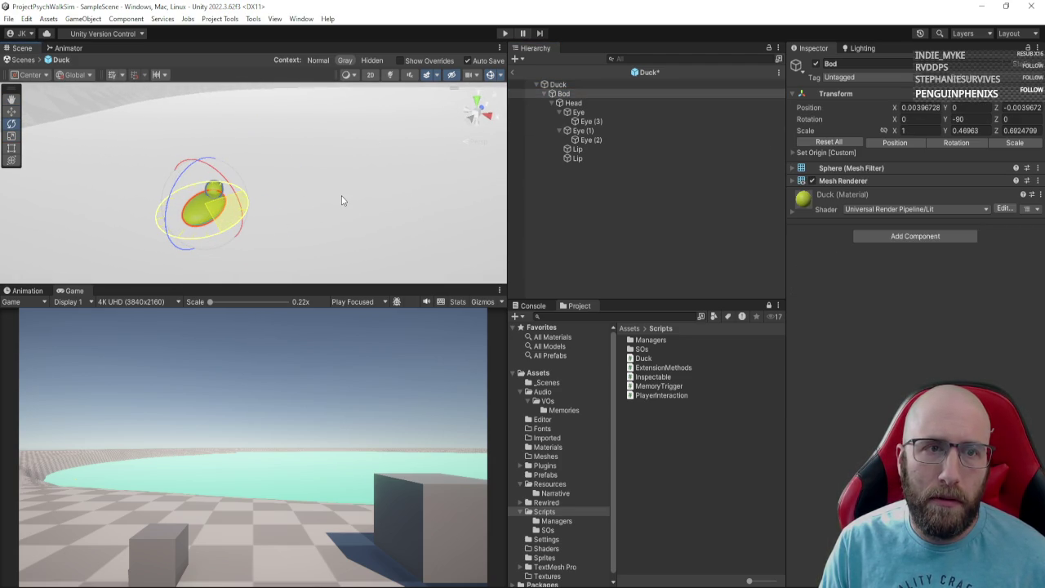
{"action": "left_click", "coordinate": [571, 85]}
{"action": "key", "text": "alt"}
{"action": "left_click_drag", "start_coordinate": [278, 194], "coordinate": [313, 204]}
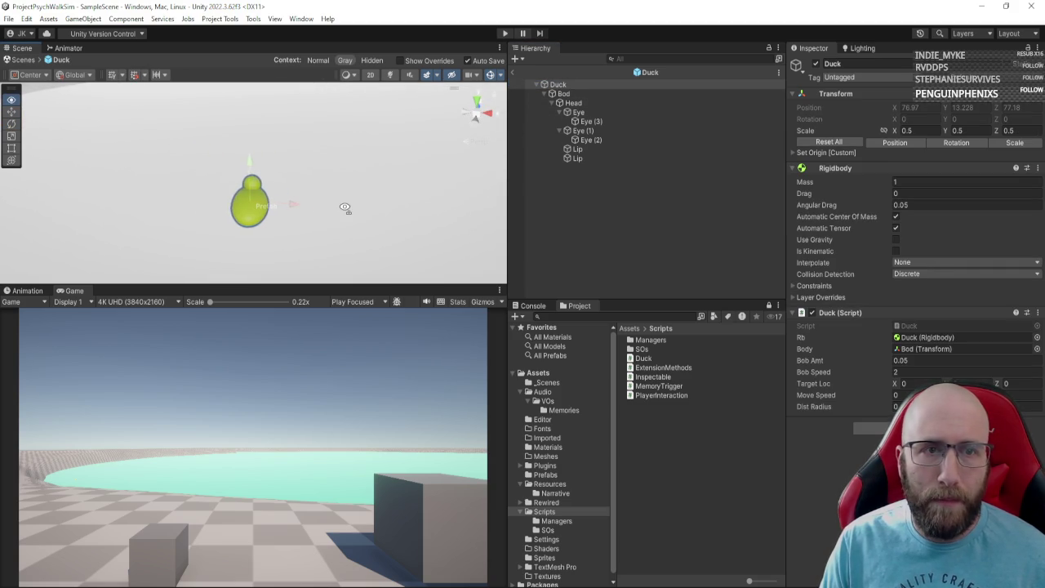
{"action": "left_click", "coordinate": [512, 72]}
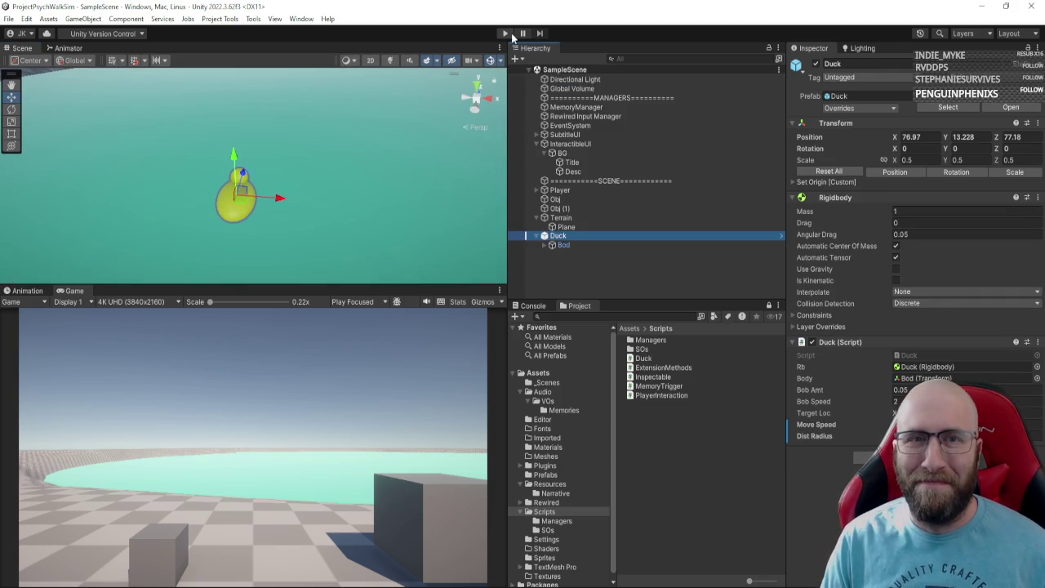
Step: Restart play mode after orbiting to the duck by the pond, then focus the Game view
{"action": "left_click", "coordinate": [506, 32]}
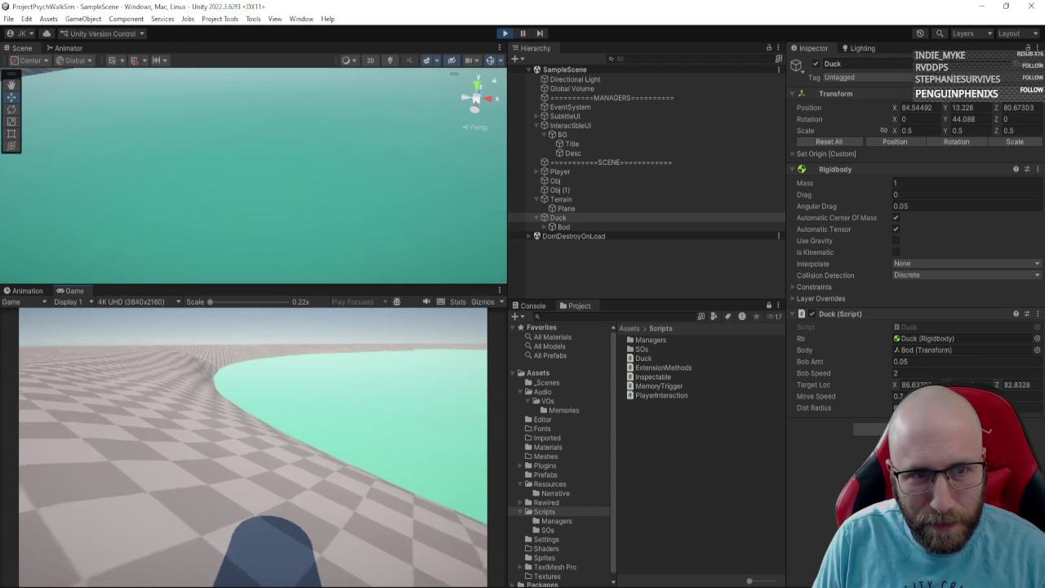
{"action": "left_click_drag", "start_coordinate": [285, 267], "coordinate": [512, 220]}
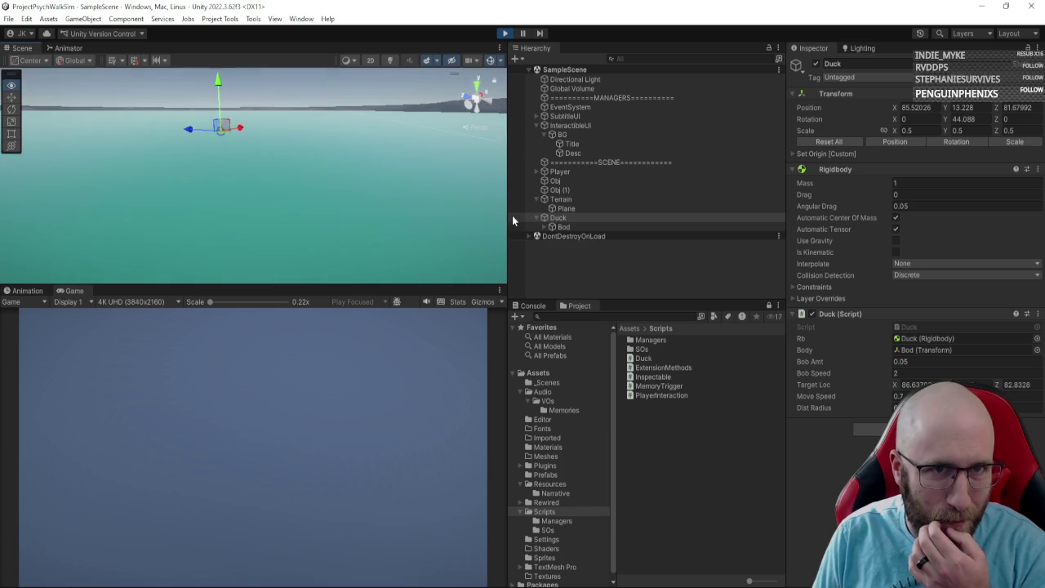
{"action": "left_click", "coordinate": [505, 33]}
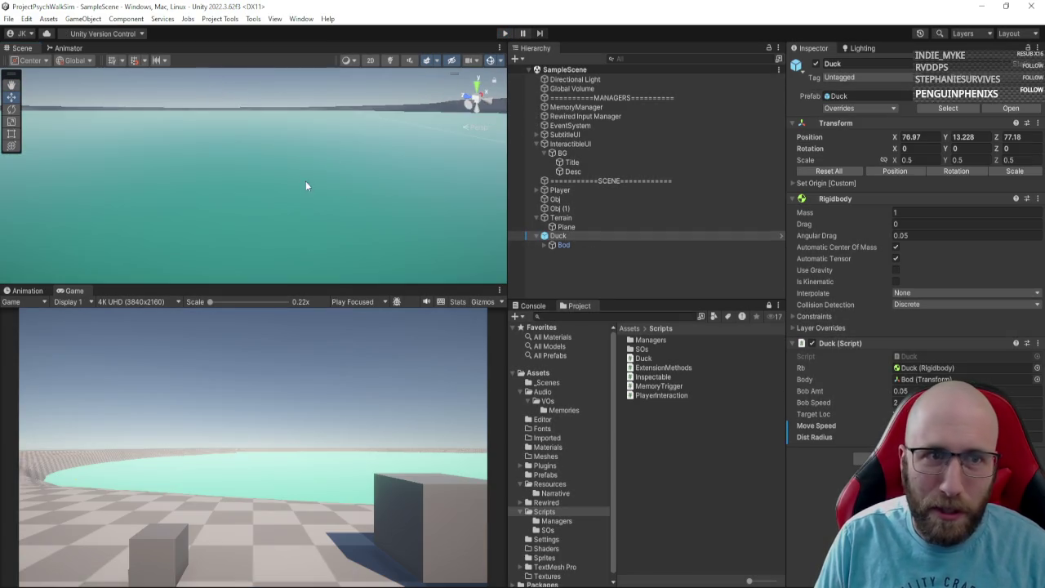
{"action": "mouse_move", "coordinate": [305, 187]}
{"action": "left_mouse_down"}
{"action": "mouse_move", "coordinate": [246, 226]}
{"action": "mouse_move", "coordinate": [173, 209]}
{"action": "mouse_move", "coordinate": [349, 187]}
{"action": "mouse_move", "coordinate": [408, 158]}
{"action": "mouse_move", "coordinate": [543, 144]}
{"action": "left_mouse_up"}
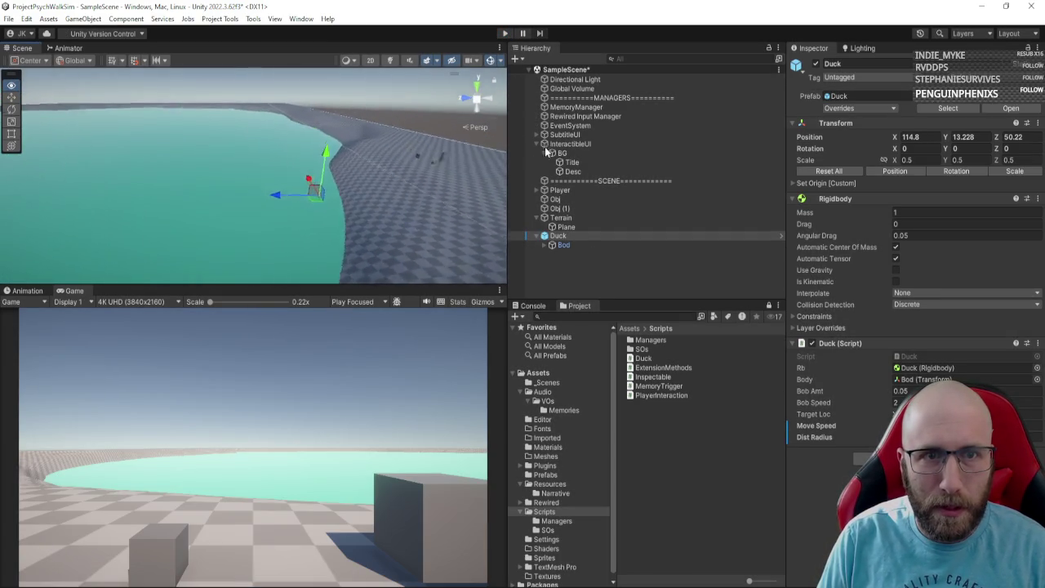
{"action": "left_click", "coordinate": [504, 33]}
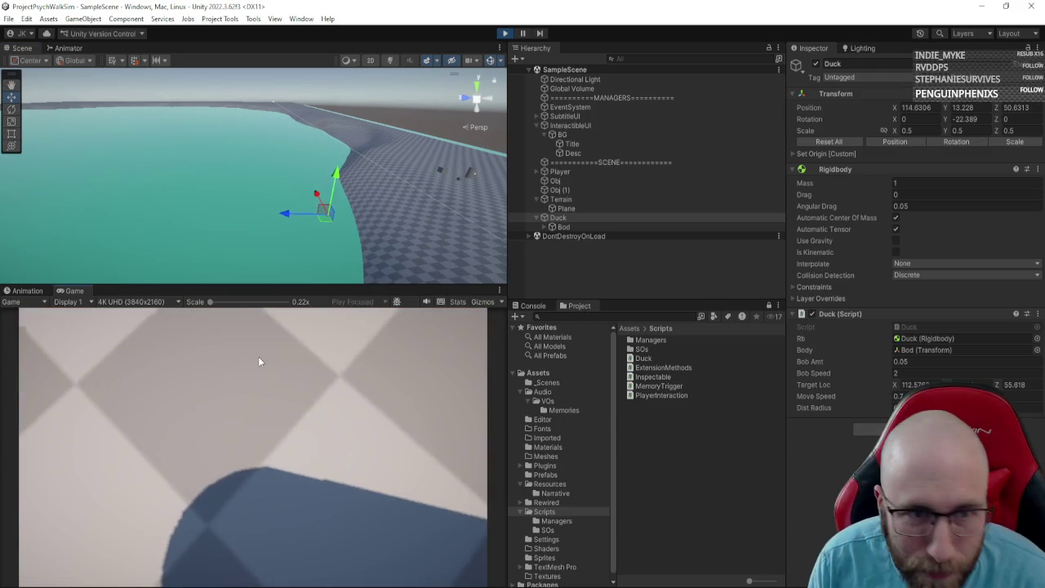
{"action": "left_click", "coordinate": [258, 356]}
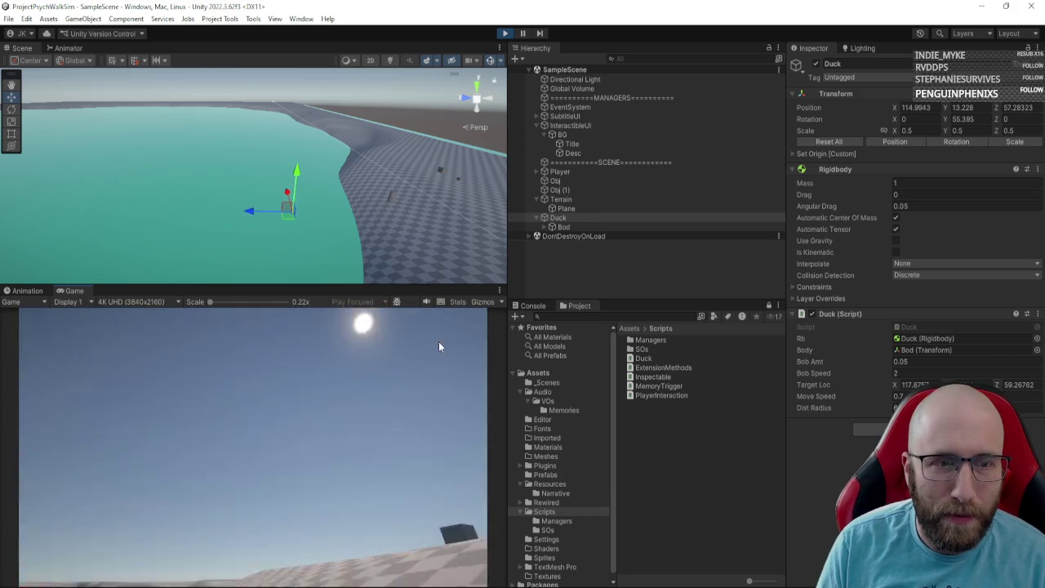
Step: Duplicate the Duck during play up to Duck (16), watch the copies wander, then stop play
{"action": "left_click", "coordinate": [554, 219]}
{"action": "key", "text": "ctrl+d"}
{"action": "key", "text": "ctrl+d"}
{"action": "key", "text": "ctrl+d"}
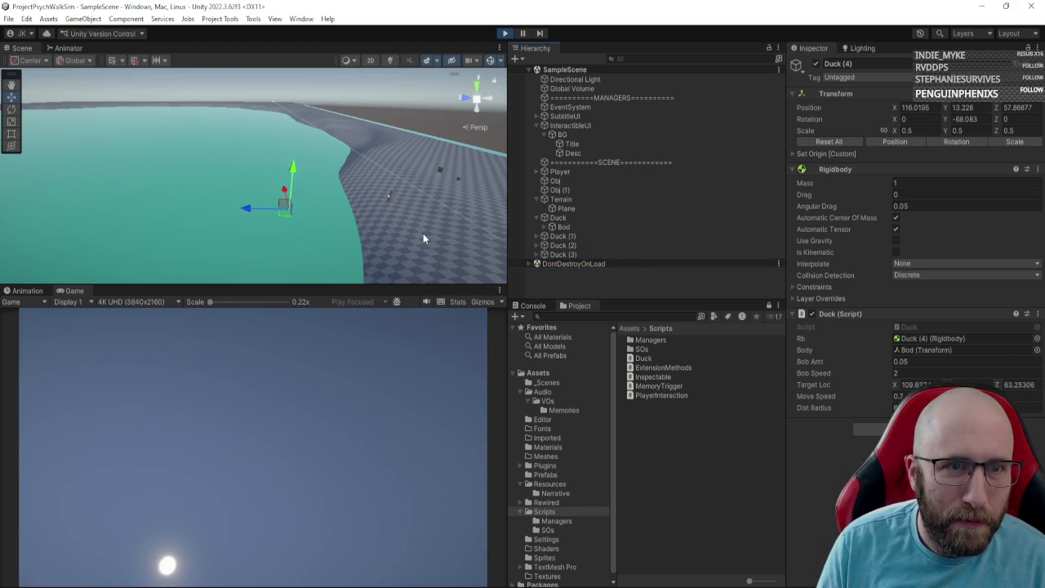
{"action": "key", "text": "ctrl+d"}
{"action": "key", "text": "ctrl+d"}
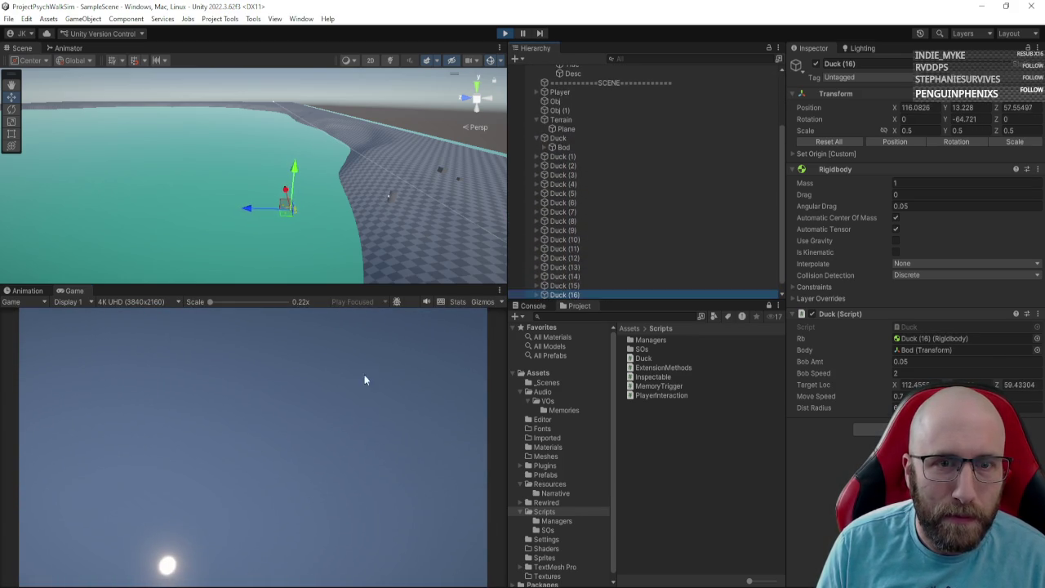
{"action": "left_click", "coordinate": [364, 374]}
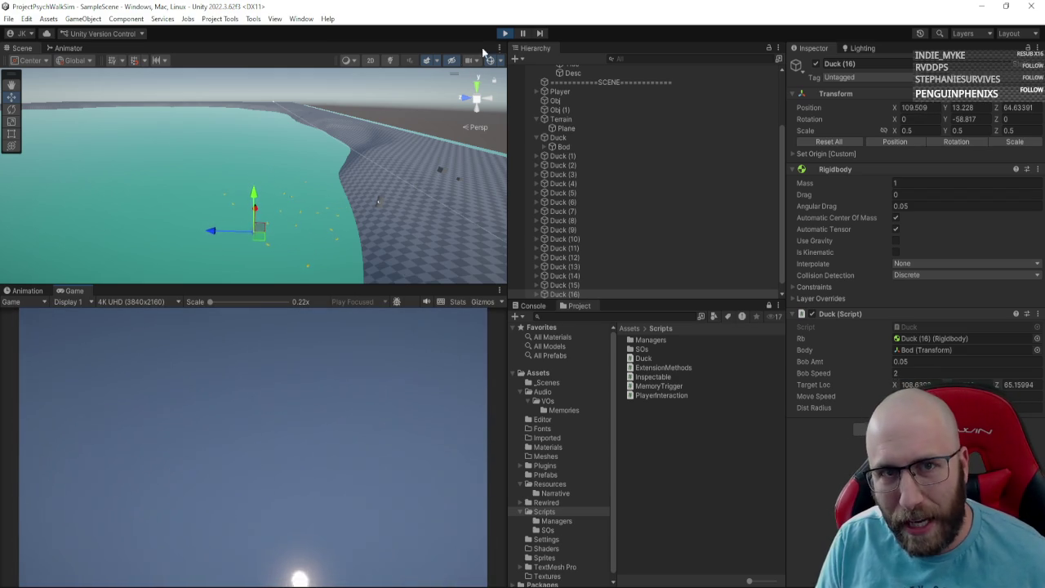
{"action": "left_click", "coordinate": [504, 32]}
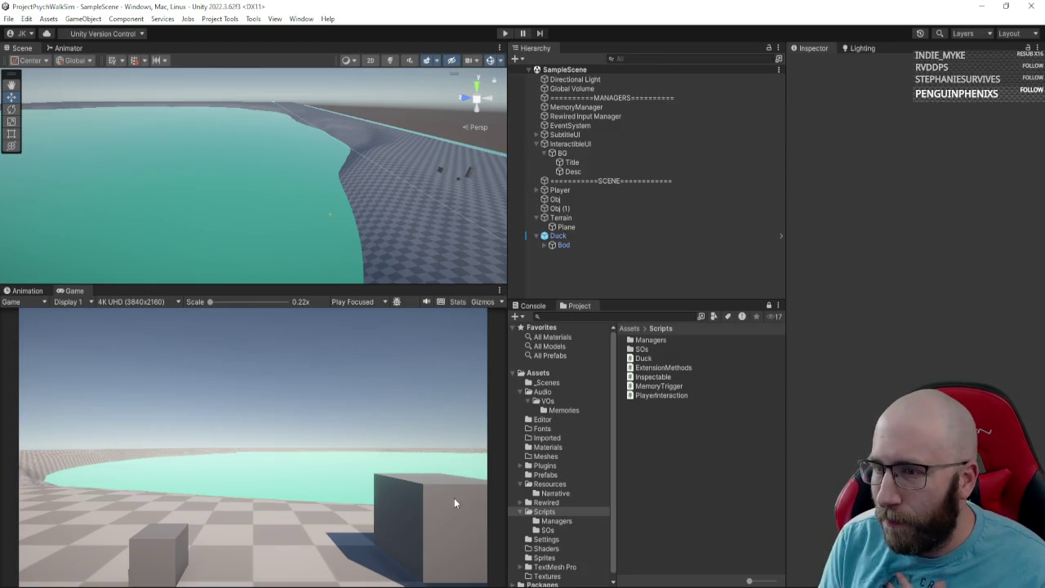
Step: Move .SetDelay(Random.Range(0.5f, 3.5f)) from Bob()'s tween to after moveSpeed in Move()'s DOMove, and save
{"action": "key", "text": "alt+Tab"}
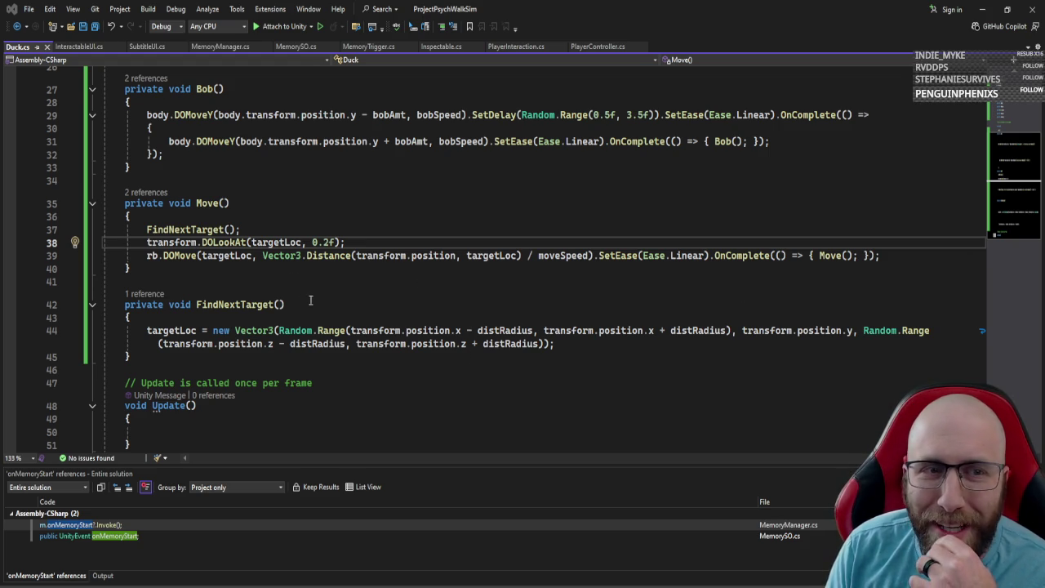
{"action": "left_click", "coordinate": [208, 229]}
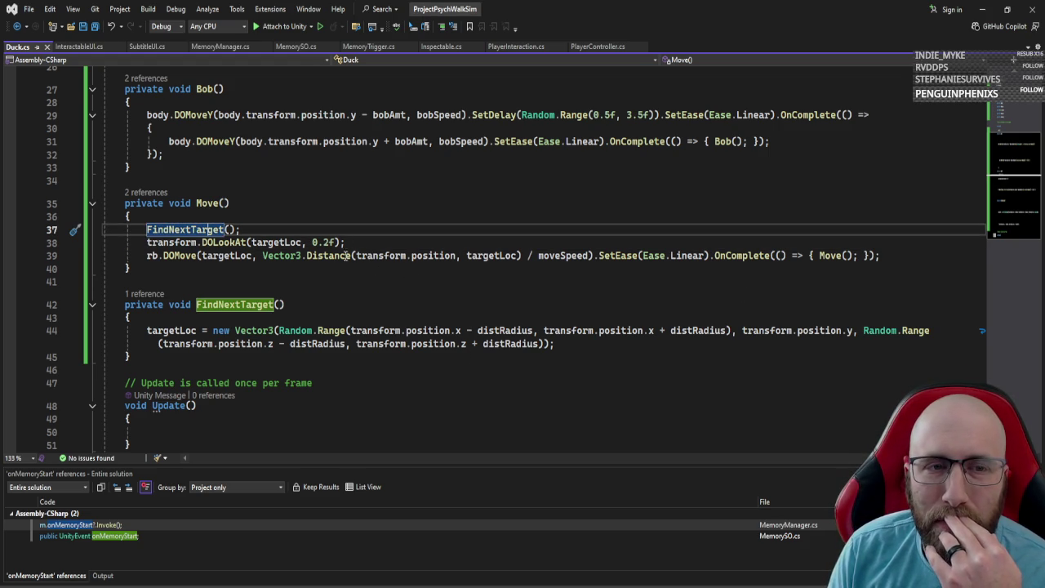
{"action": "mouse_move", "coordinate": [279, 260]}
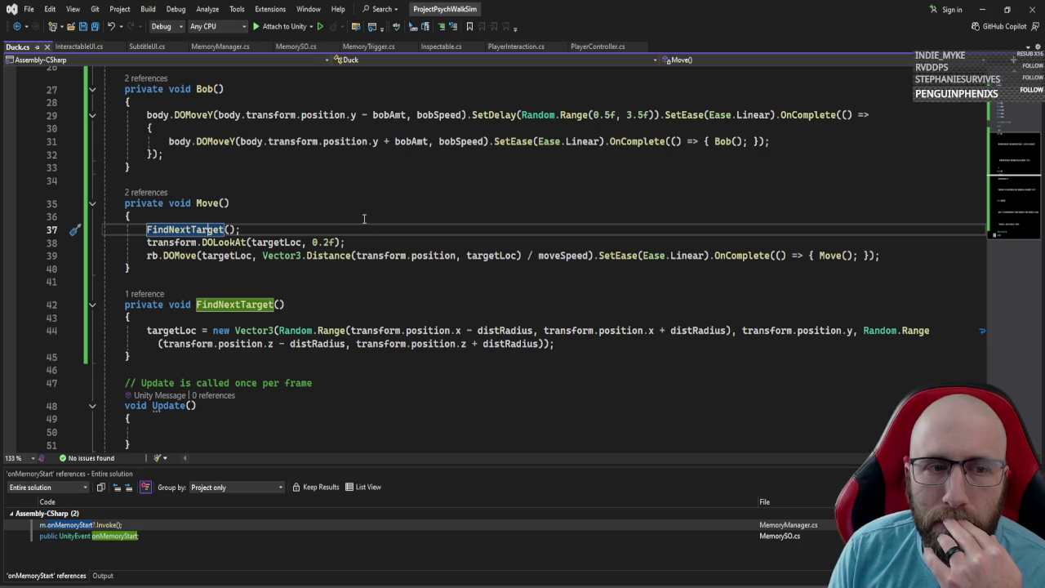
{"action": "mouse_move", "coordinate": [514, 115]}
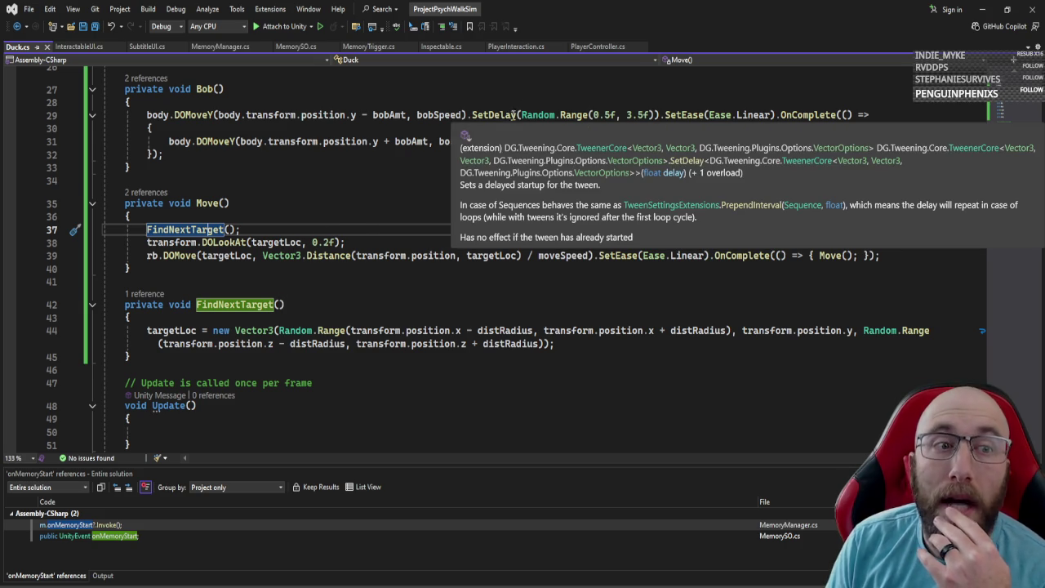
{"action": "left_click_drag", "start_coordinate": [468, 114], "coordinate": [656, 115]}
{"action": "key", "text": "Delete"}
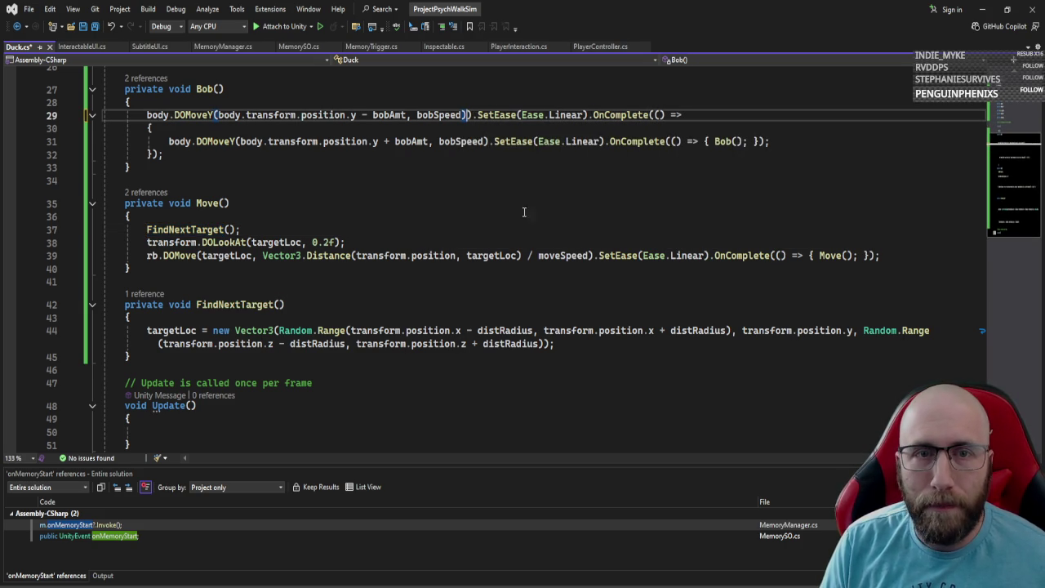
{"action": "key", "text": "ctrl+z"}
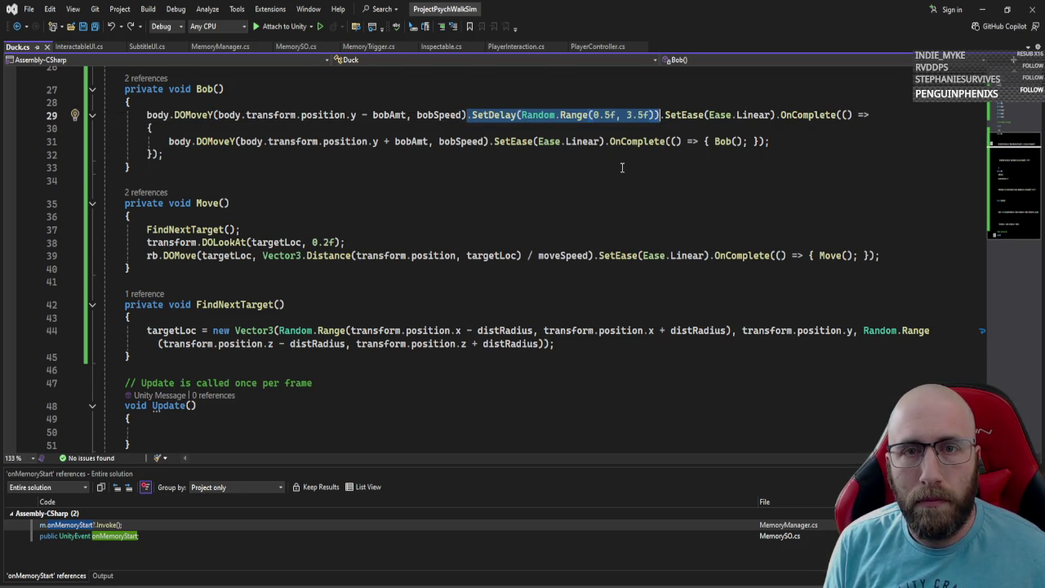
{"action": "key", "text": "Delete"}
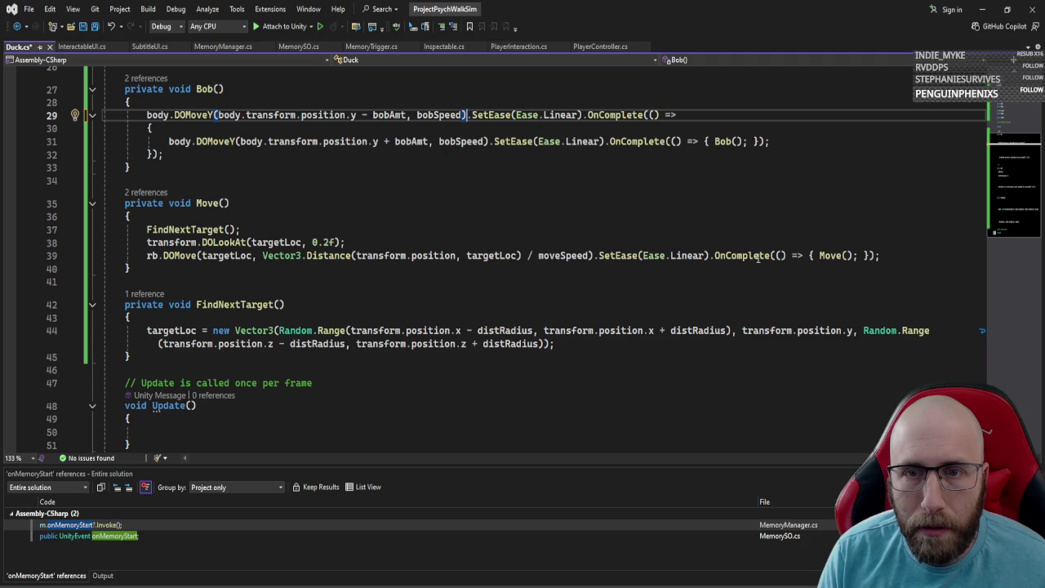
{"action": "left_click", "coordinate": [595, 256]}
{"action": "type", "text": ".SetDelay(Random.Range(0.5f, 3.5f))"}
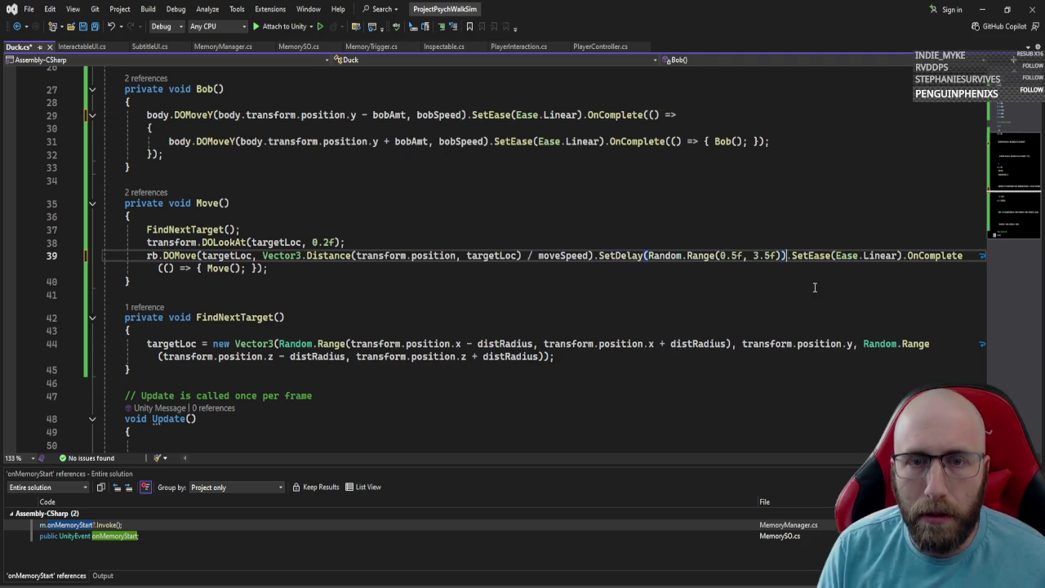
{"action": "key", "text": "ctrl+s"}
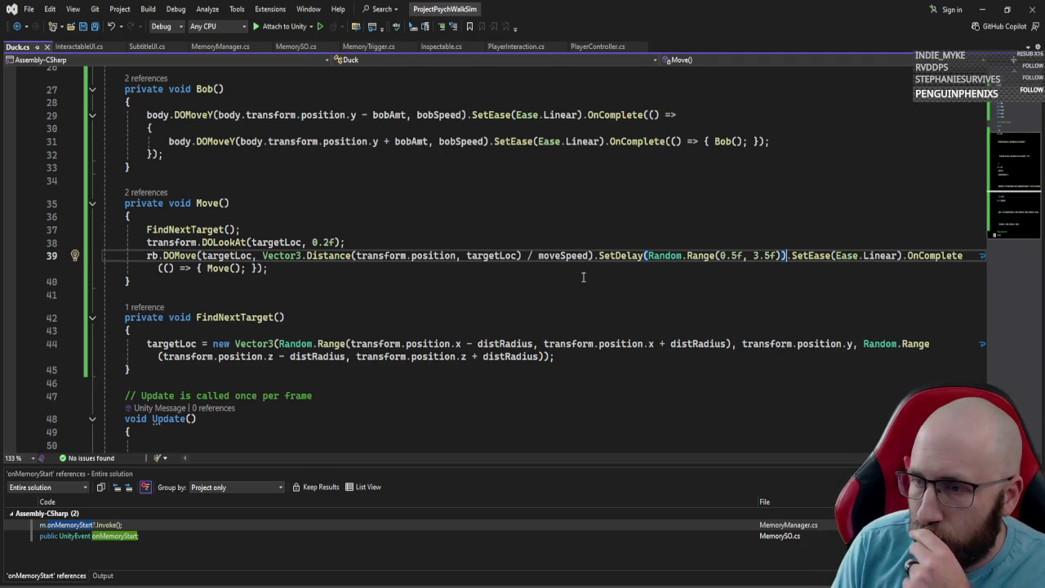